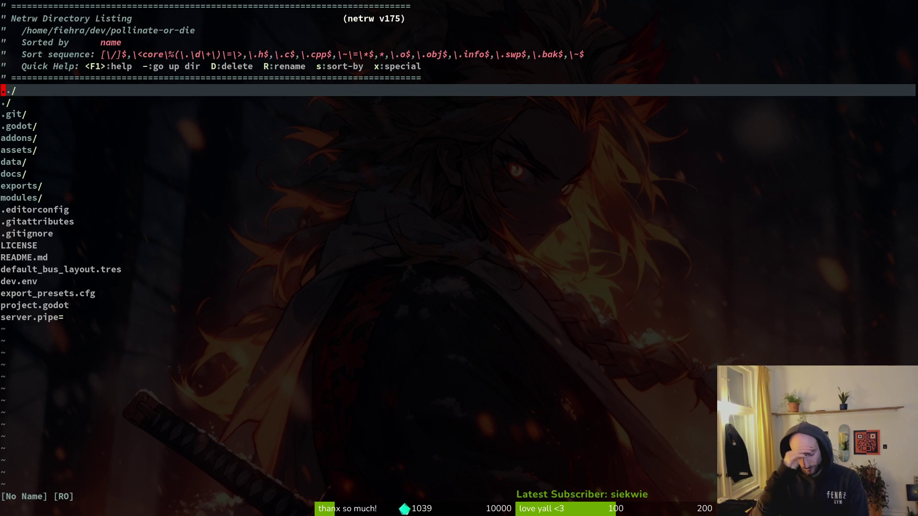
Step: Look through the pathfinding component and player state machine scripts, down to the jump input handler
{"action": "key", "text": "space"}
{"action": "key", "text": "f"}
{"action": "key", "text": "f"}
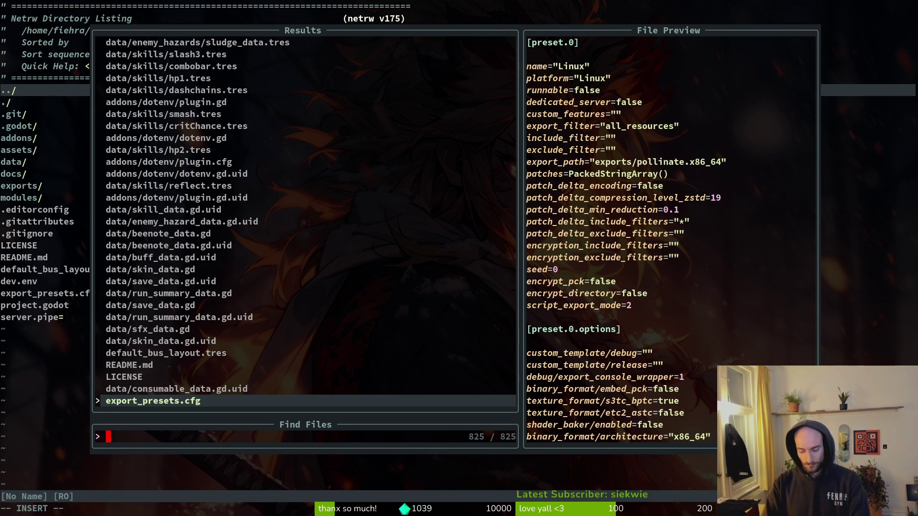
{"action": "type", "text": "pathfinding"}
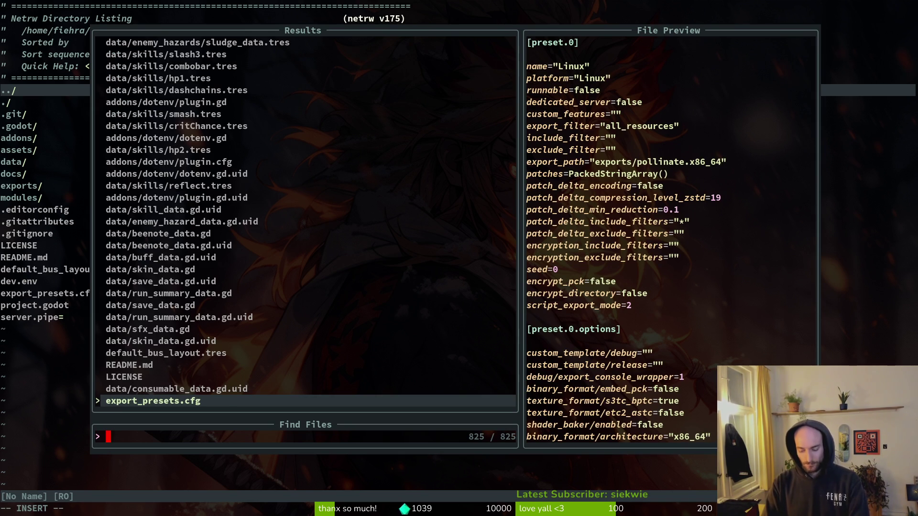
{"action": "key", "text": "Return"}
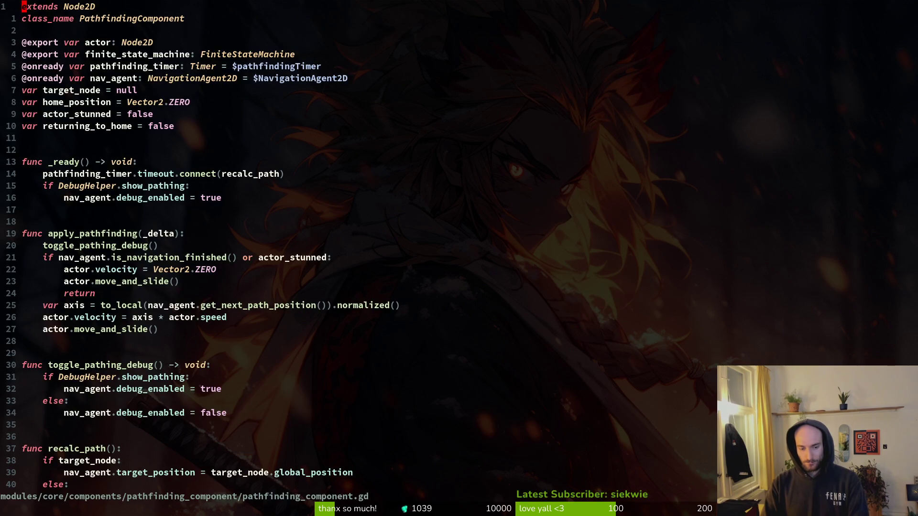
{"action": "key", "text": "space"}
{"action": "key", "text": "f"}
{"action": "key", "text": "f"}
{"action": "type", "text": "plfite"}
{"action": "key", "text": "Return"}
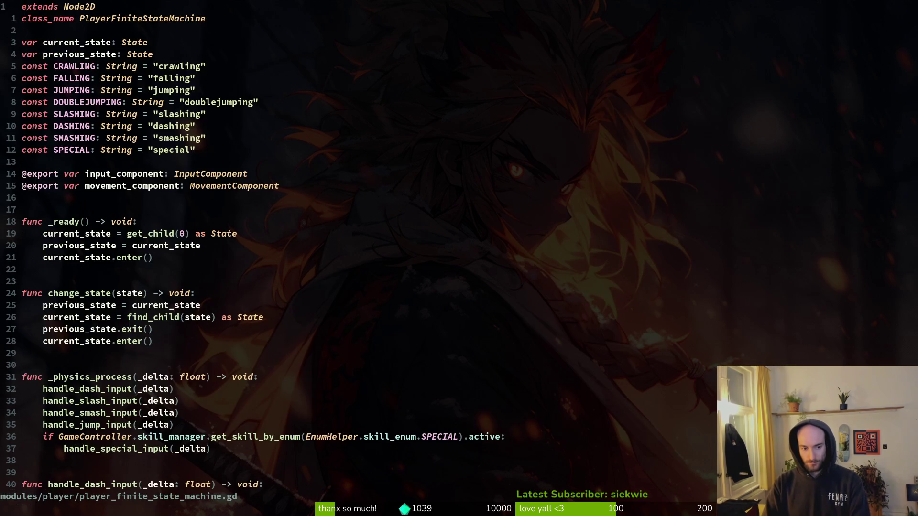
{"action": "key", "text": "j"}
{"action": "key", "text": "j"}
{"action": "key", "text": "j"}
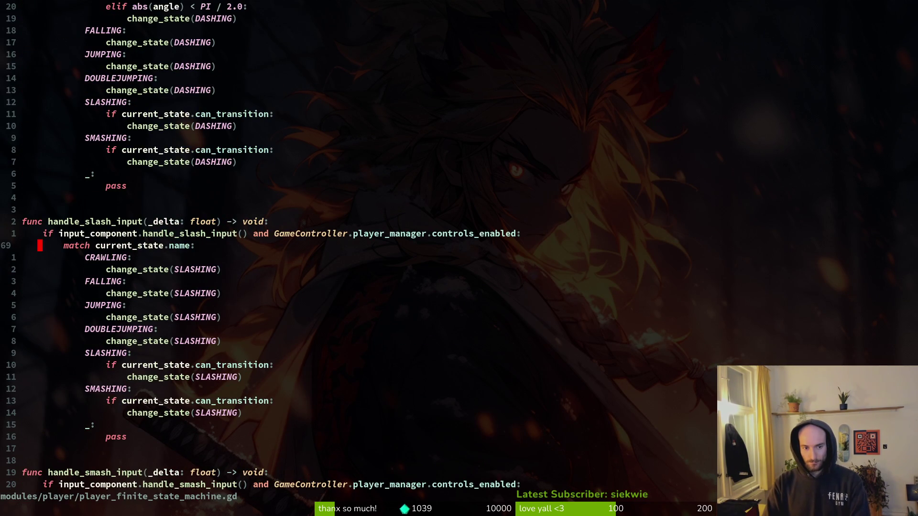
{"action": "key", "text": "j"}
{"action": "key", "text": "j"}
{"action": "key", "text": "j"}
Step: Open input_component.gd and go to the special check in handle_special_input
{"action": "key", "text": "space"}
{"action": "key", "text": "f"}
{"action": "key", "text": "f"}
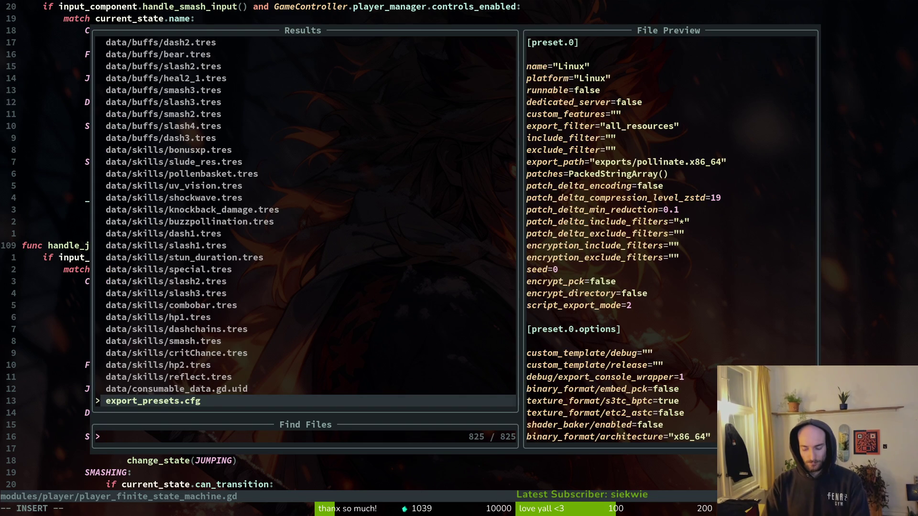
{"action": "type", "text": "inco"}
{"action": "key", "text": "Return"}
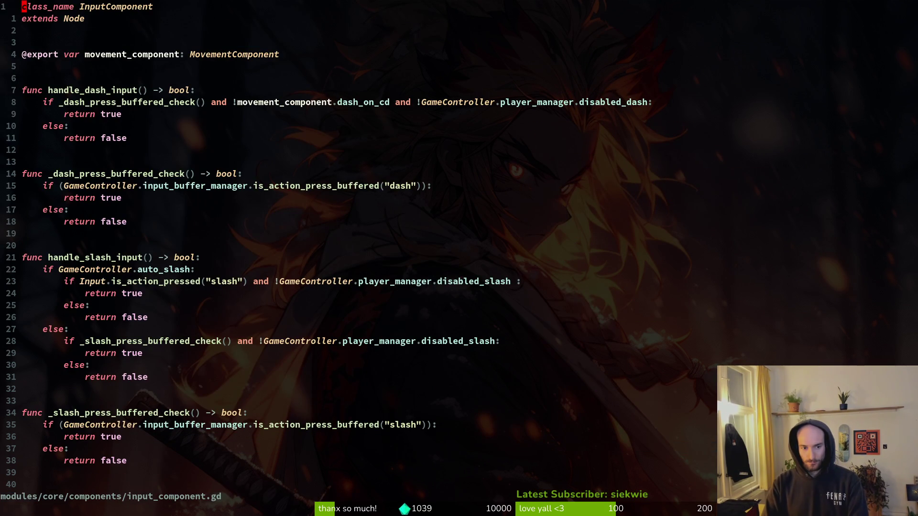
{"action": "key", "text": "j"}
{"action": "key", "text": "j"}
{"action": "key", "text": "j"}
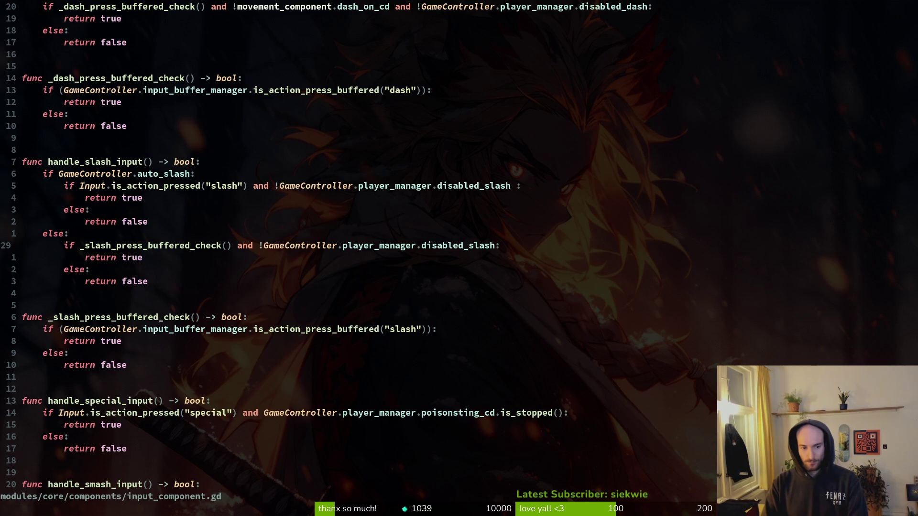
{"action": "key", "text": "ctrl+d"}
{"action": "key", "text": "j"}
{"action": "key", "text": "k"}
{"action": "key", "text": "k"}
{"action": "key", "text": "k"}
Step: Replace is_action_pressed with is_action_just_pressed for special and save input_component.gd
{"action": "key", "text": "w"}
{"action": "key", "text": "w"}
{"action": "key", "text": "w"}
{"action": "type", "text": "wciwisa"}
{"action": "key", "text": "ctrl+n"}
{"action": "key", "text": "ctrl+n"}
{"action": "key", "text": "ctrl+n"}
{"action": "key", "text": "Return"}
{"action": "key", "text": "Escape"}
{"action": "type", "text": ":w"}
{"action": "key", "text": "Return"}
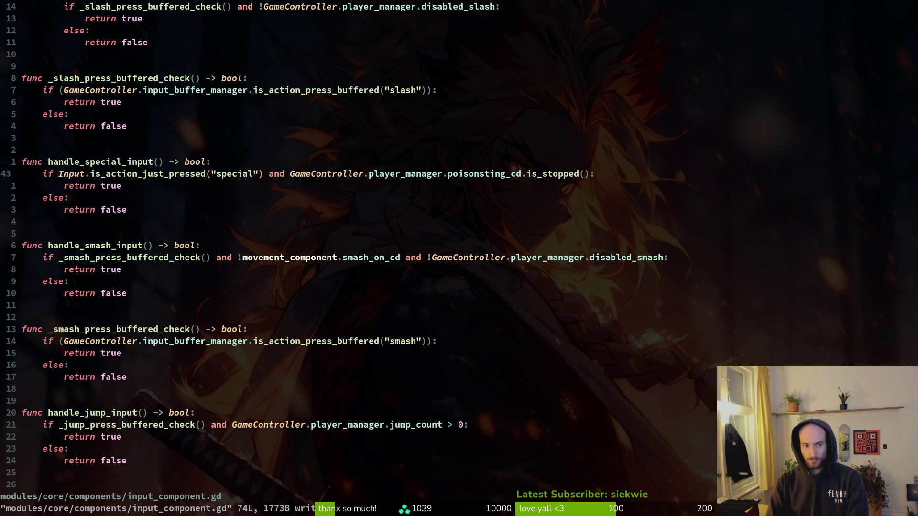
Step: Search the project for handle_special_input and open special_aim_component.gd at its call
{"action": "key", "text": "k"}
{"action": "key", "text": "b"}
{"action": "key", "text": "b"}
{"action": "key", "text": "b"}
{"action": "key", "text": "v"}
{"action": "key", "text": "e"}
{"action": "key", "text": "space"}
{"action": "key", "text": "f"}
{"action": "key", "text": "w"}
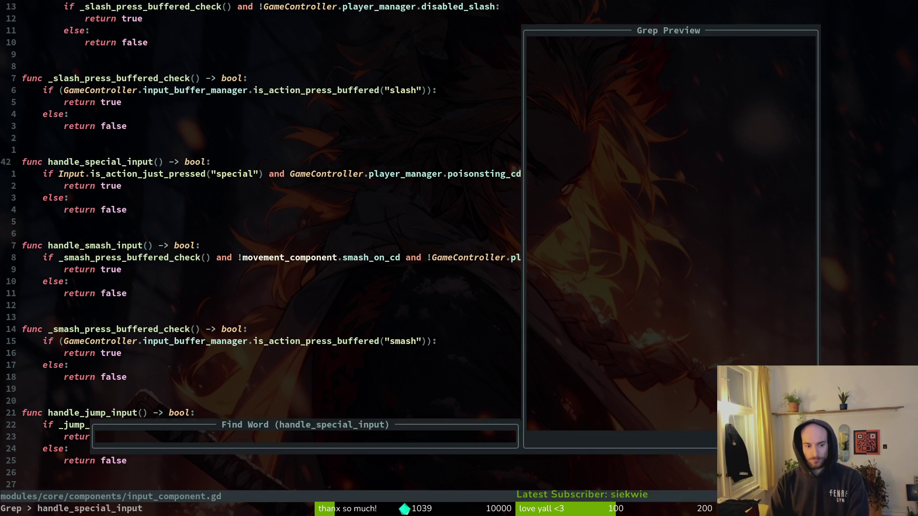
{"action": "key", "text": "ctrl+p"}
{"action": "key", "text": "ctrl+n"}
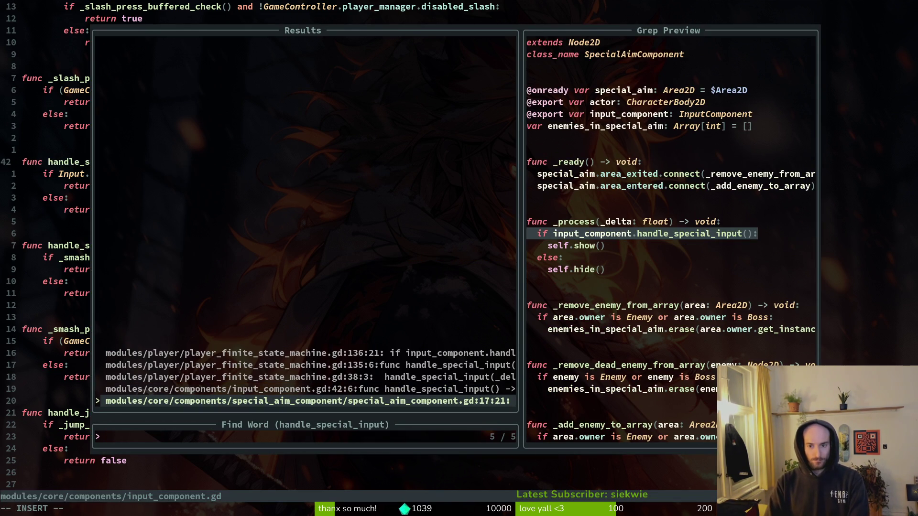
{"action": "key", "text": "Return"}
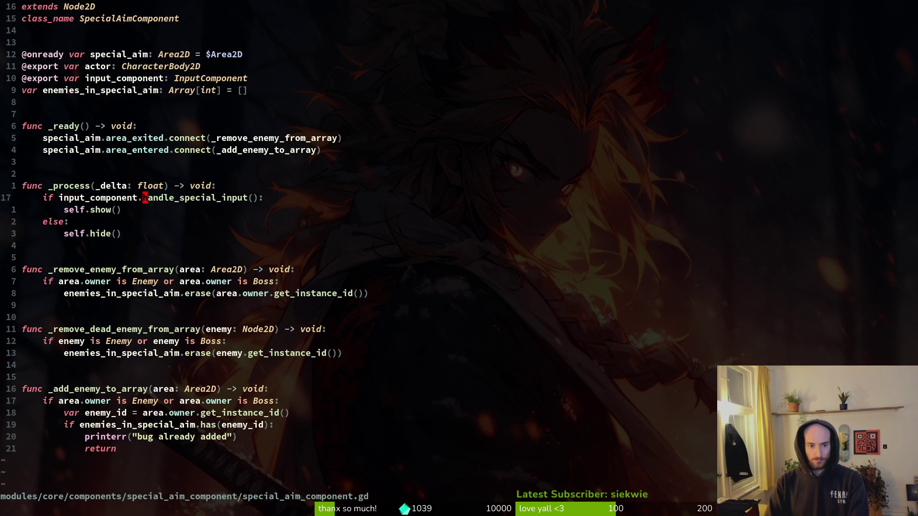
Step: Copy the Input special condition from the definition and paste it over the handle_special_input call
{"action": "key", "text": "g"}
{"action": "key", "text": "d"}
{"action": "key", "text": "j"}
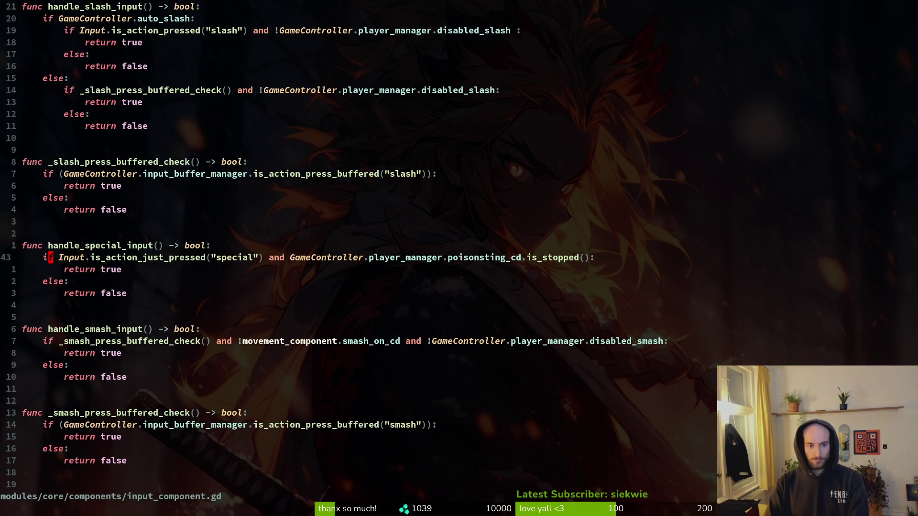
{"action": "key", "text": "y"}
{"action": "key", "text": "y"}
{"action": "key", "text": "ctrl+o"}
{"action": "key", "text": "P"}
{"action": "key", "text": "j"}
{"action": "key", "text": "d"}
{"action": "key", "text": "d"}
Step: Change the pasted check to is_action_pressed and save special_aim_component.gd
{"action": "key", "text": "k"}
{"action": "key", "text": "w"}
{"action": "key", "text": "w"}
{"action": "type", "text": "cwisac"}
{"action": "key", "text": "ctrl+n"}
{"action": "key", "text": "ctrl+n"}
{"action": "key", "text": "Return"}
{"action": "key", "text": "Escape"}
{"action": "type", "text": ":w"}
{"action": "key", "text": "Return"}
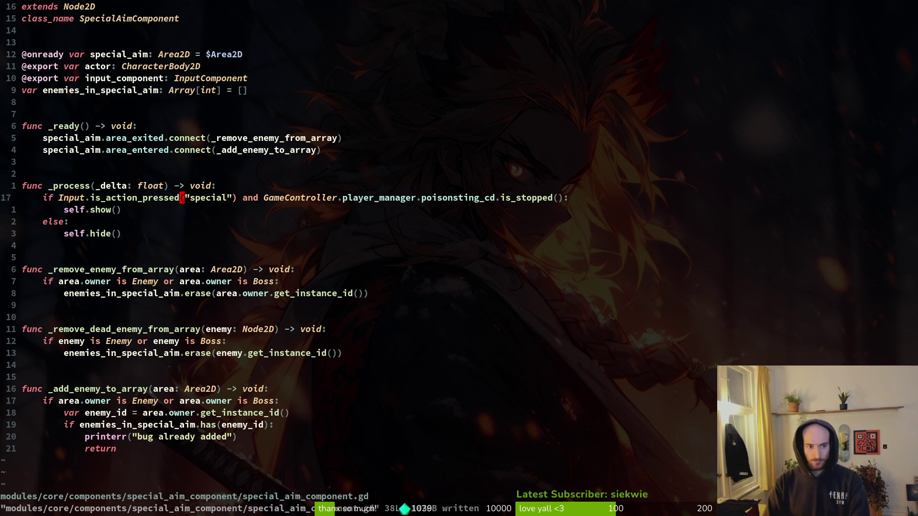
{"action": "key", "text": "space"}
Step: Open the player's special.gd and move down to the _handle_release function
{"action": "key", "text": "f"}
{"action": "key", "text": "f"}
{"action": "type", "text": "special"}
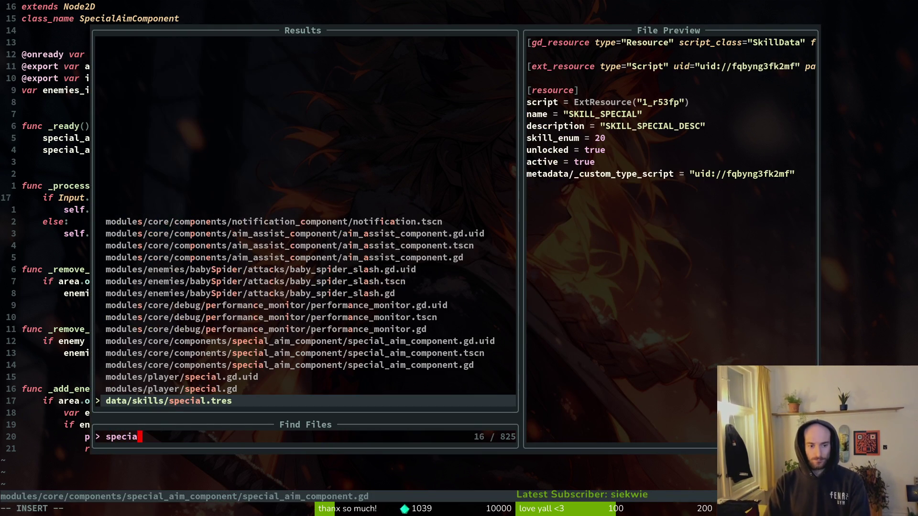
{"action": "key", "text": "ctrl+p"}
{"action": "key", "text": "Return"}
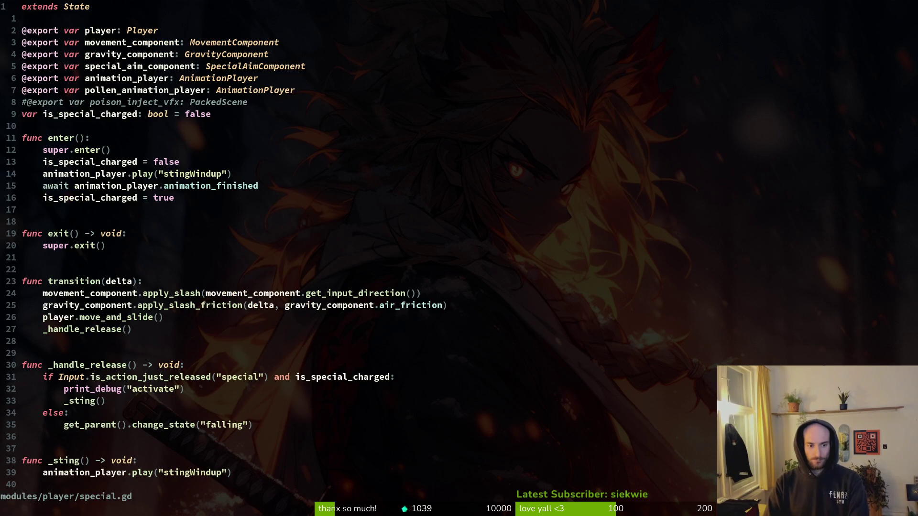
{"action": "key", "text": "1"}
{"action": "key", "text": "4"}
{"action": "key", "text": "j"}
{"action": "key", "text": "7"}
{"action": "key", "text": "j"}
{"action": "key", "text": "8"}
{"action": "key", "text": "j"}
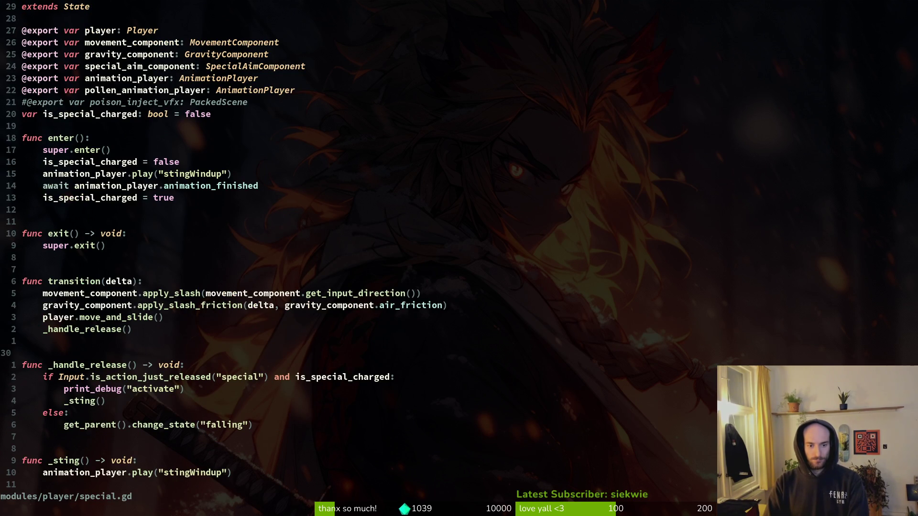
{"action": "key", "text": "j"}
{"action": "key", "text": "j"}
{"action": "key", "text": "j"}
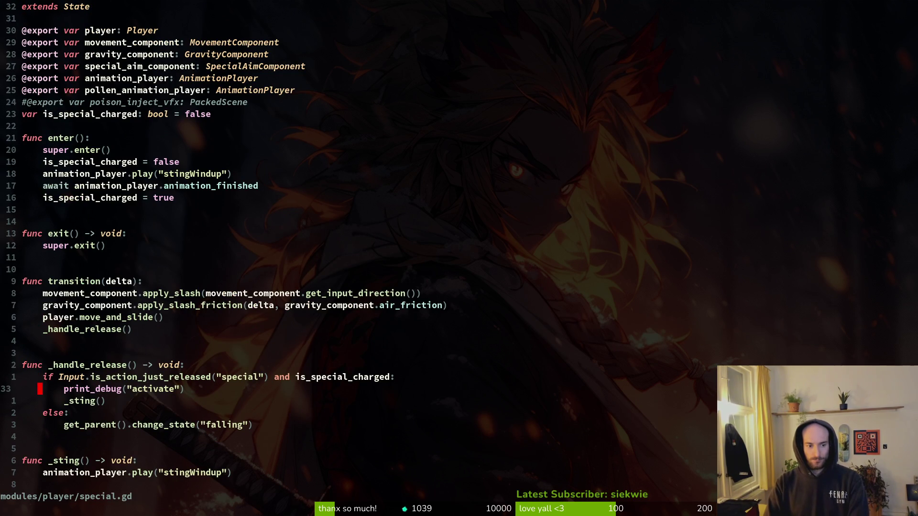
Step: Replace the else branch with a copy of the special release check line
{"action": "key", "text": "k"}
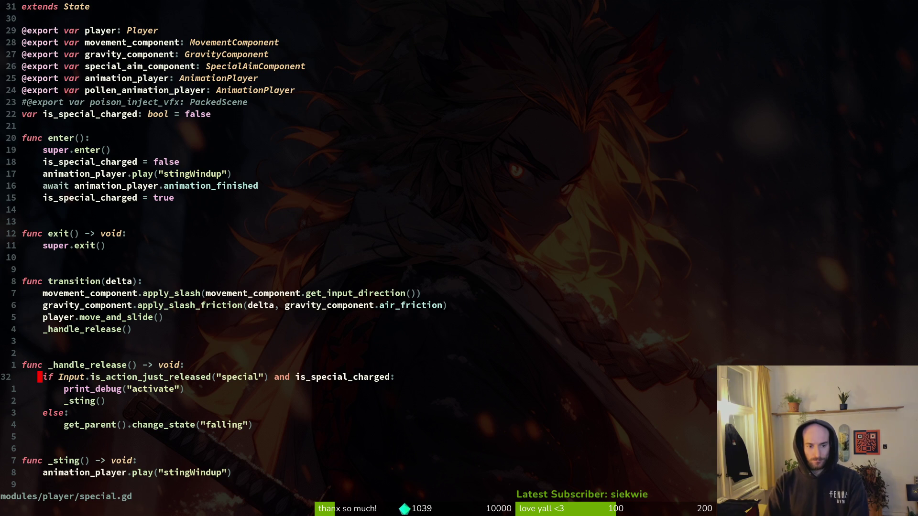
{"action": "key", "text": "j"}
{"action": "key", "text": "j"}
{"action": "key", "text": "j"}
{"action": "key", "text": "l"}
{"action": "key", "text": "l"}
{"action": "type", "text": "cw"}
{"action": "type", "text": "if"}
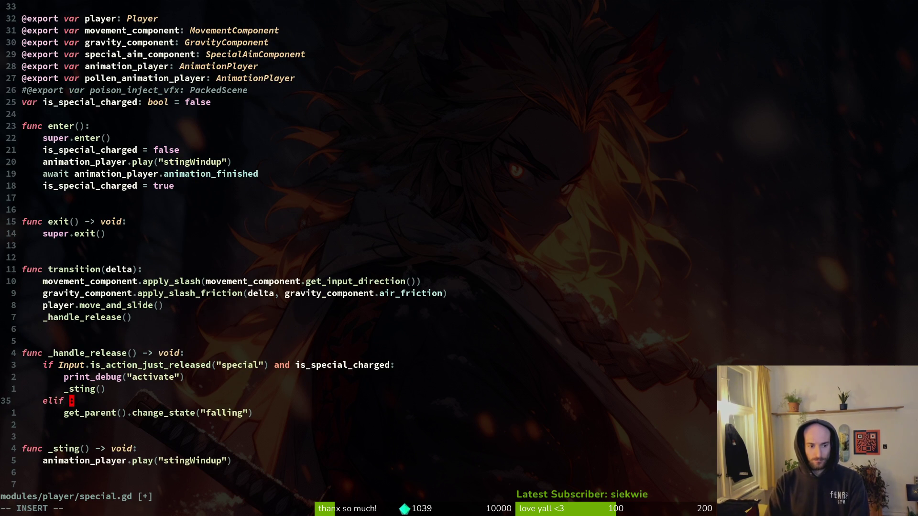
{"action": "key", "text": "Escape"}
{"action": "key", "text": "k"}
{"action": "key", "text": "k"}
{"action": "key", "text": "k"}
{"action": "key", "text": "y"}
{"action": "key", "text": "y"}
{"action": "key", "text": "j"}
{"action": "key", "text": "j"}
{"action": "key", "text": "j"}
{"action": "key", "text": "p"}
{"action": "key", "text": "k"}
{"action": "key", "text": "d"}
{"action": "key", "text": "d"}
Step: Make it elif Input.is_action_just_released("special") and !is_special_charged, then save special.gd
{"action": "type", "text": "iel"}
{"action": "key", "text": "Escape"}
{"action": "key", "text": "$"}
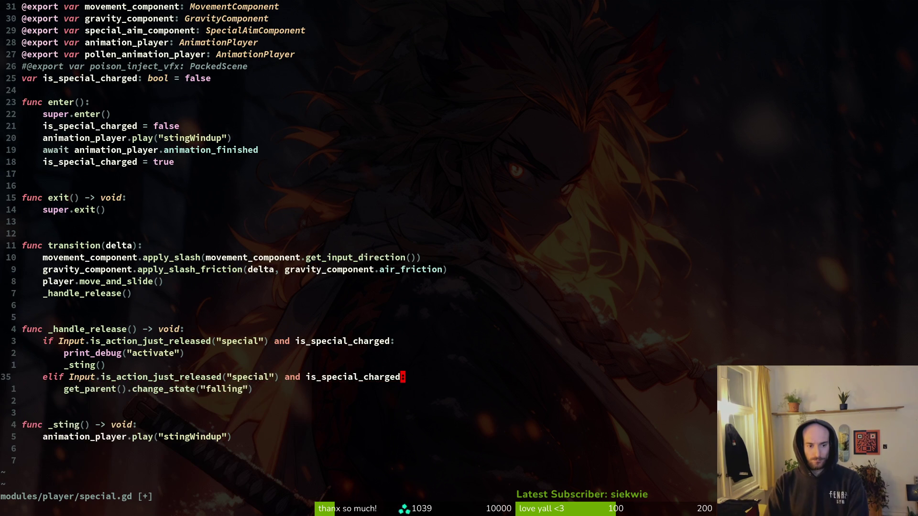
{"action": "key", "text": "h"}
{"action": "key", "text": "b"}
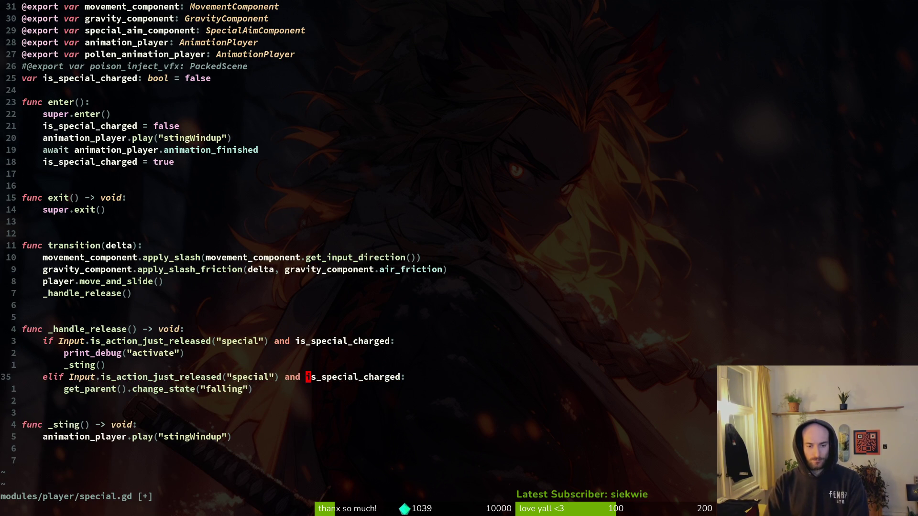
{"action": "type", "text": "i"}
{"action": "type", "text": "@"}
{"action": "key", "text": "Escape"}
{"action": "type", "text": "r!:w"}
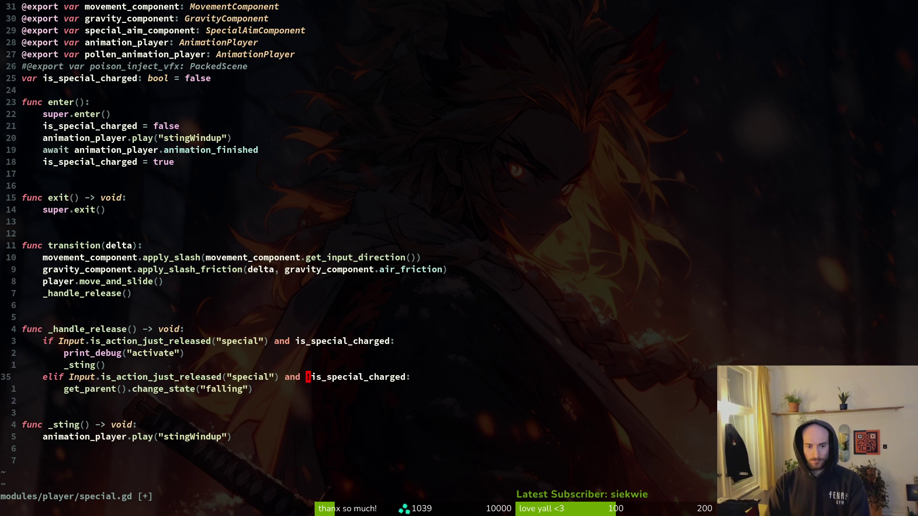
{"action": "key", "text": "Return"}
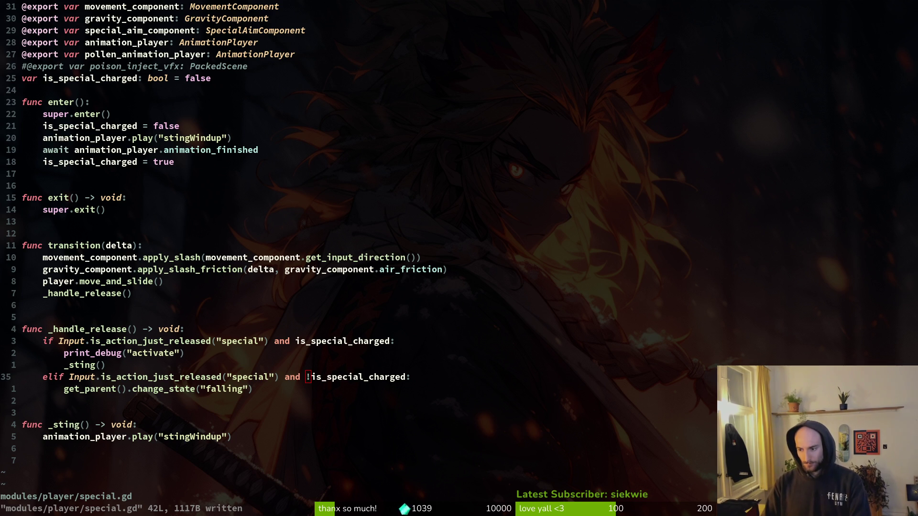
{"action": "key", "text": "alt+Tab"}
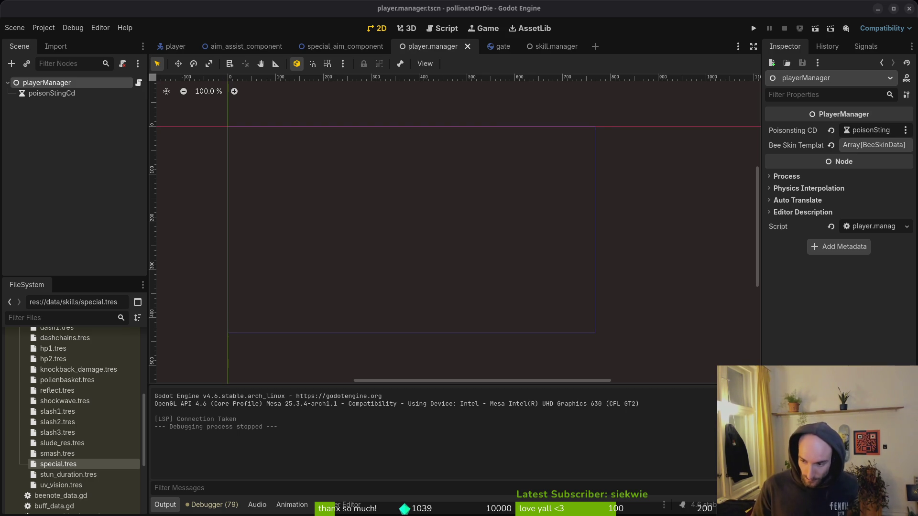
{"action": "left_click", "coordinate": [102, 170]}
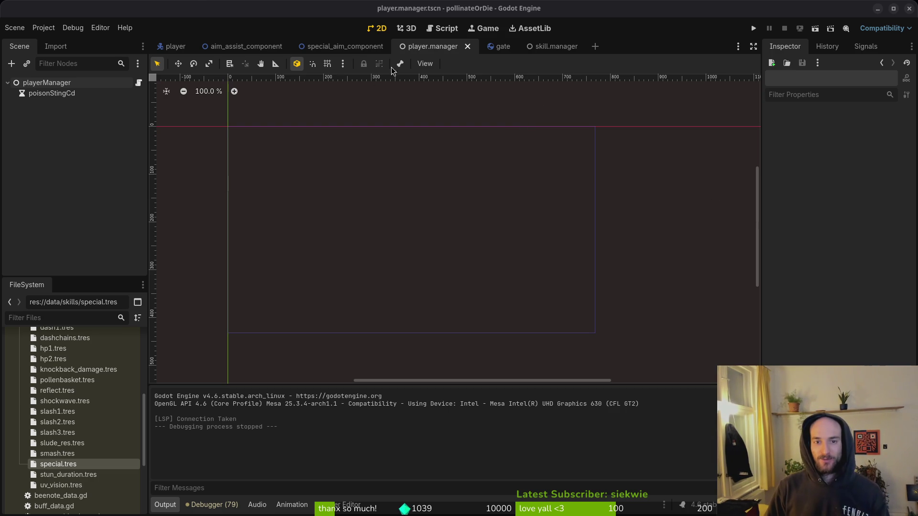
Step: Close the player.manager, gate and skill.manager scene tabs, keeping special_aim_component, and save
{"action": "left_click", "coordinate": [344, 46]}
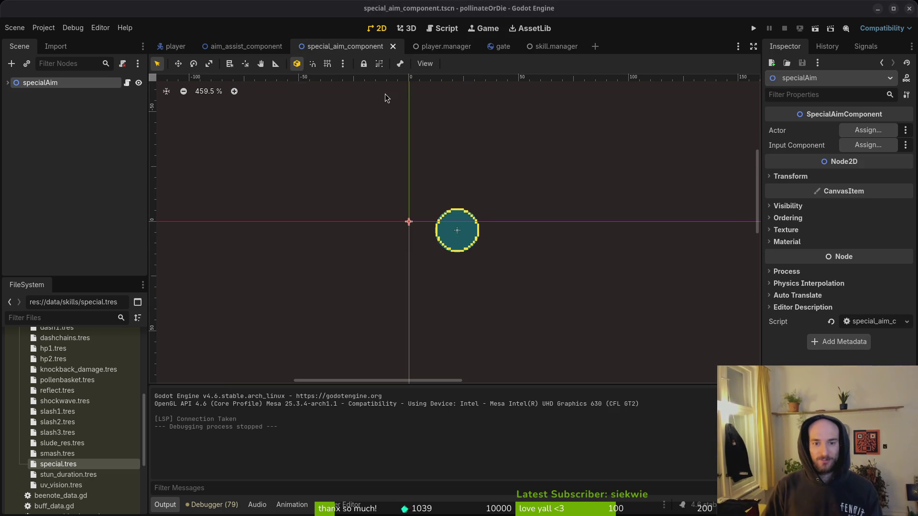
{"action": "middle_click", "coordinate": [442, 48]}
{"action": "middle_click", "coordinate": [443, 47]}
{"action": "middle_click", "coordinate": [444, 48]}
{"action": "key", "text": "ctrl+s"}
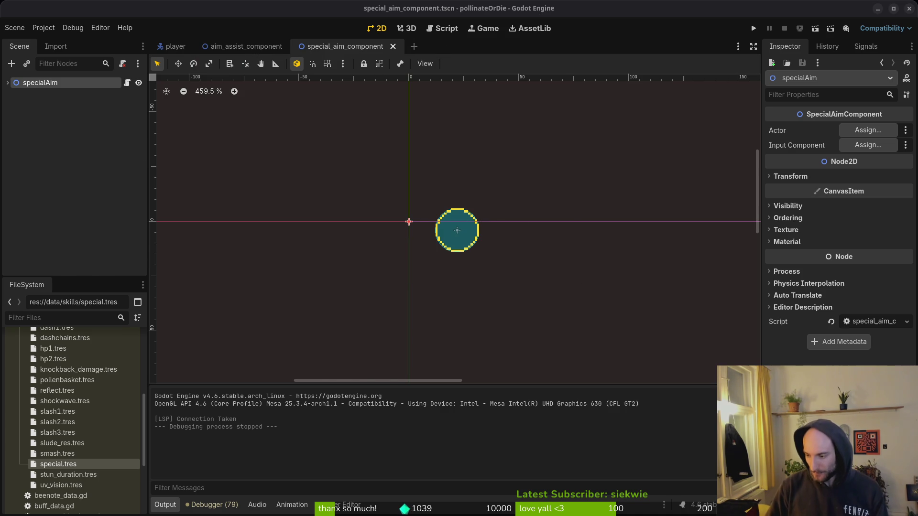
Step: Back in Neovim, save special.gd again and place the cursor on the falling state line
{"action": "key", "text": "alt+Tab"}
{"action": "key", "text": "k"}
{"action": "key", "text": "ctrl+s"}
{"action": "left_click", "coordinate": [54, 389]}
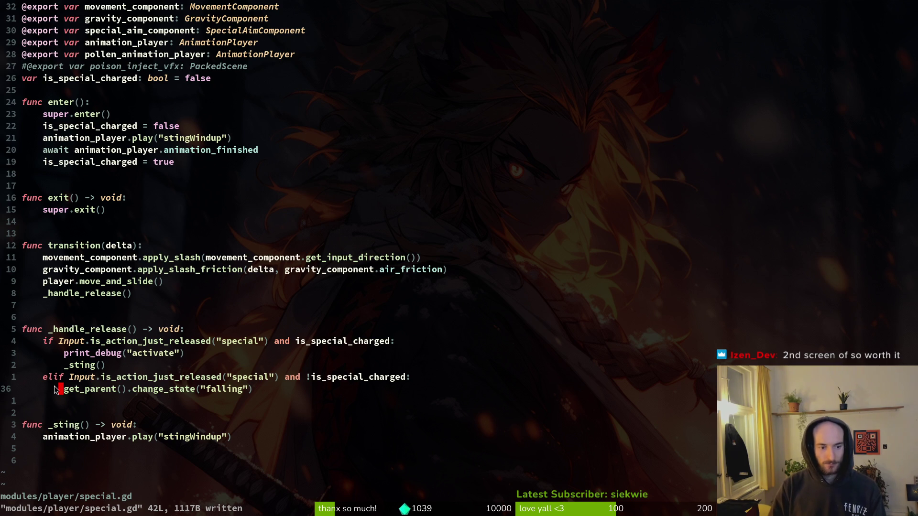
Step: Add a blank line below the _sting() call and save special.gd
{"action": "key", "text": "k"}
{"action": "key", "text": "k"}
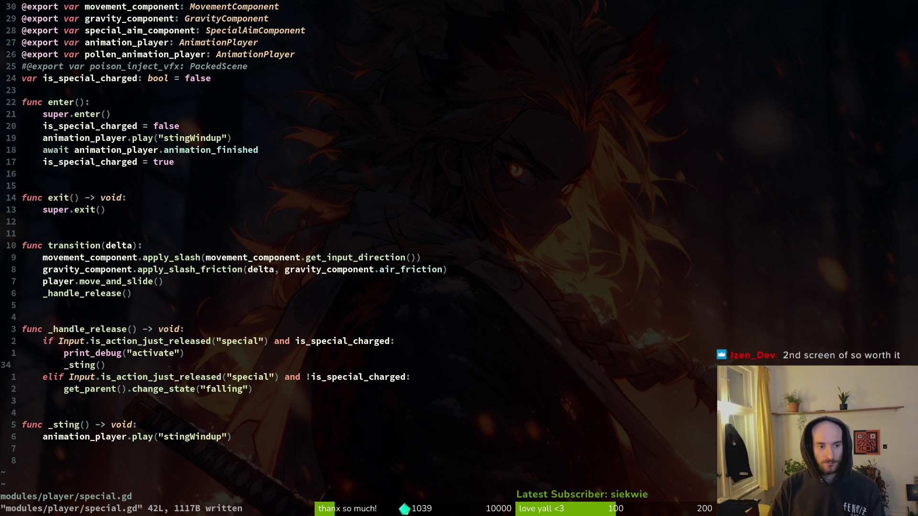
{"action": "key", "text": "o"}
{"action": "key", "text": "Escape"}
{"action": "type", "text": ":w"}
{"action": "key", "text": "Return"}
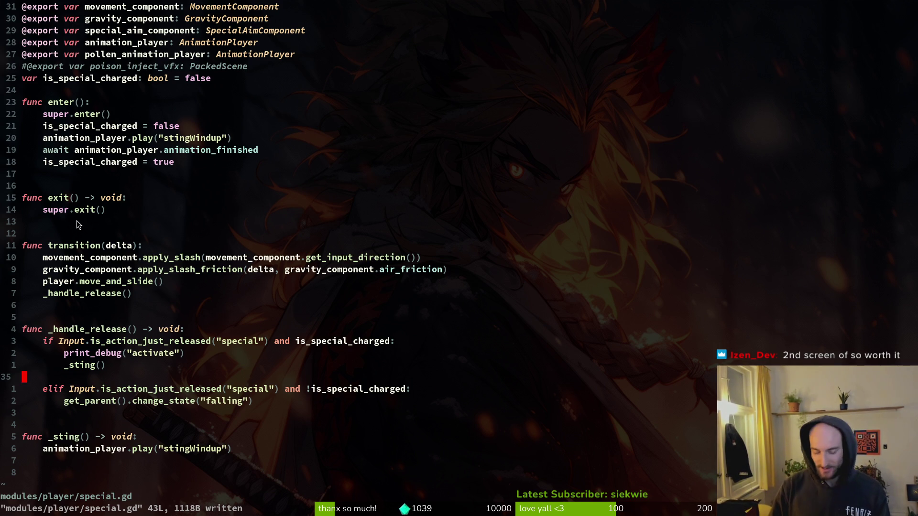
Step: Delete that blank line, save special.gd again, and launch the game from Godot
{"action": "key", "text": "d"}
{"action": "key", "text": "d"}
{"action": "type", "text": ":w"}
{"action": "key", "text": "Return"}
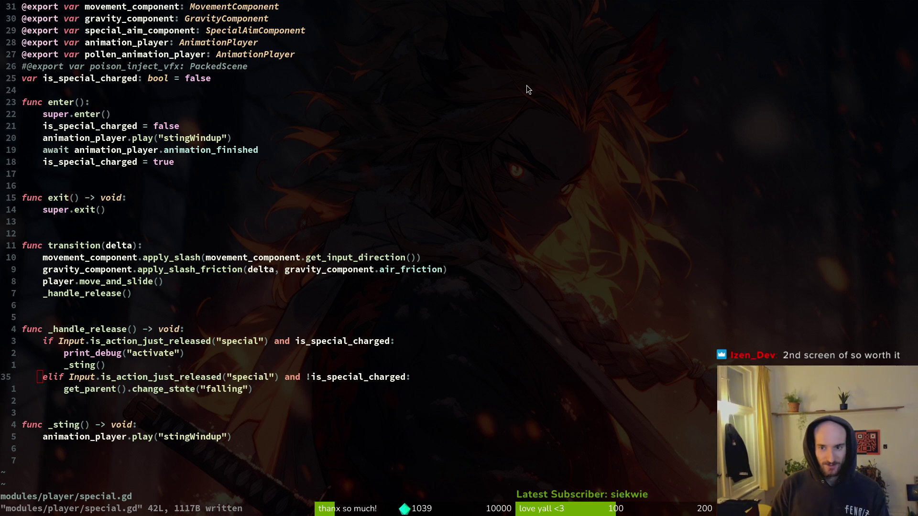
{"action": "key", "text": "alt+Tab"}
{"action": "left_click", "coordinate": [757, 27]}
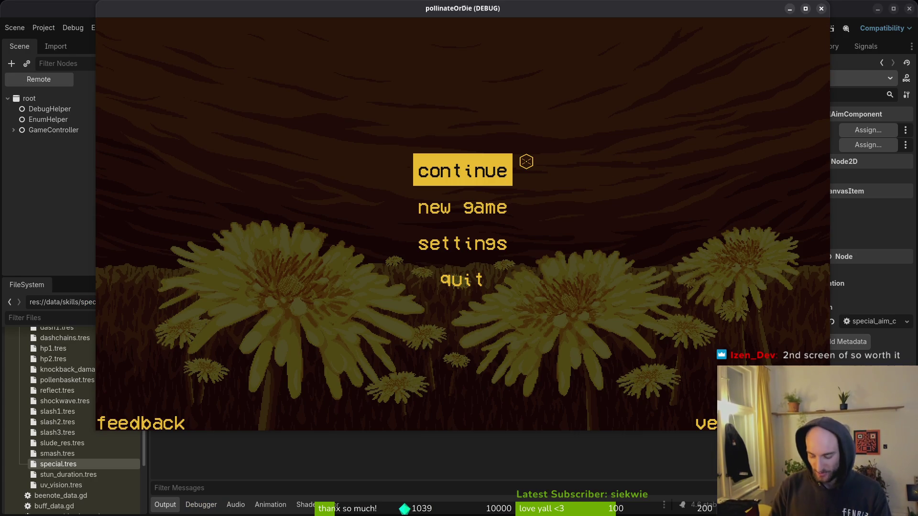
Step: Continue the saved game and fire the bee's special twice so "activate" logs twice
{"action": "key", "text": "Return"}
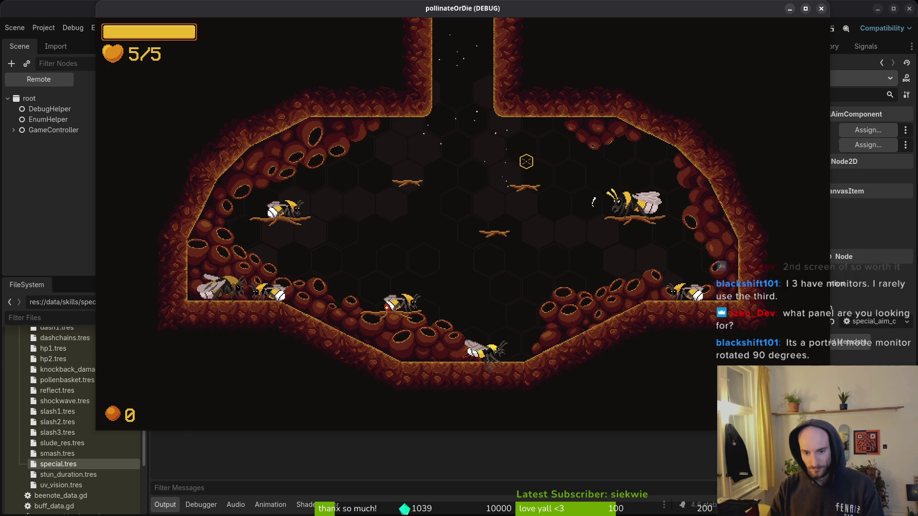
{"action": "right_click", "coordinate": [526, 161]}
{"action": "right_click", "coordinate": [526, 161]}
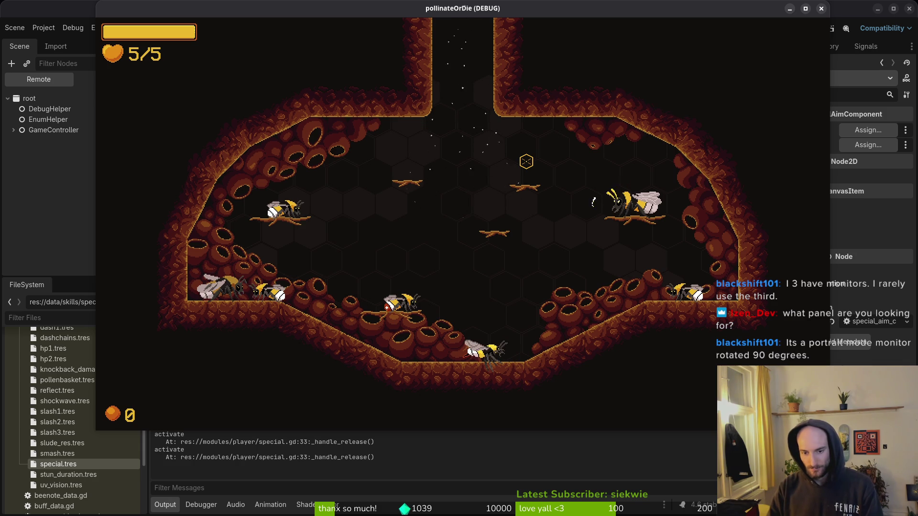
{"action": "key", "text": "alt+Tab"}
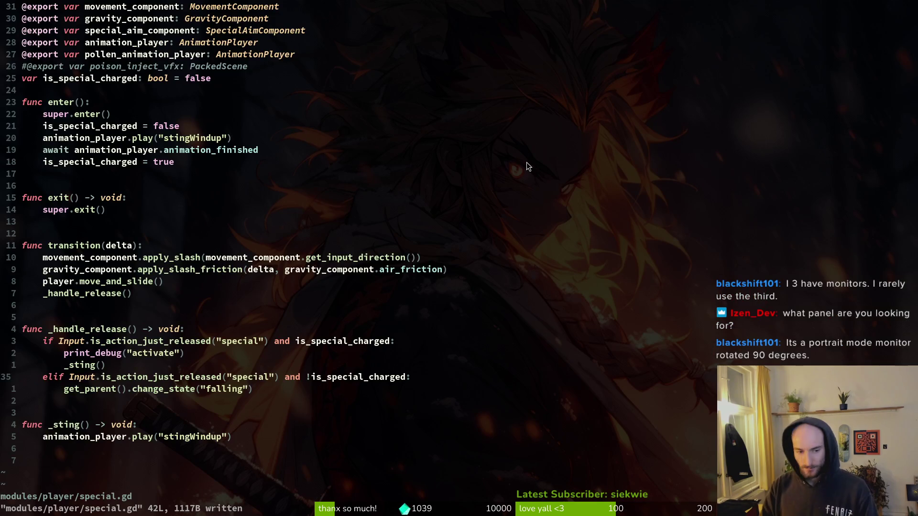
Step: Below the falling state change, add 'elif Input.is_action_pressed("special") and !is_special_charged:'
{"action": "key", "text": "j"}
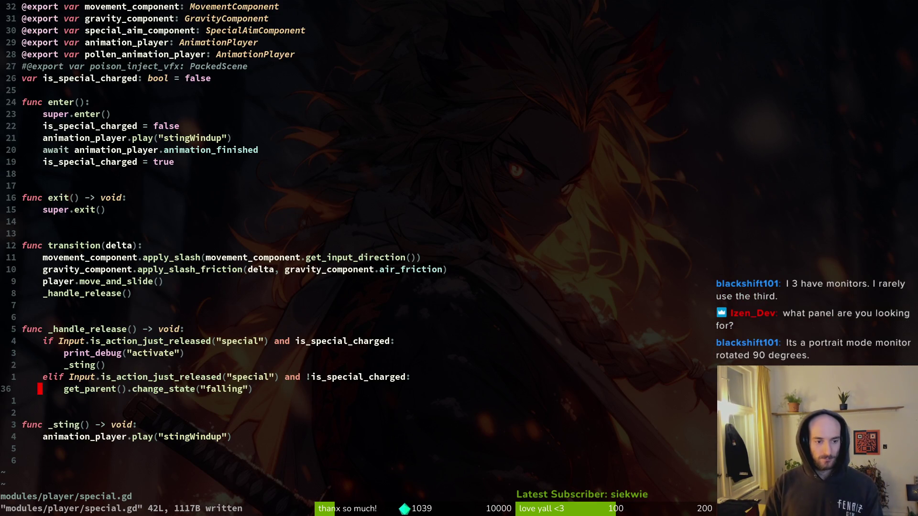
{"action": "key", "text": "o"}
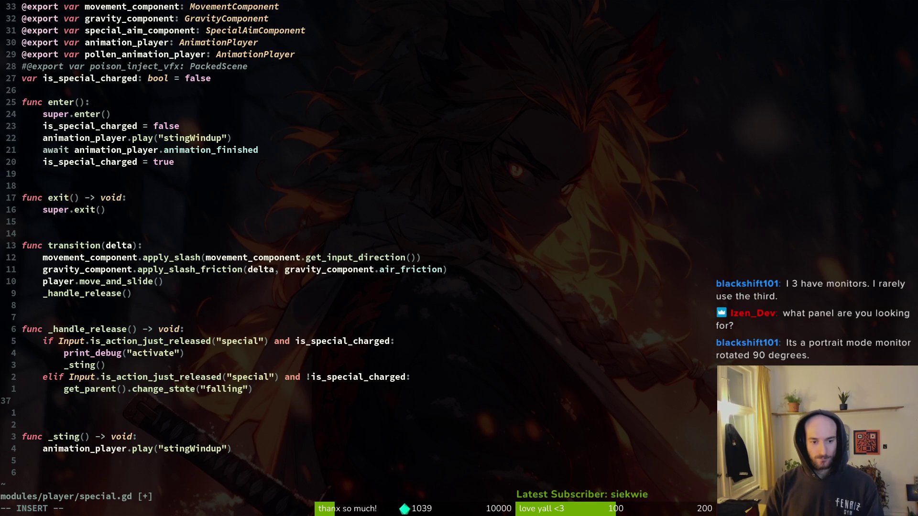
{"action": "type", "text": "elif"}
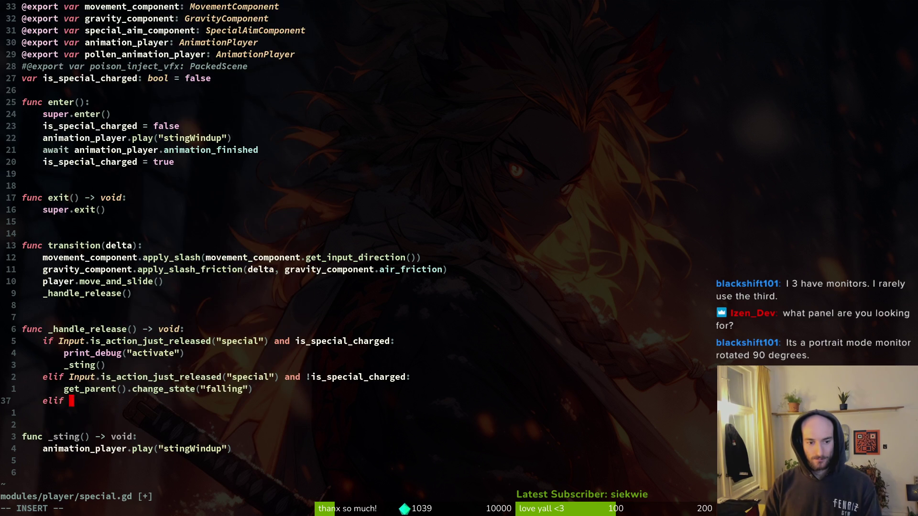
{"action": "key", "text": "Escape"}
{"action": "key", "text": "p"}
{"action": "key", "text": "k"}
{"action": "key", "text": "d"}
{"action": "key", "text": "d"}
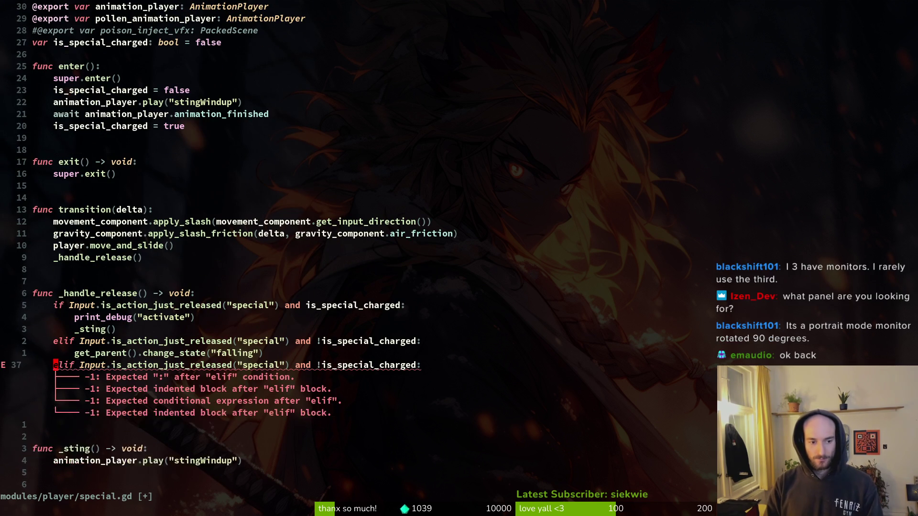
{"action": "key", "text": "w"}
{"action": "key", "text": "w"}
{"action": "key", "text": "w"}
{"action": "key", "text": "f"}
{"action": "key", "text": "underscore"}
{"action": "key", "text": "c"}
{"action": "key", "text": "t"}
{"action": "key", "text": "parenleft"}
{"action": "type", "text": "_action_p"}
{"action": "key", "text": "Return"}
{"action": "key", "text": "Escape"}
Step: Add a 'return' line under the new elif, followed by an 'else:' line
{"action": "key", "text": "w"}
{"action": "key", "text": "w"}
{"action": "key", "text": "w"}
{"action": "type", "text": "o"}
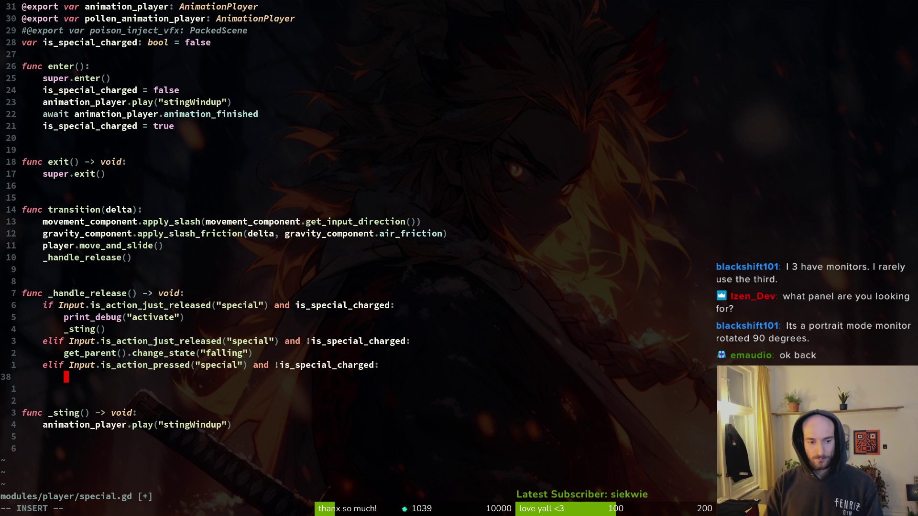
{"action": "type", "text": "return"}
{"action": "key", "text": "Escape"}
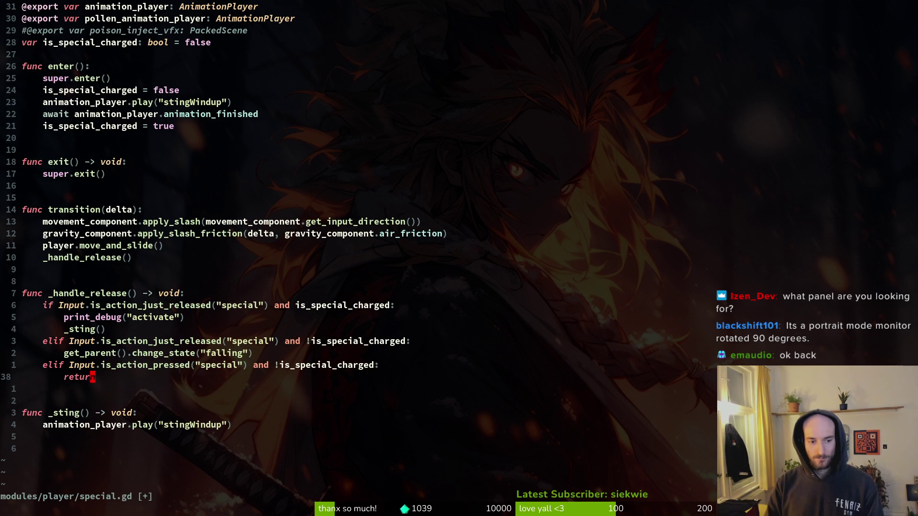
{"action": "type", "text": "o"}
{"action": "type", "text": "else:"}
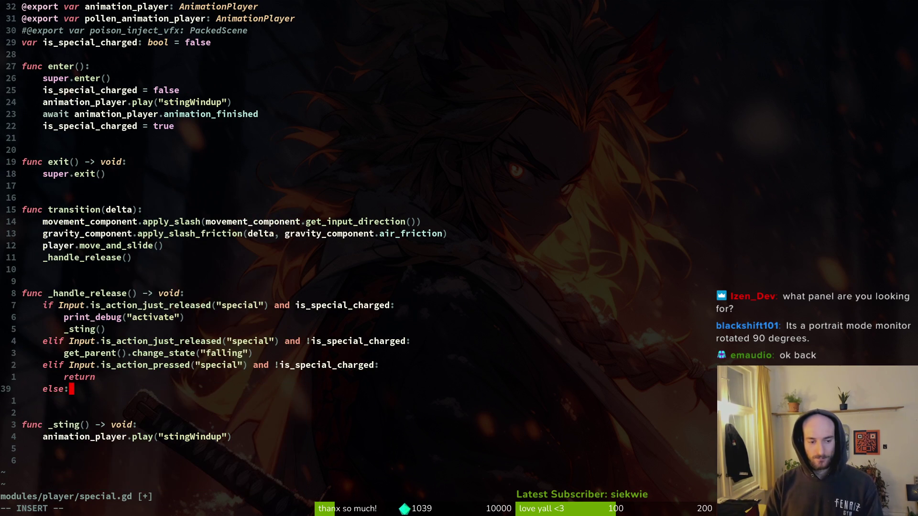
{"action": "key", "text": "Escape"}
{"action": "key", "text": "k"}
{"action": "key", "text": "0"}
{"action": "key", "text": "shift+v"}
{"action": "key", "text": "Escape"}
{"action": "key", "text": "shift+v"}
{"action": "key", "text": "Escape"}
Step: Copy the falling state change under the else and save special.gd with :w
{"action": "key", "text": "k"}
{"action": "key", "text": "k"}
{"action": "key", "text": "shift+v"}
{"action": "key", "text": "y"}
{"action": "key", "text": "j"}
{"action": "key", "text": "j"}
{"action": "key", "text": "j"}
{"action": "key", "text": "p"}
{"action": "key", "text": "k"}
{"action": "key", "text": "k"}
{"action": "key", "text": "k"}
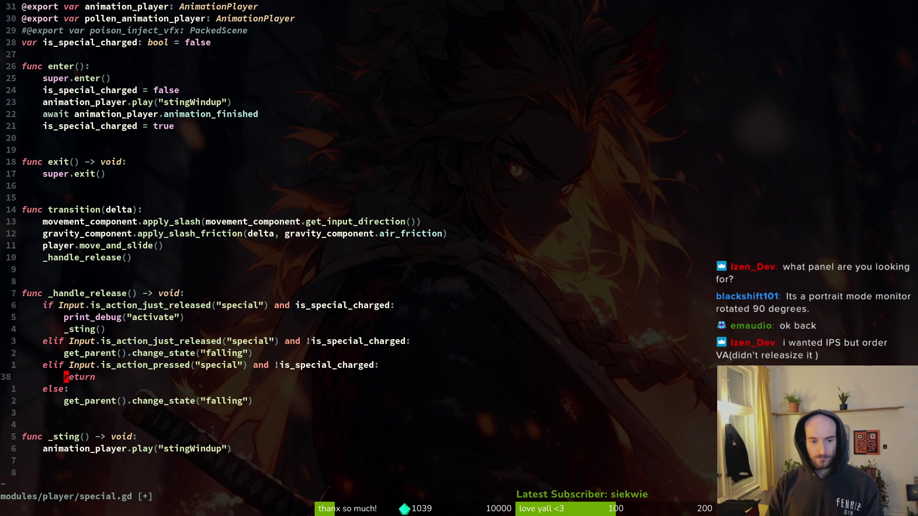
{"action": "type", "text": ":w"}
{"action": "key", "text": "Return"}
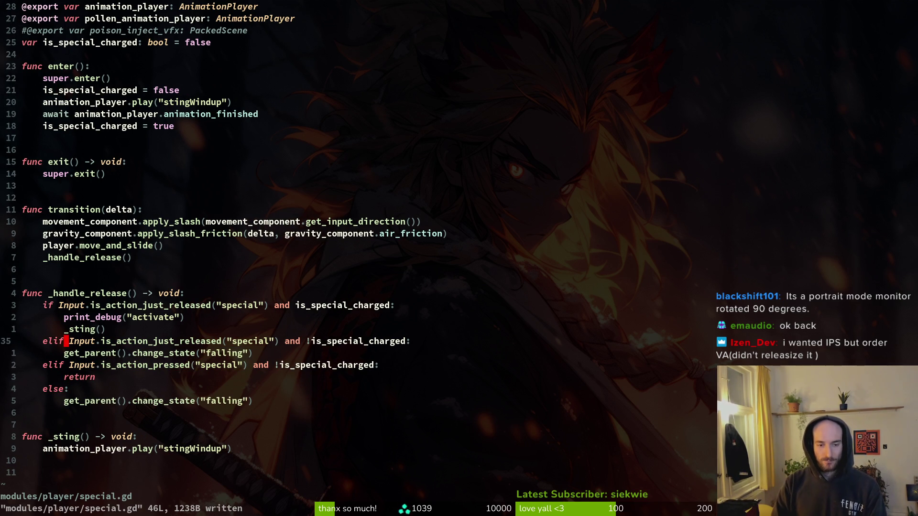
Step: Delete the else branch, save special.gd again, and relaunch the game with F5
{"action": "key", "text": "j"}
{"action": "key", "text": "j"}
{"action": "key", "text": "j"}
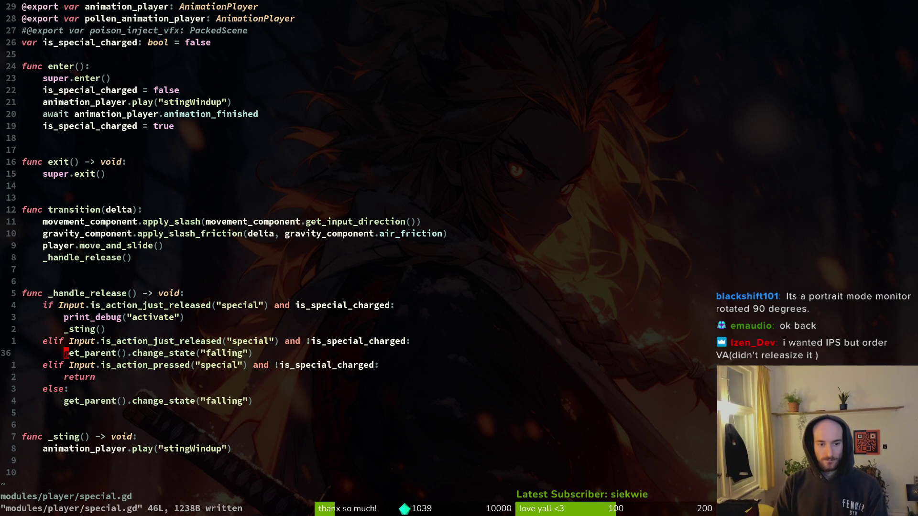
{"action": "key", "text": "shift+v"}
{"action": "type", "text": "jd:w"}
{"action": "key", "text": "Return"}
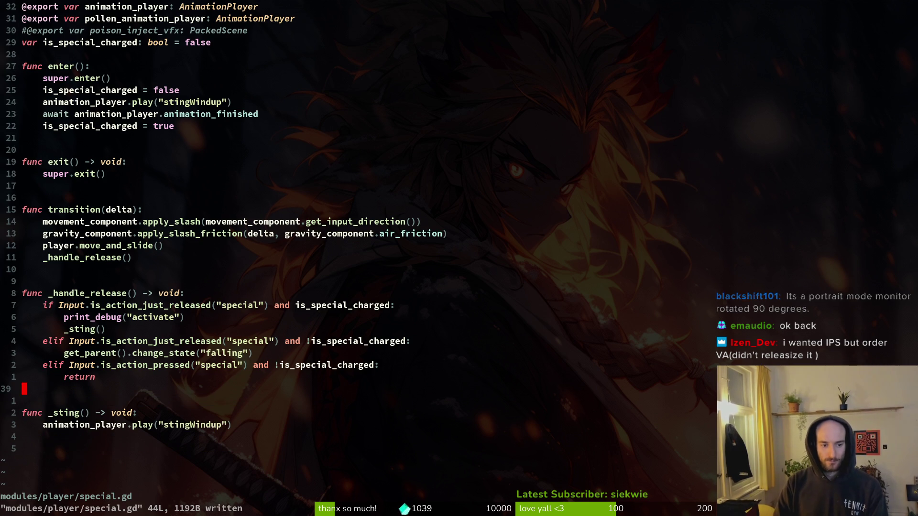
{"action": "key", "text": "F5"}
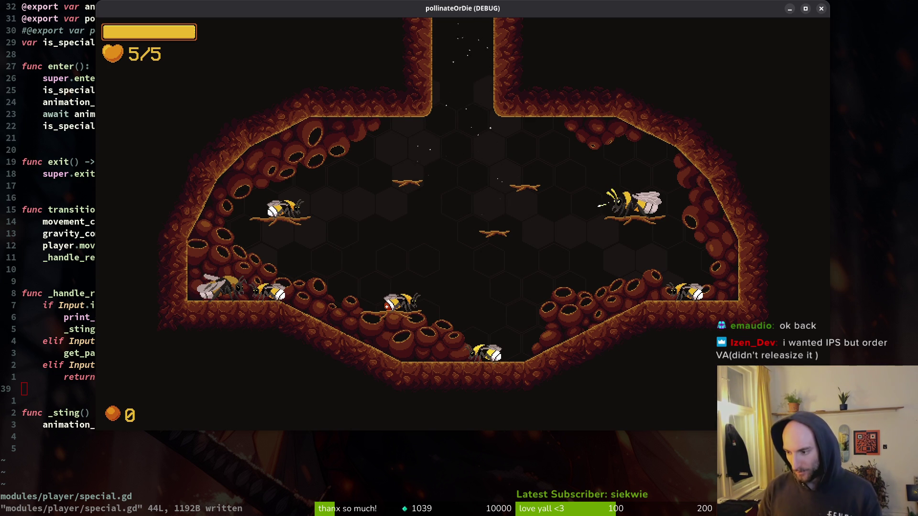
Step: Bring the Kleinanzeigen browser forward and scroll through the Asus VG248 search results
{"action": "key", "text": "alt+Tab"}
{"action": "left_click_drag", "start_coordinate": [381, 58], "coordinate": [377, 57]}
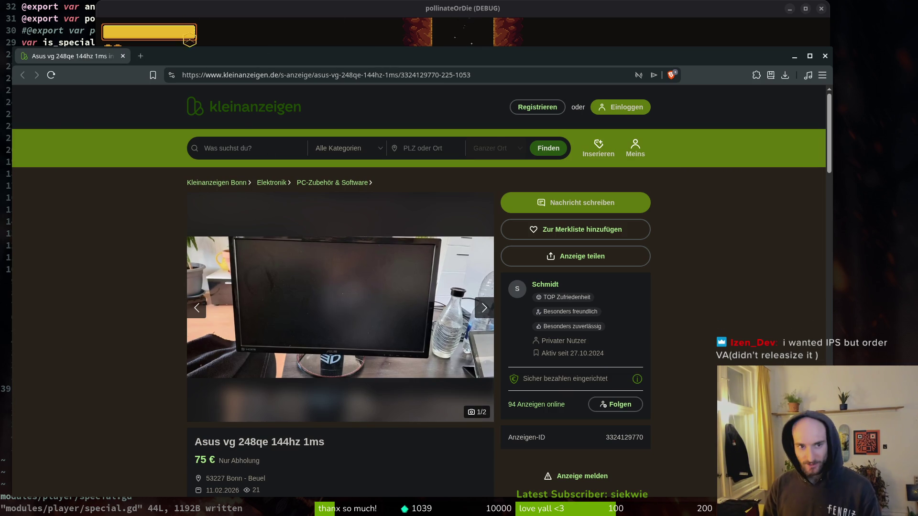
{"action": "key", "text": "ctrl+w"}
{"action": "key", "text": "alt+Tab"}
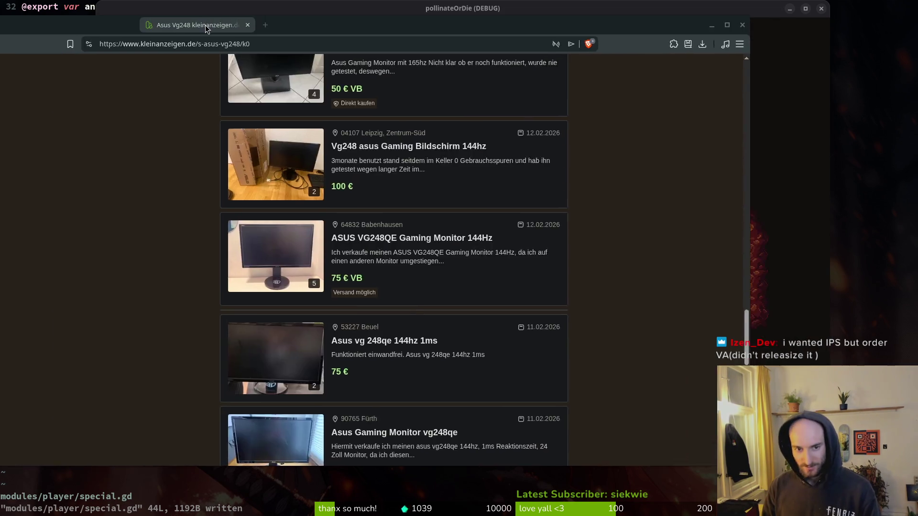
{"action": "scroll", "coordinate": [360, 395], "scroll_direction": "down", "scroll_amount": 3}
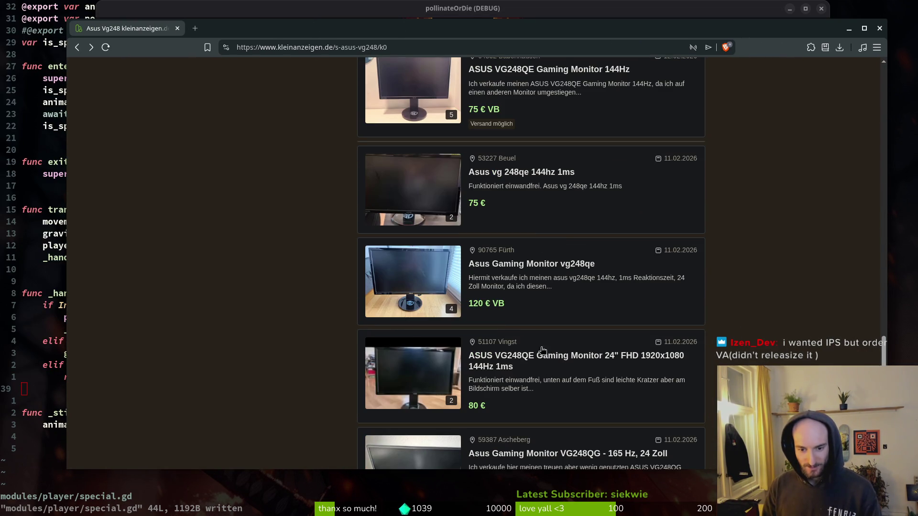
Step: Open the Vingst VG248QE listing in a background tab, look it over, then close it
{"action": "middle_click", "coordinate": [528, 367]}
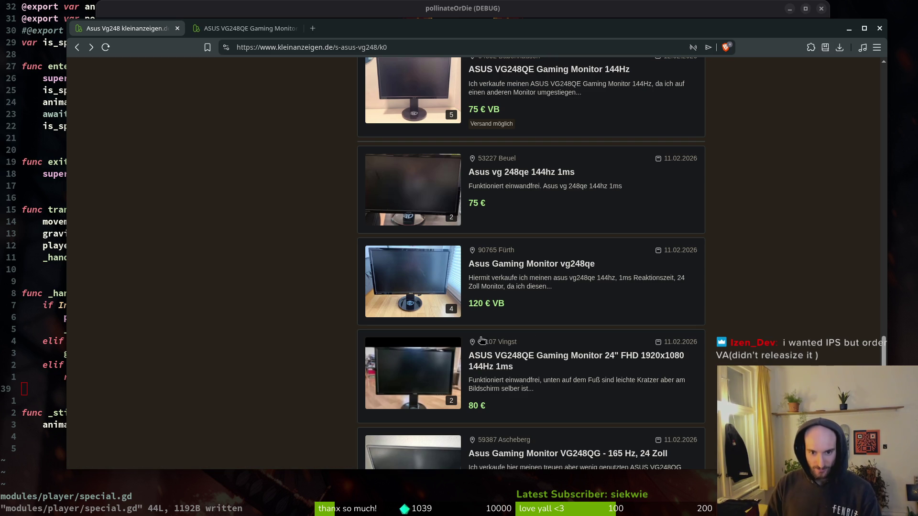
{"action": "scroll", "coordinate": [507, 378], "scroll_direction": "down", "scroll_amount": 3}
{"action": "left_click", "coordinate": [246, 28]}
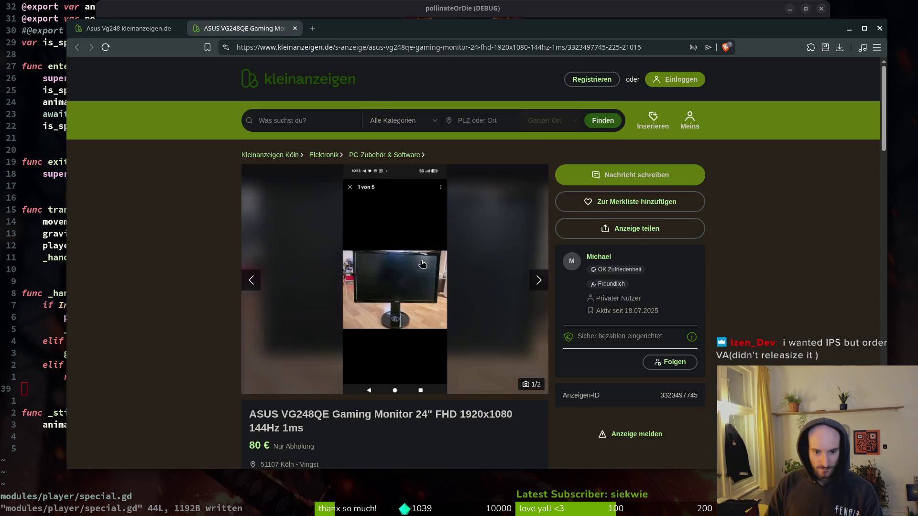
{"action": "scroll", "coordinate": [405, 229], "scroll_direction": "down", "scroll_amount": 3}
{"action": "middle_click", "coordinate": [242, 34]}
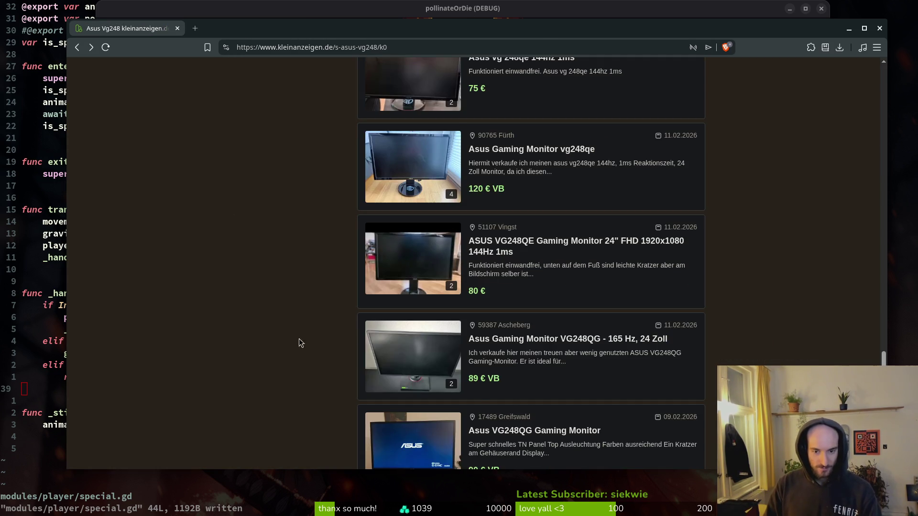
Step: Scroll to the bottom of the results and go to page 2
{"action": "scroll", "coordinate": [301, 343], "scroll_direction": "down", "scroll_amount": 2}
{"action": "scroll", "coordinate": [524, 324], "scroll_direction": "down", "scroll_amount": 2}
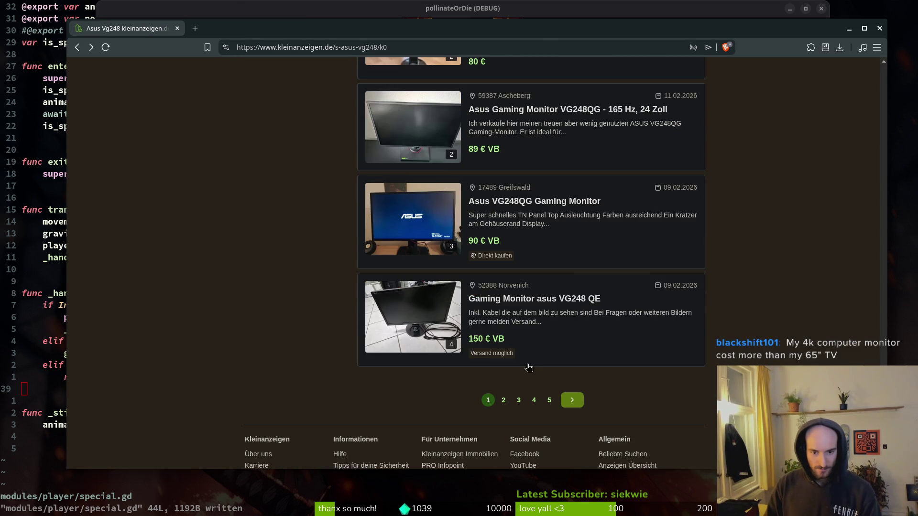
{"action": "left_click", "coordinate": [503, 400]}
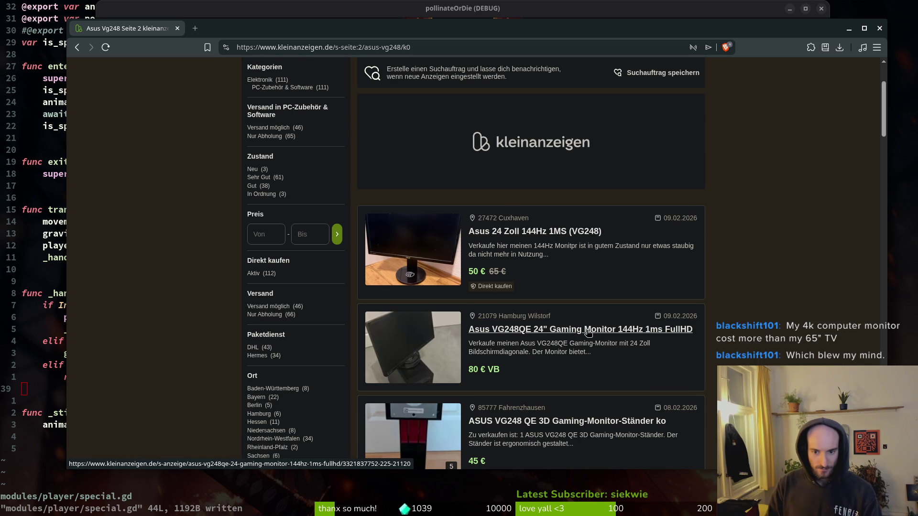
Step: Open the Hamburg, 144 Hz, 3D Monitor, Lörrach and Duisburg ads in tabs, then view the first
{"action": "middle_click", "coordinate": [590, 332]}
{"action": "scroll", "coordinate": [586, 332], "scroll_direction": "down", "scroll_amount": 5}
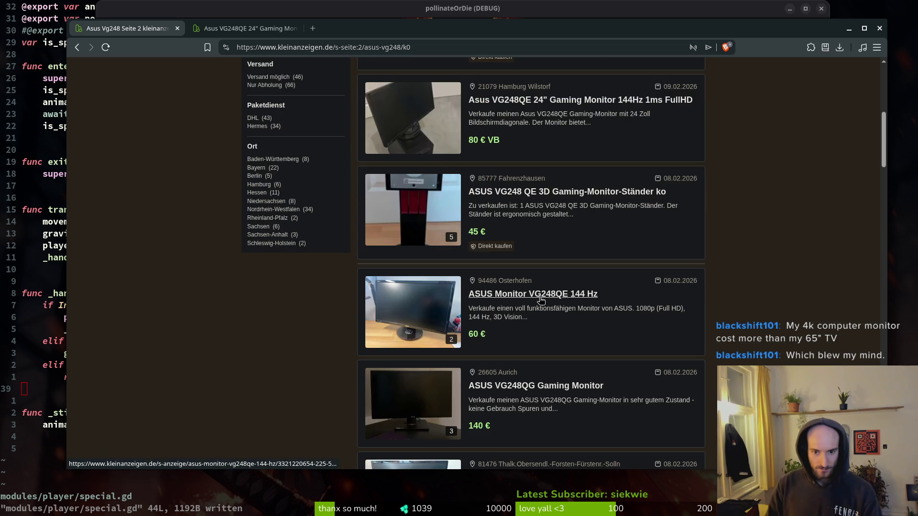
{"action": "middle_click", "coordinate": [544, 294]}
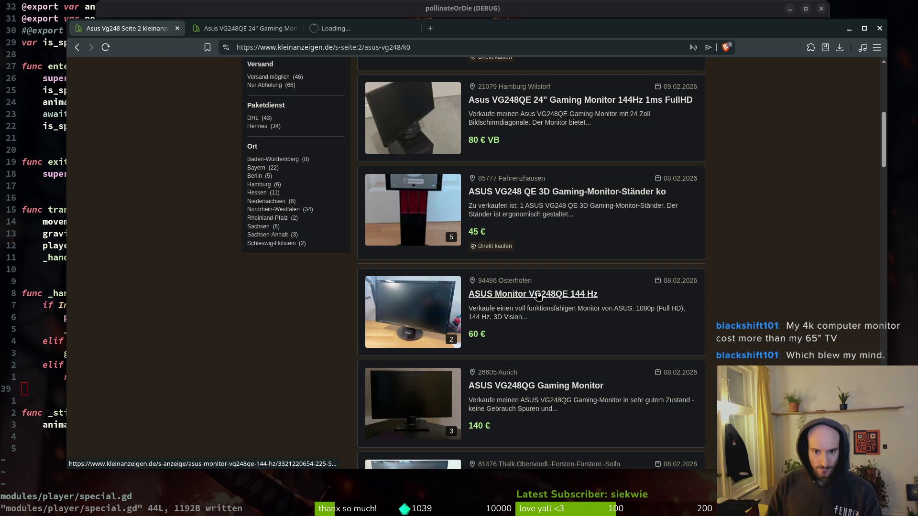
{"action": "scroll", "coordinate": [579, 389], "scroll_direction": "down", "scroll_amount": 3}
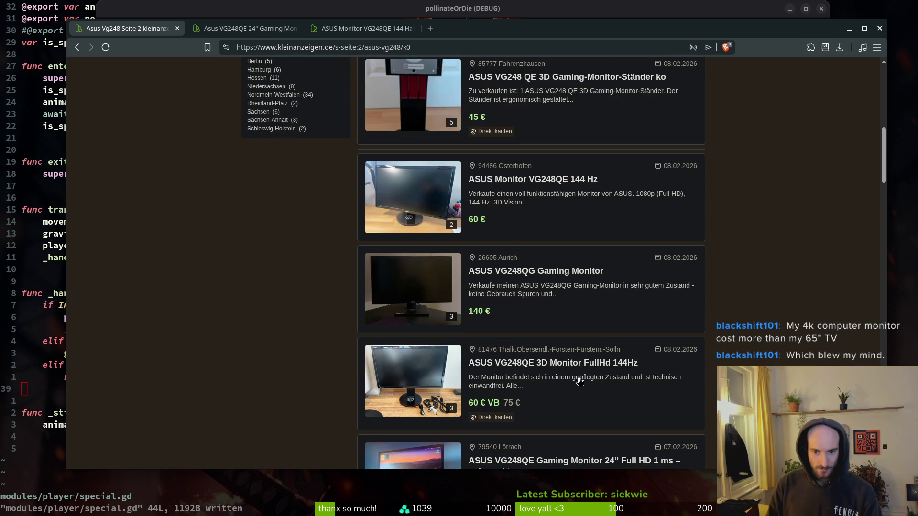
{"action": "middle_click", "coordinate": [531, 365]}
{"action": "scroll", "coordinate": [538, 364], "scroll_direction": "down", "scroll_amount": 3}
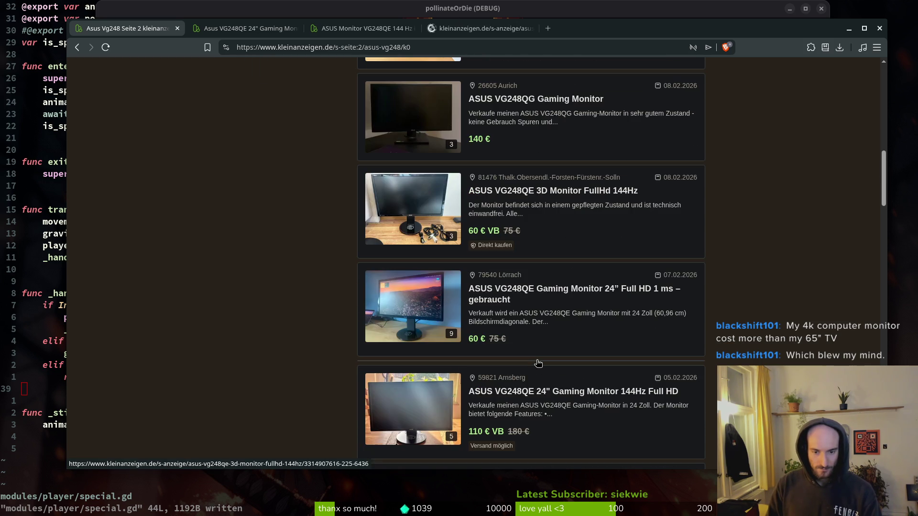
{"action": "middle_click", "coordinate": [534, 294]}
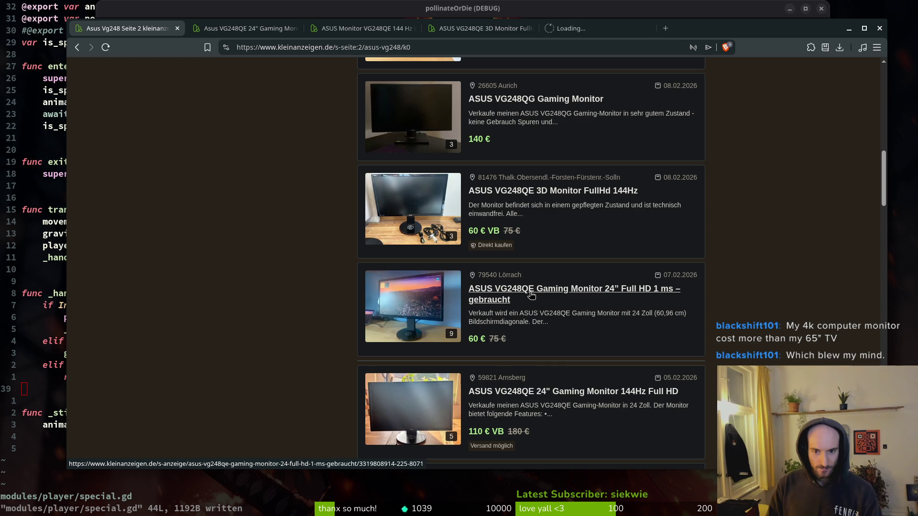
{"action": "scroll", "coordinate": [566, 352], "scroll_direction": "down", "scroll_amount": 3}
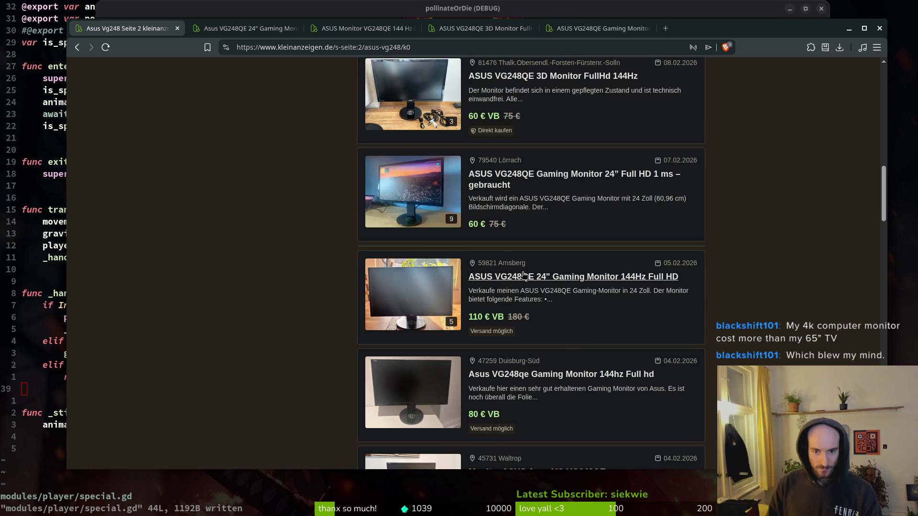
{"action": "scroll", "coordinate": [526, 282], "scroll_direction": "down", "scroll_amount": 1}
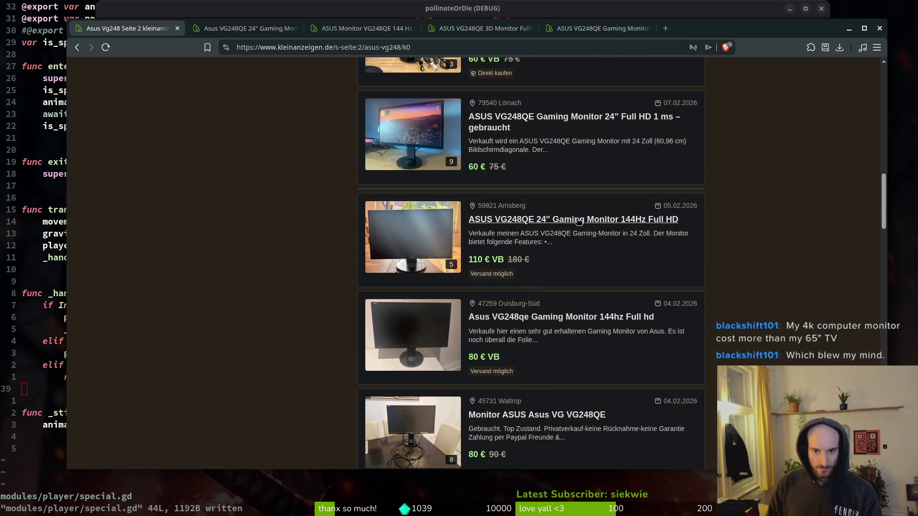
{"action": "middle_click", "coordinate": [549, 318]}
{"action": "left_click", "coordinate": [244, 28]}
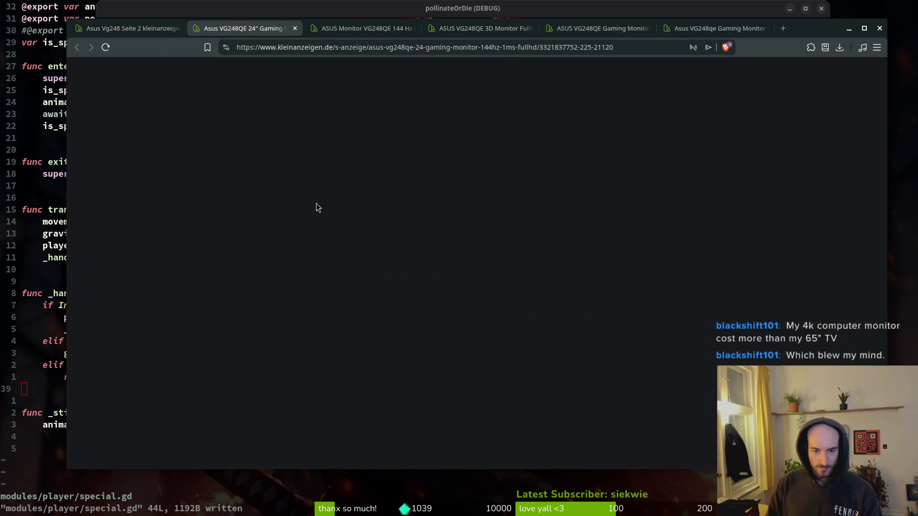
Step: Close the Hamburg and 144 Hz ad tabs, then page through the 3D Monitor ad's photos
{"action": "key", "text": "ctrl+w"}
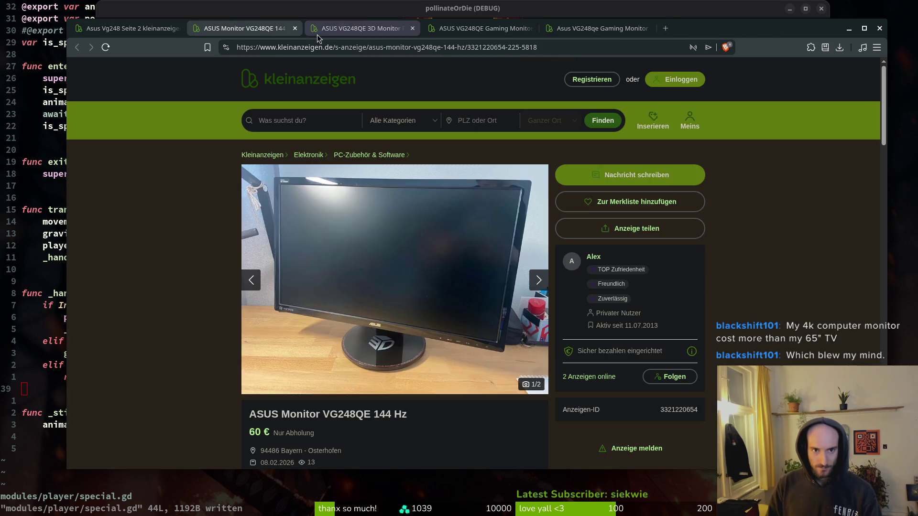
{"action": "key", "text": "ctrl+w"}
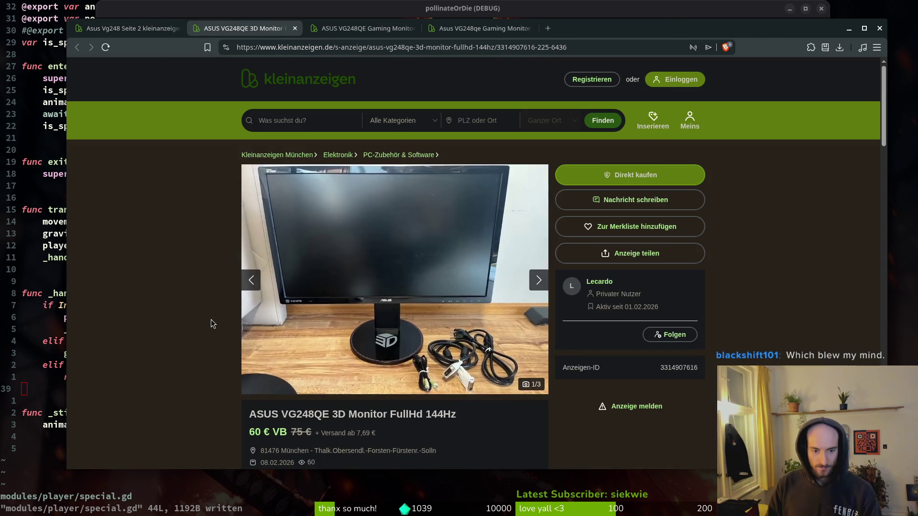
{"action": "left_click", "coordinate": [539, 285]}
{"action": "left_click", "coordinate": [538, 286]}
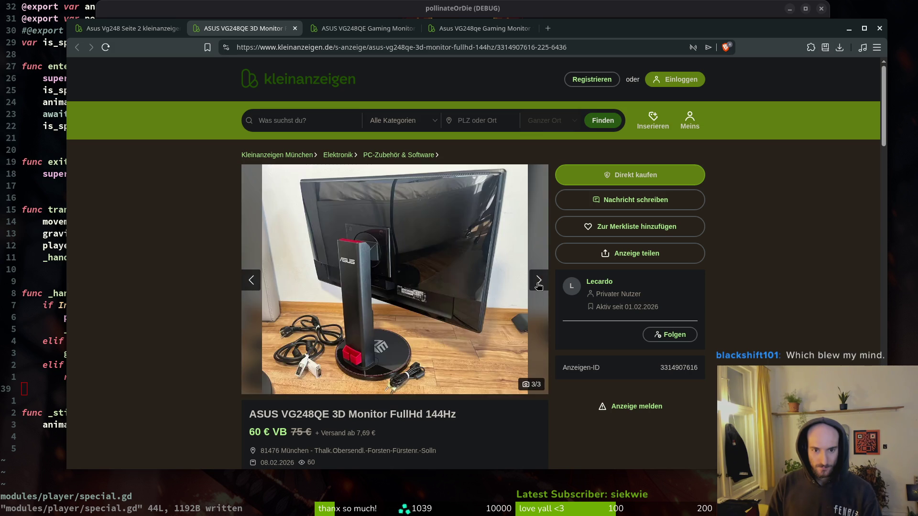
{"action": "left_click", "coordinate": [539, 286]}
{"action": "left_click", "coordinate": [539, 286]}
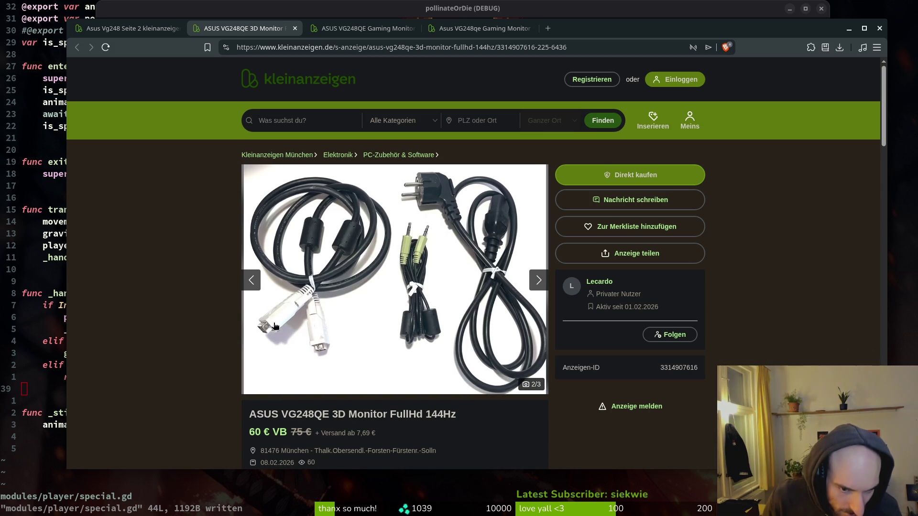
Step: Show the photo of the monitor's back, view it full screen, then close the enlarged view
{"action": "left_click", "coordinate": [539, 280]}
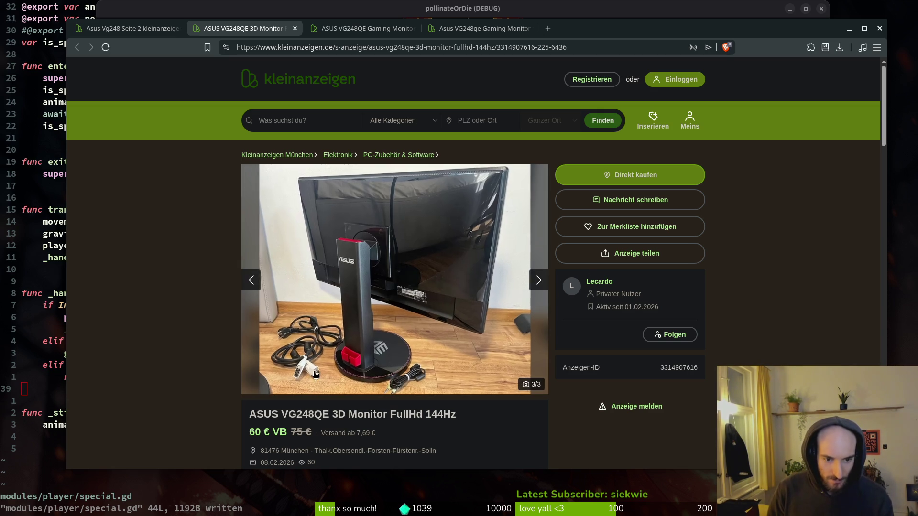
{"action": "left_click", "coordinate": [315, 376]}
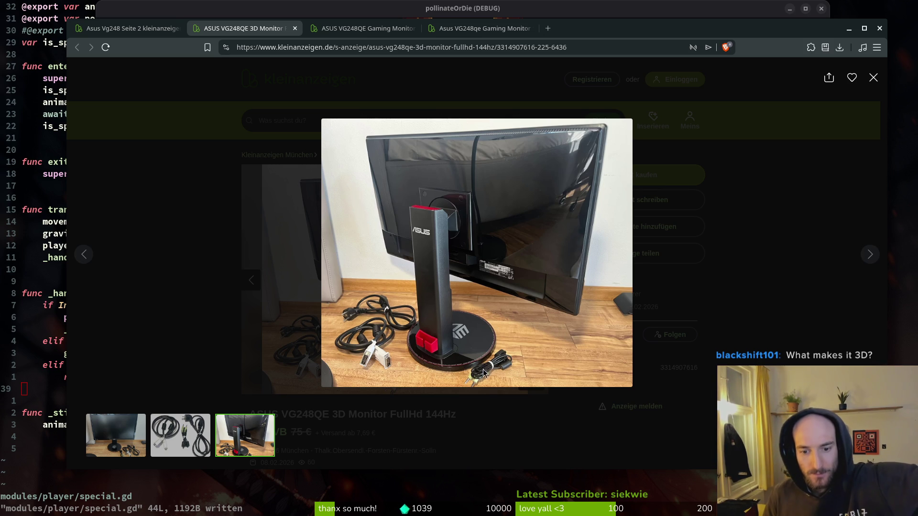
{"action": "left_click", "coordinate": [874, 79]}
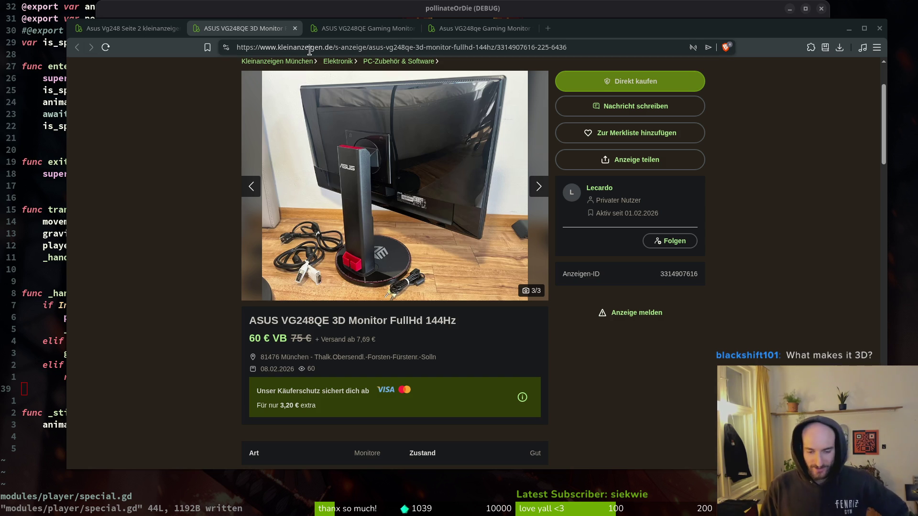
Step: Close and reopen the 3D monitor ad, then read the Duisburg gaming monitor ad
{"action": "left_click", "coordinate": [295, 28]}
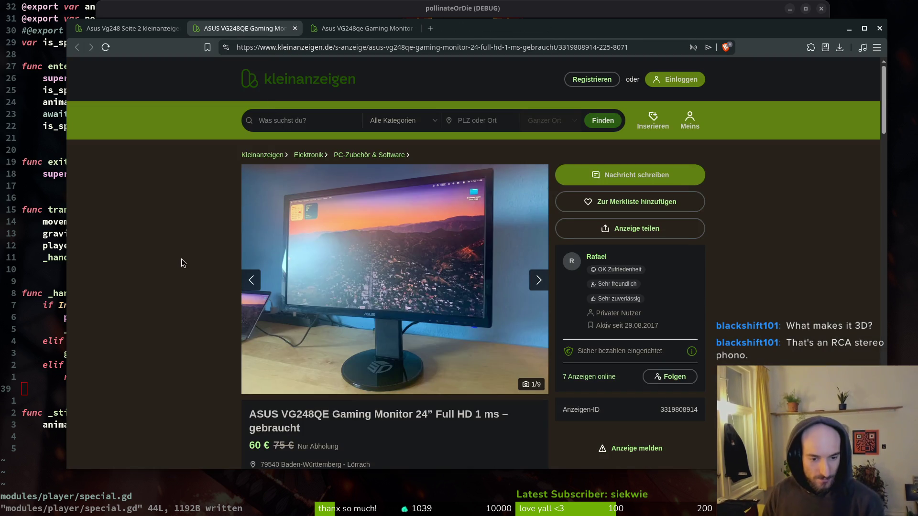
{"action": "scroll", "coordinate": [181, 259], "scroll_direction": "down", "scroll_amount": 3}
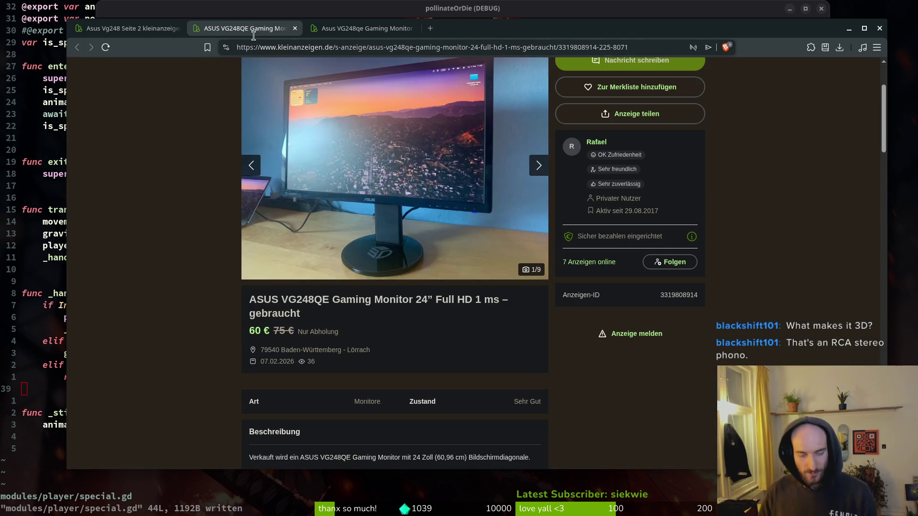
{"action": "key", "text": "ctrl+shift+t"}
{"action": "left_click", "coordinate": [364, 29]}
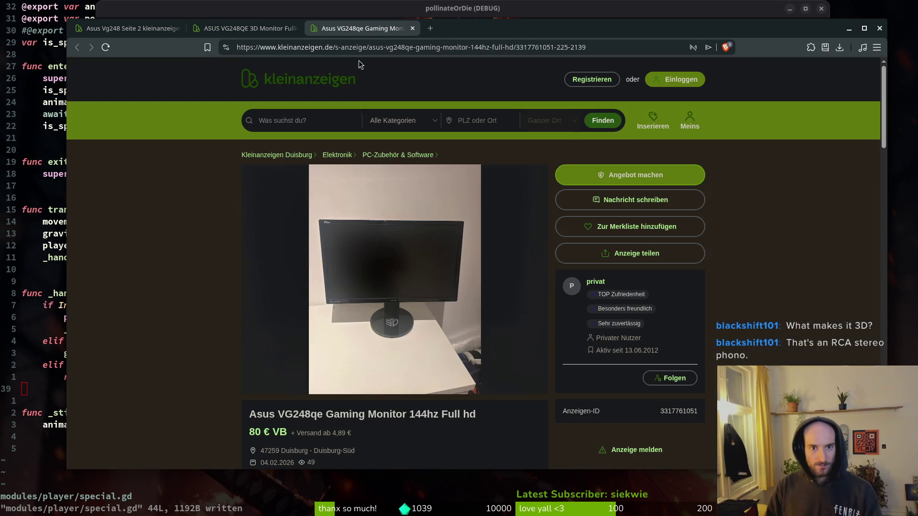
{"action": "scroll", "coordinate": [392, 415], "scroll_direction": "down", "scroll_amount": 3}
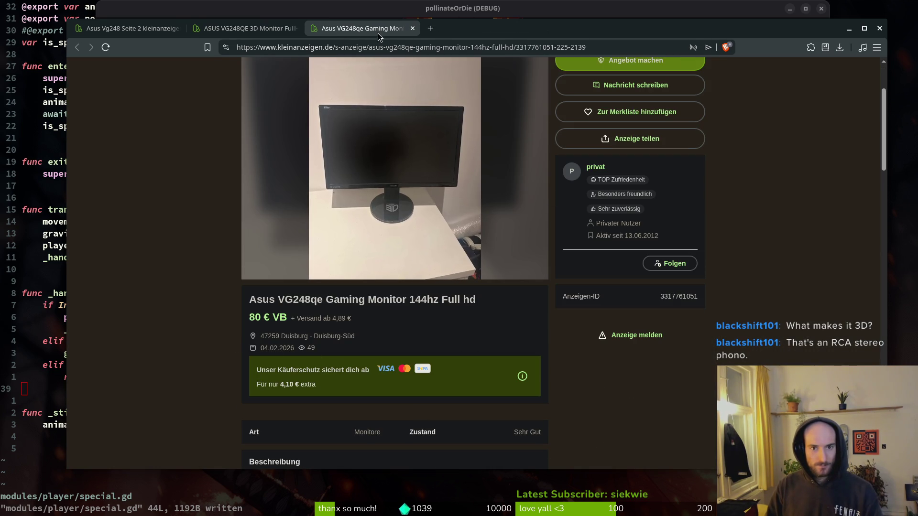
Step: Close the Duisburg and 3D monitor ad tabs, then switch from the browser to the game
{"action": "middle_click", "coordinate": [363, 32]}
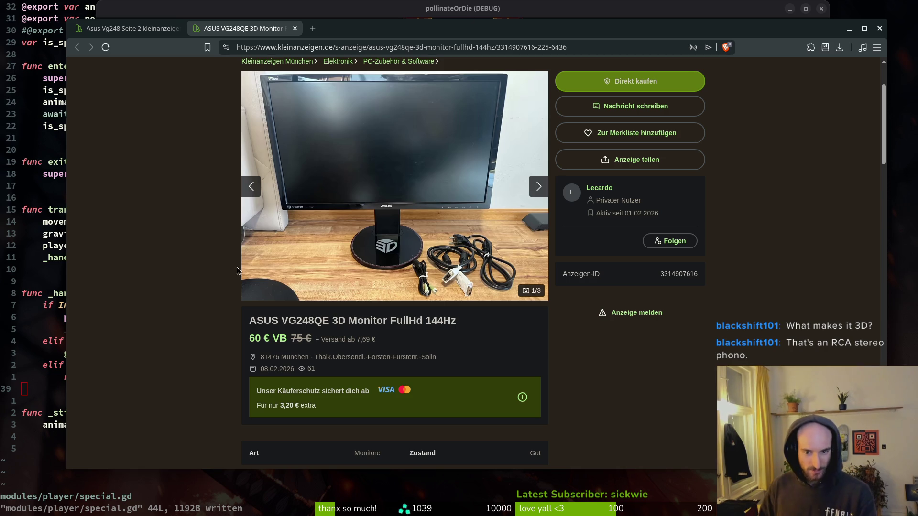
{"action": "scroll", "coordinate": [273, 297], "scroll_direction": "down", "scroll_amount": 3}
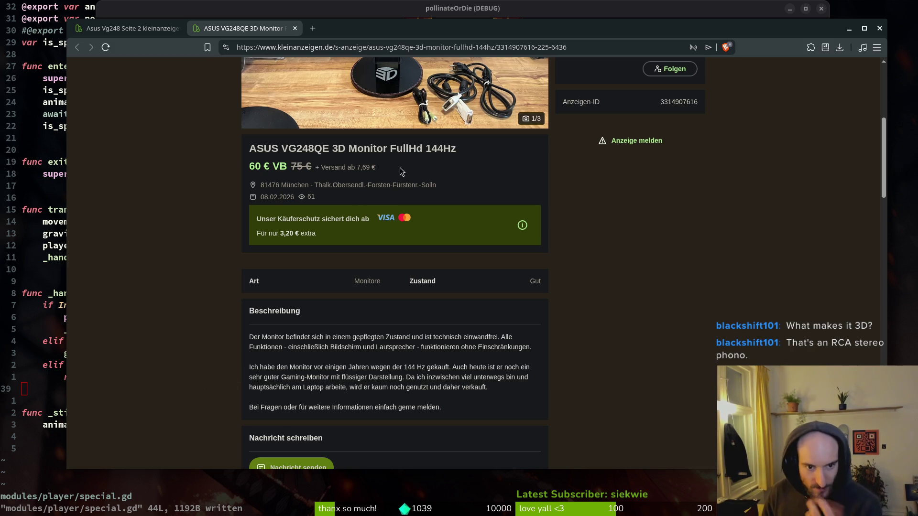
{"action": "key", "text": "ctrl+w"}
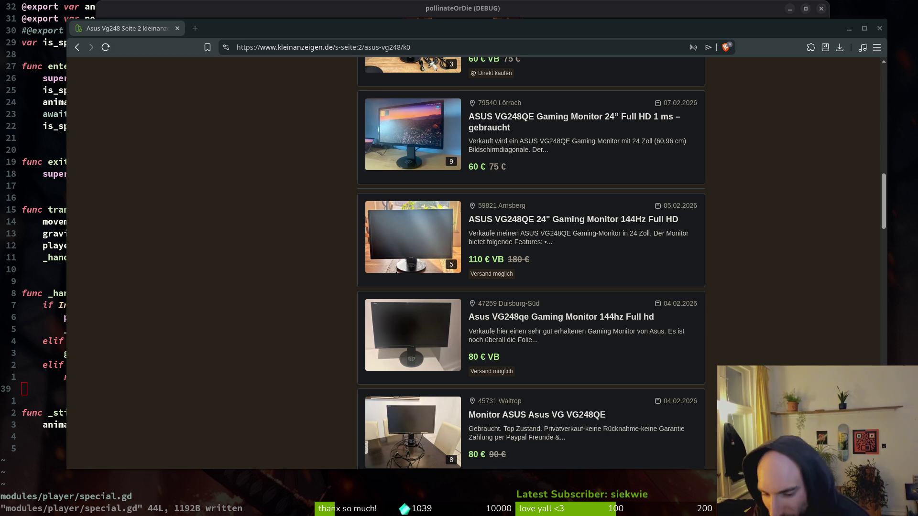
{"action": "key", "text": "alt+Tab"}
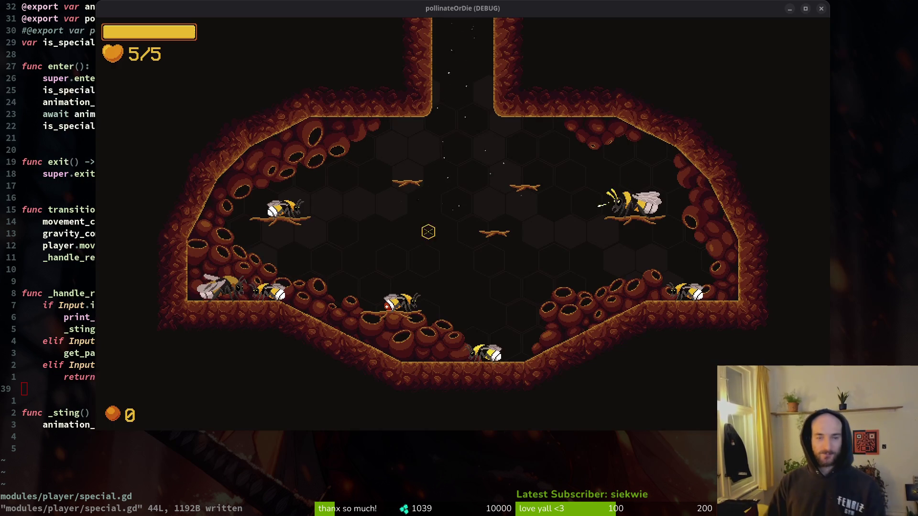
Step: Close the pollinateOrDie (DEBUG) window to stop the running game
{"action": "left_click", "coordinate": [821, 8]}
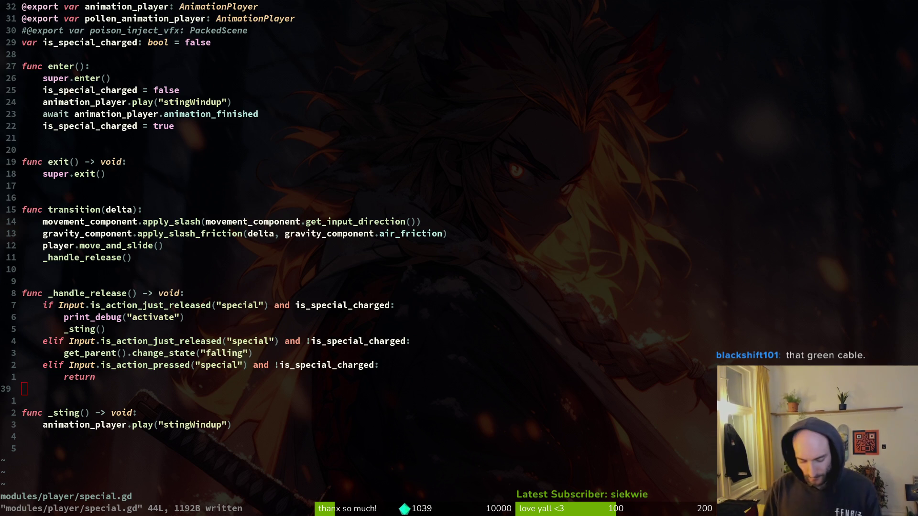
{"action": "key", "text": "super+f"}
{"action": "key", "text": "super+f"}
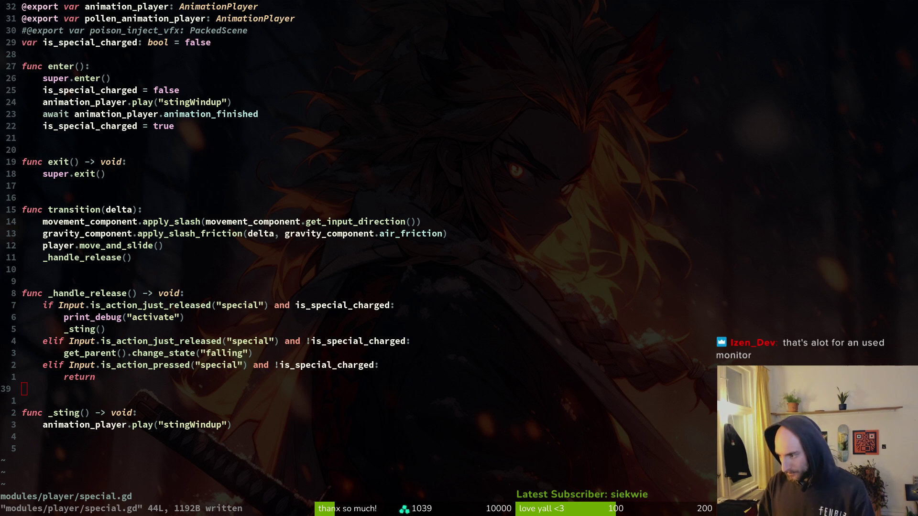
{"action": "key", "text": "super"}
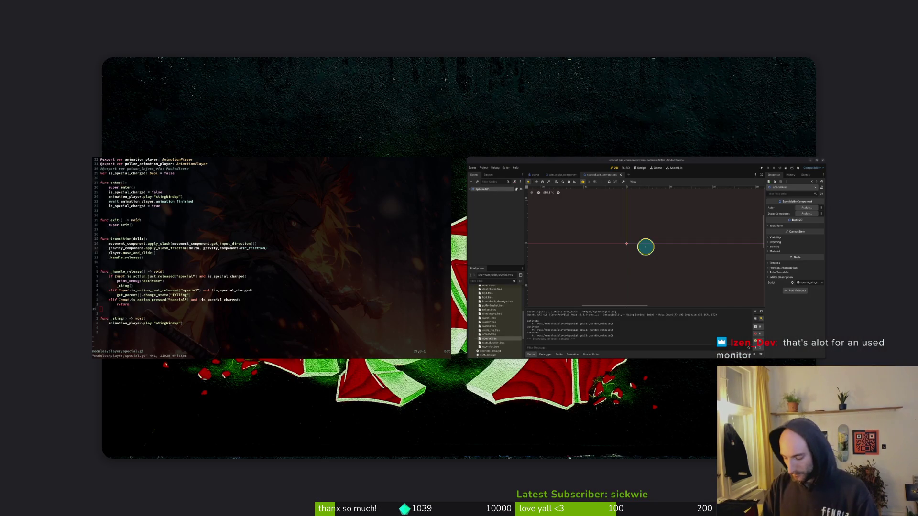
{"action": "key", "text": "super"}
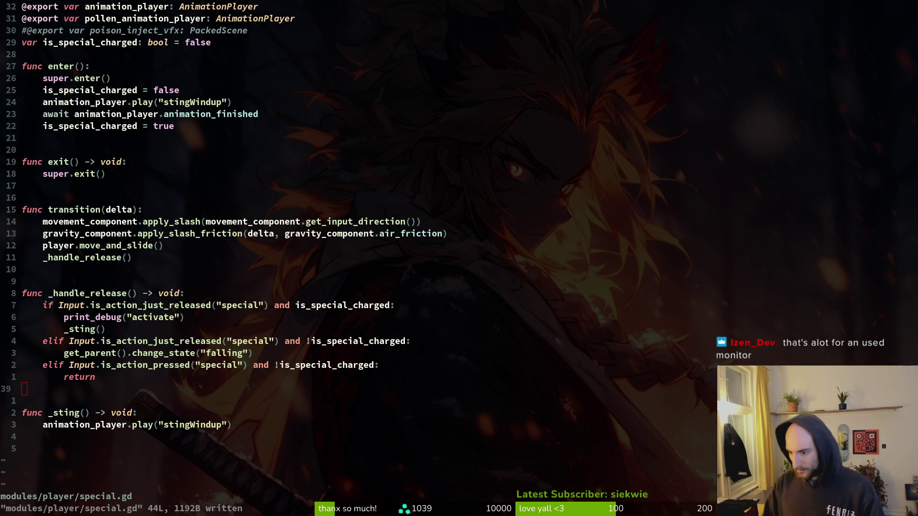
{"action": "key", "text": "super+e"}
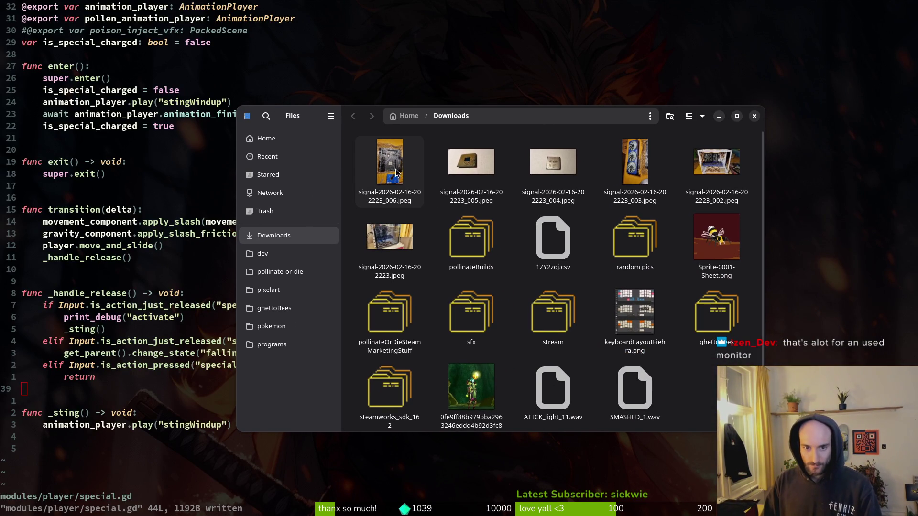
{"action": "left_click", "coordinate": [717, 168]}
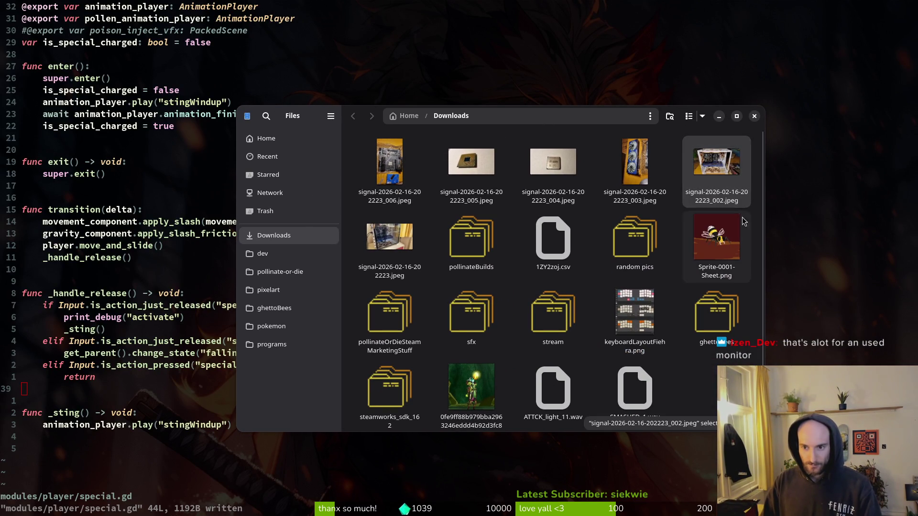
{"action": "key", "text": "Return"}
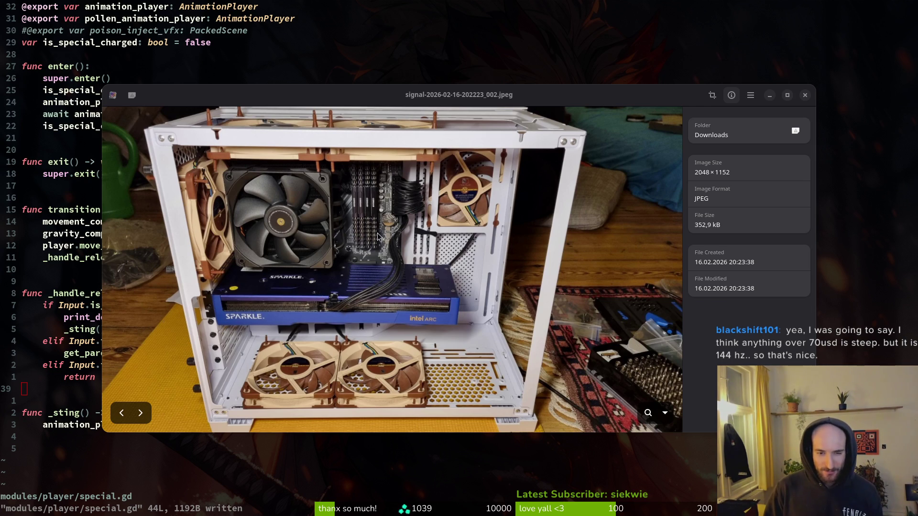
Step: Browse forward through the signal photos past the motherboard, then back to the first photo
{"action": "left_click", "coordinate": [141, 414]}
{"action": "left_click", "coordinate": [141, 415]}
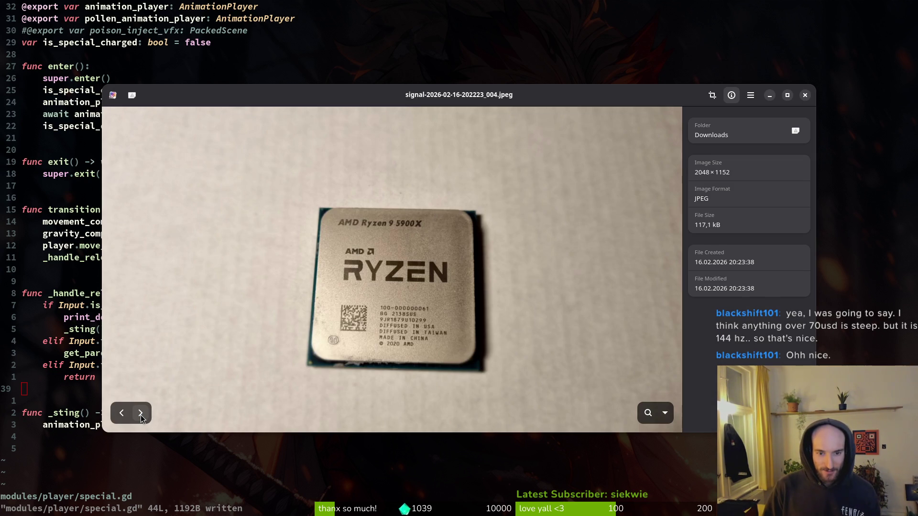
{"action": "left_click", "coordinate": [140, 414]}
{"action": "left_click", "coordinate": [140, 414]}
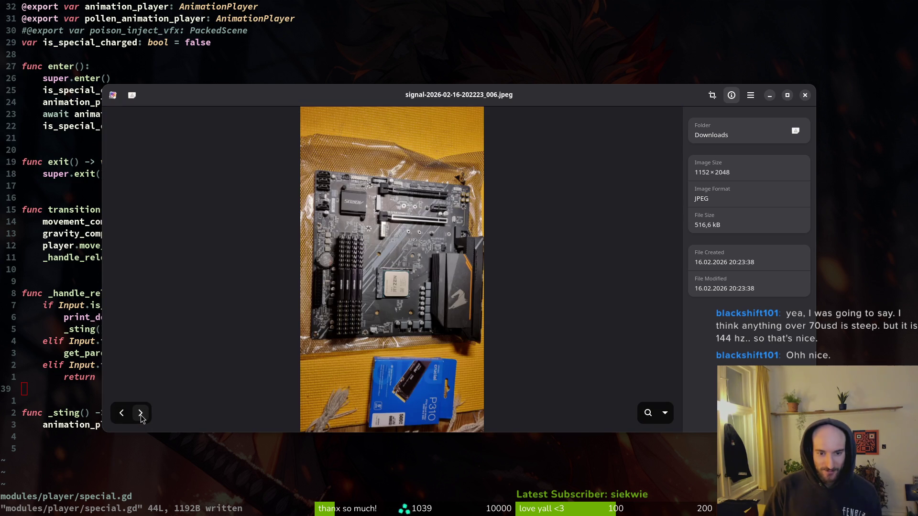
{"action": "left_click", "coordinate": [141, 415]}
{"action": "left_click", "coordinate": [124, 419]}
{"action": "left_click", "coordinate": [123, 418]}
{"action": "left_click", "coordinate": [123, 419]}
{"action": "left_click", "coordinate": [123, 419]}
{"action": "left_click", "coordinate": [124, 419]}
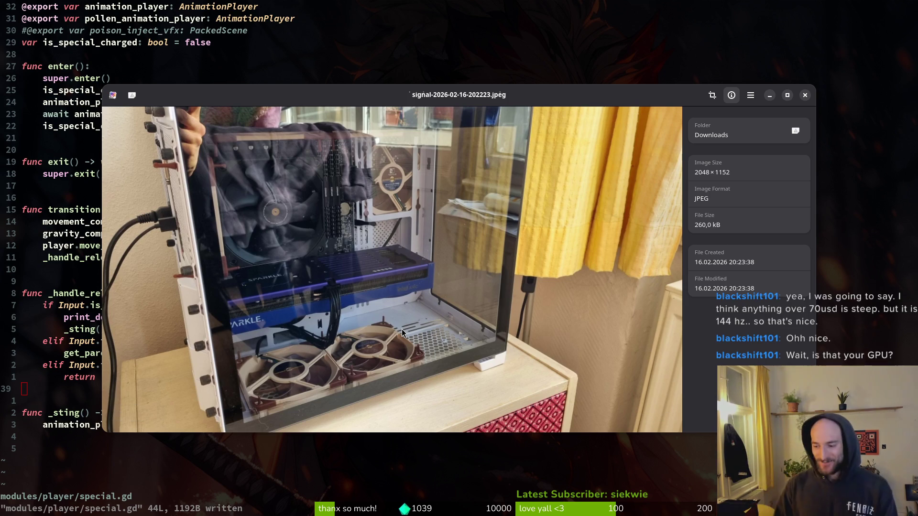
Step: Step through the PC case, graphics card, Ryzen CPU and CPU underside photos
{"action": "mouse_move", "coordinate": [434, 325]}
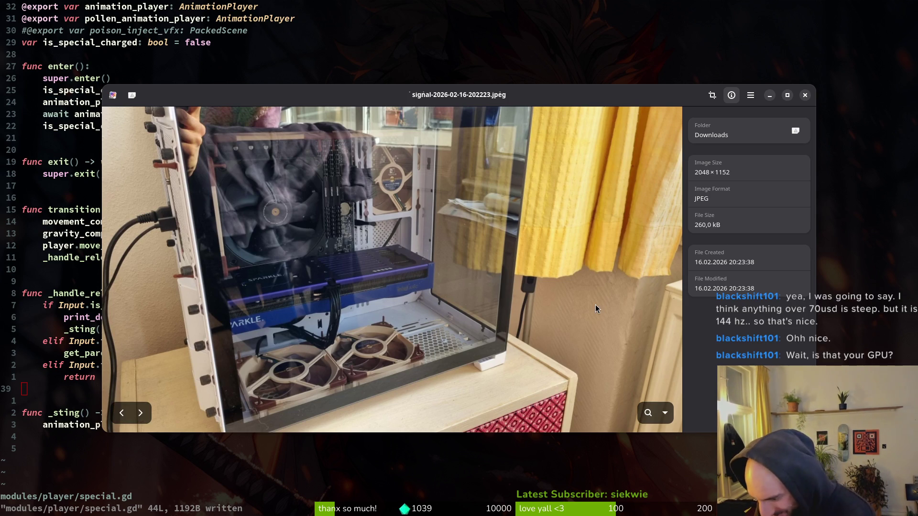
{"action": "left_click", "coordinate": [146, 415]}
{"action": "left_click", "coordinate": [146, 415]}
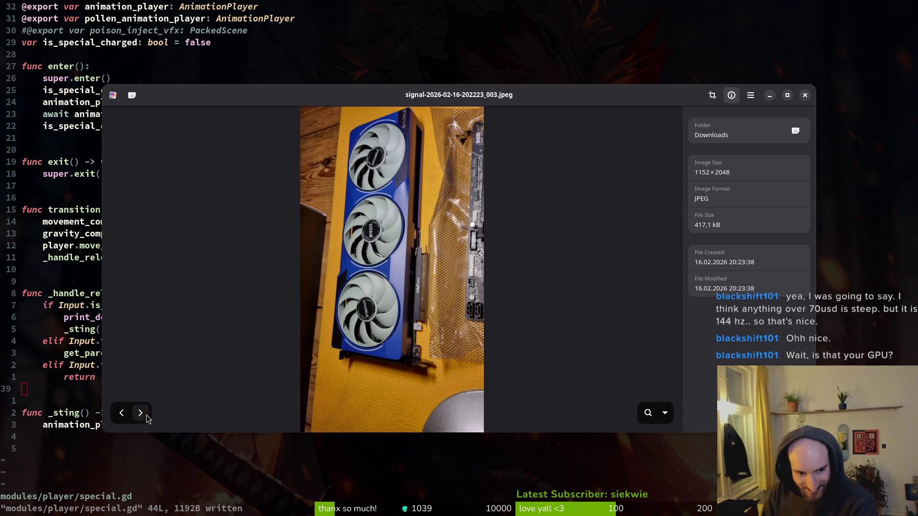
{"action": "left_click", "coordinate": [118, 417]}
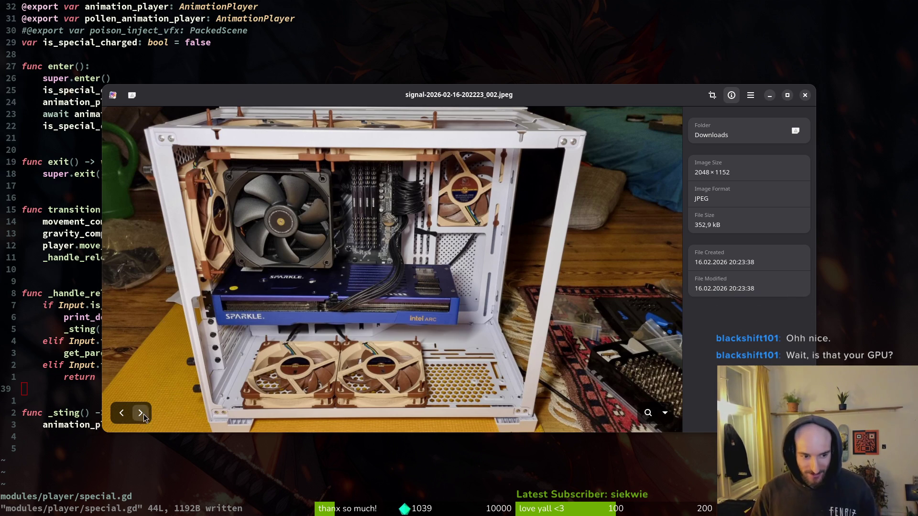
{"action": "left_click", "coordinate": [141, 413]}
{"action": "left_click", "coordinate": [141, 413]}
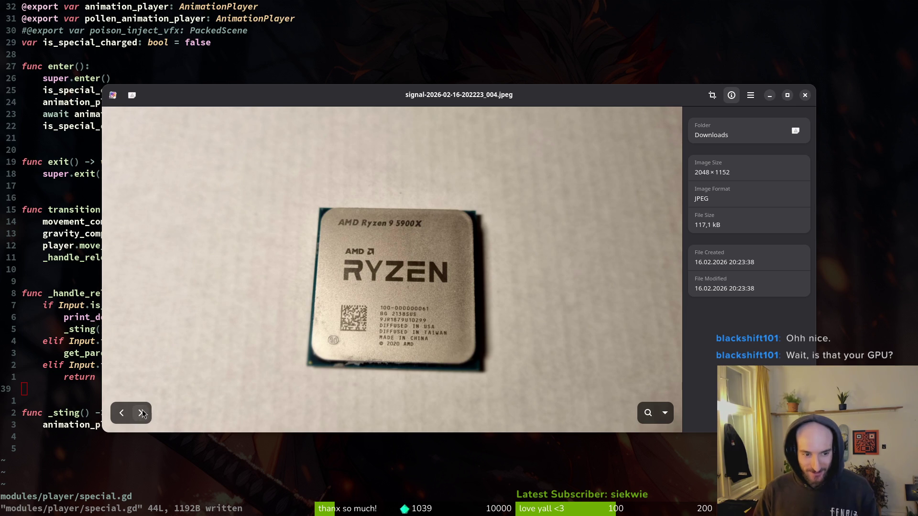
{"action": "left_click", "coordinate": [142, 413]}
{"action": "left_click", "coordinate": [122, 414]}
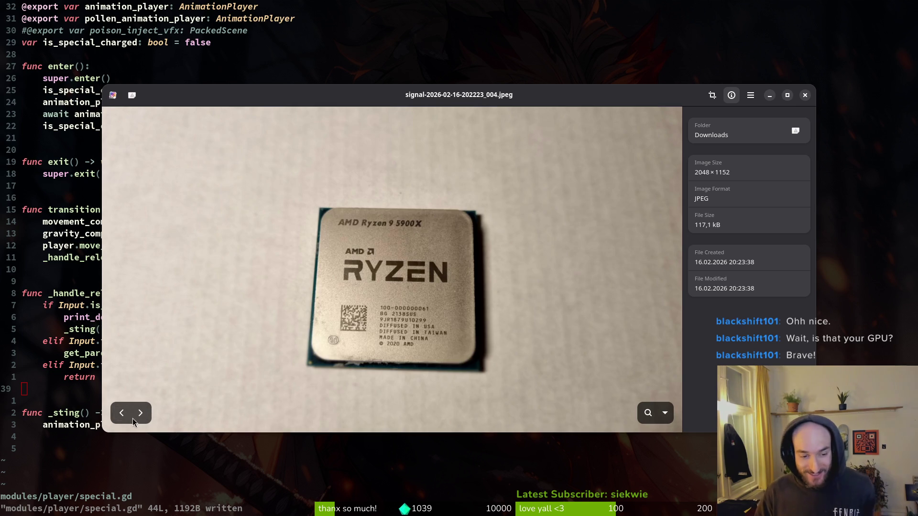
{"action": "left_click", "coordinate": [141, 413]}
{"action": "double_click", "coordinate": [124, 415]}
{"action": "left_click", "coordinate": [122, 414]}
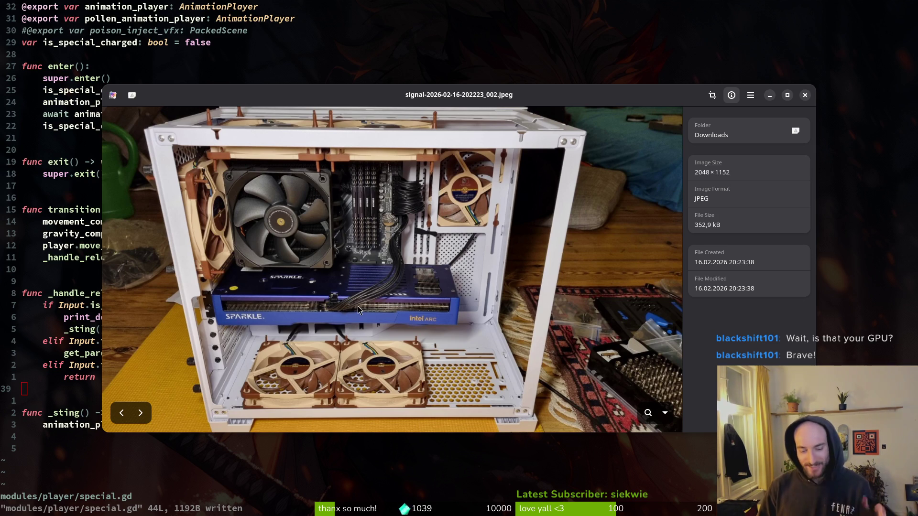
Step: Revisit the graphics card and Ryzen CPU photos, then close the image viewer
{"action": "left_click", "coordinate": [141, 413]}
{"action": "left_click", "coordinate": [140, 414]}
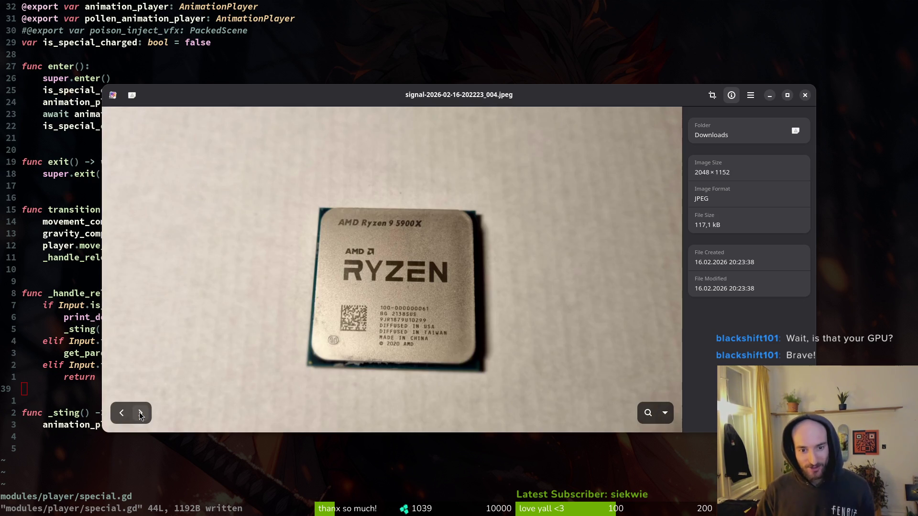
{"action": "left_click", "coordinate": [121, 413]}
{"action": "left_click", "coordinate": [805, 96]}
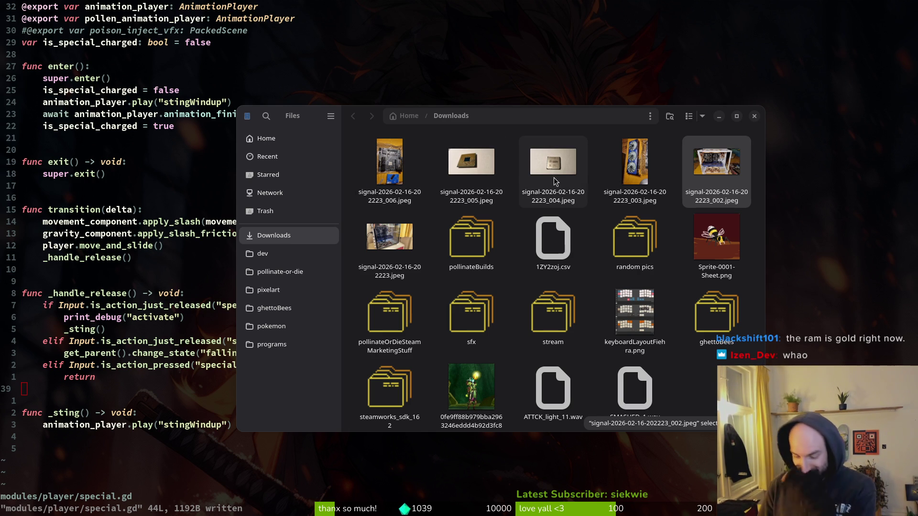
Step: View signal-2026-02-16-202223.jpeg, close the viewer, then close the Downloads window
{"action": "left_click", "coordinate": [377, 242]}
{"action": "double_click", "coordinate": [377, 242]}
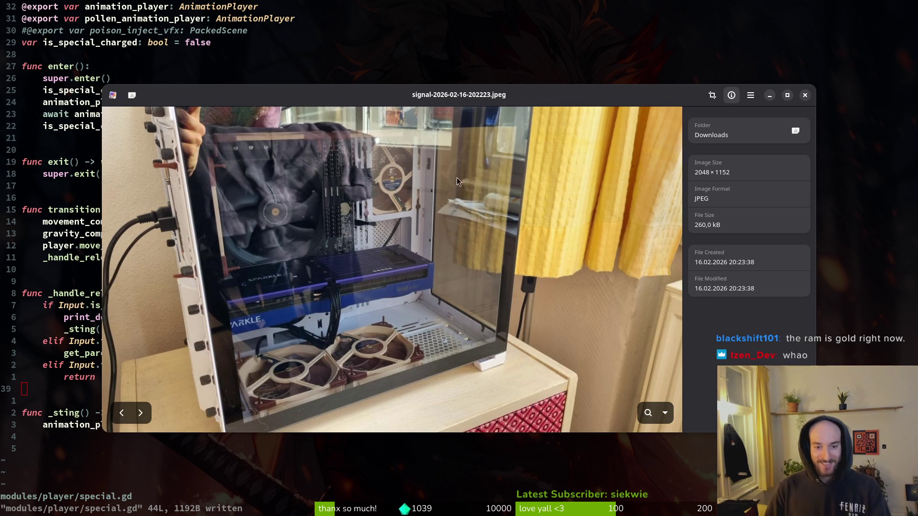
{"action": "left_click", "coordinate": [805, 96]}
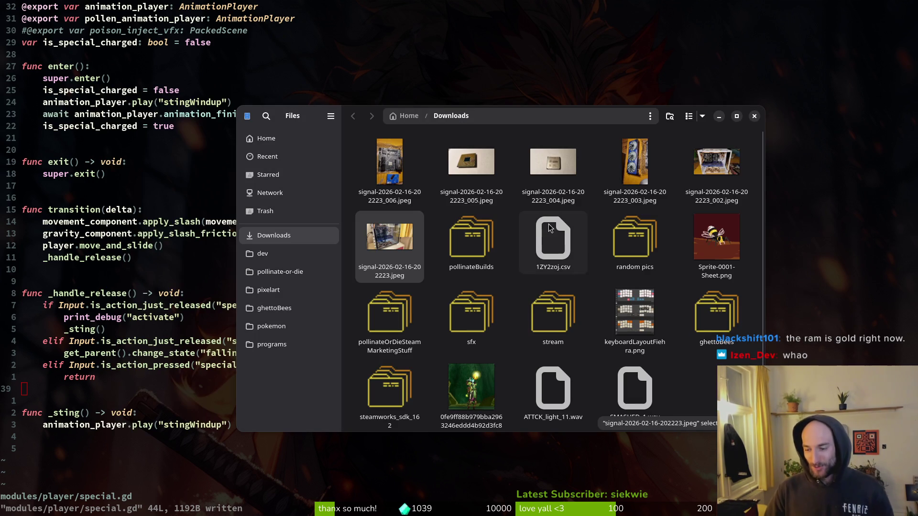
{"action": "left_click", "coordinate": [754, 117]}
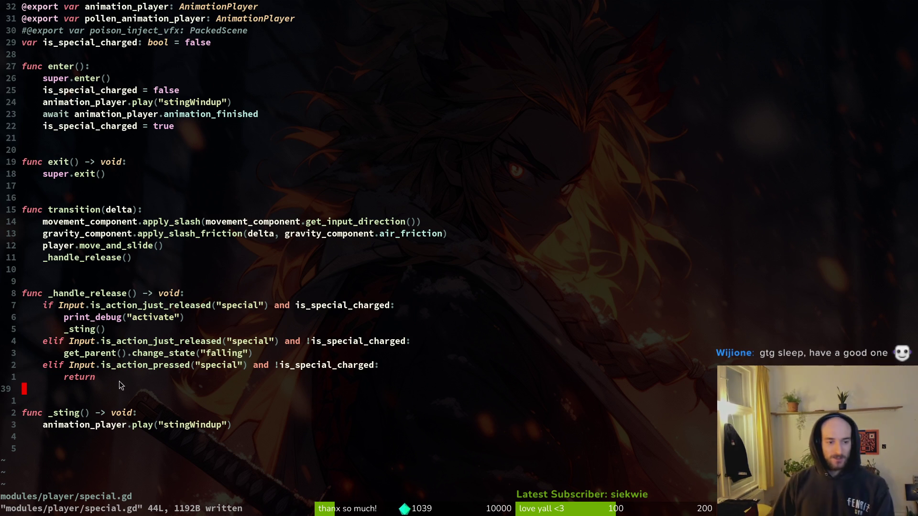
Step: Look over special.gd from the return line in _handle_release up to func exit()
{"action": "left_click", "coordinate": [78, 378]}
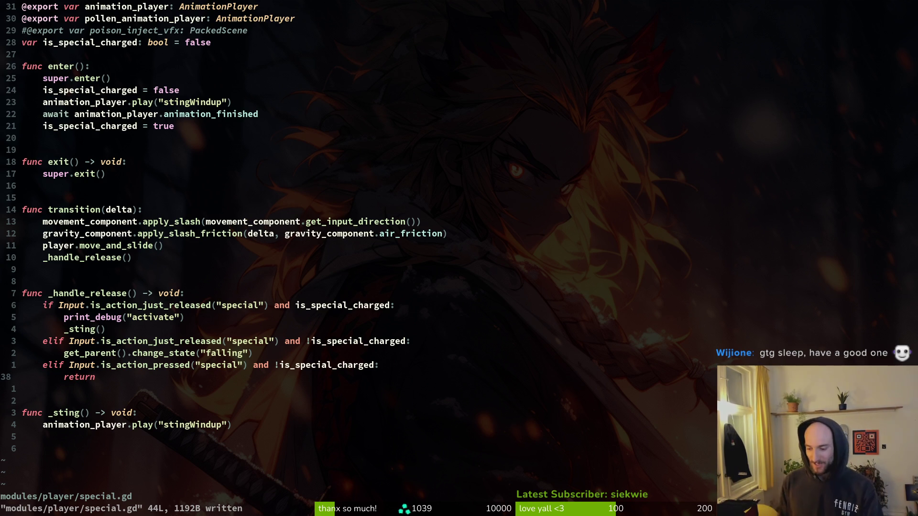
{"action": "scroll", "coordinate": [200, 272], "scroll_direction": "up", "scroll_amount": 2}
{"action": "left_click", "coordinate": [95, 222]}
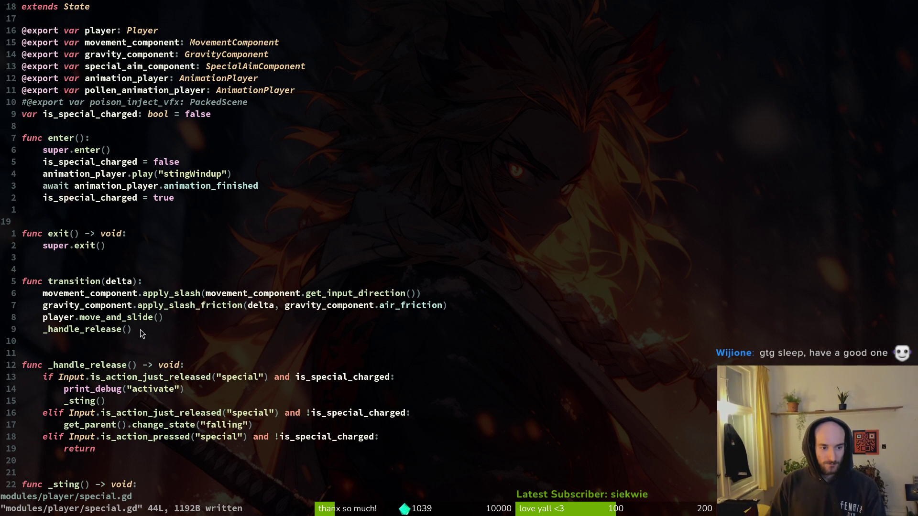
Step: Run the project from Godot, continue into the hive level, and return to special.gd
{"action": "key", "text": "alt+Tab"}
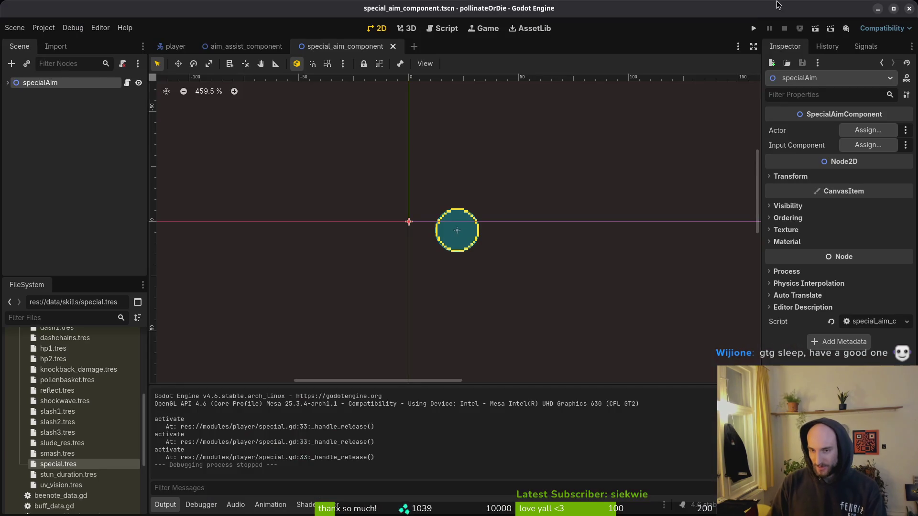
{"action": "left_click", "coordinate": [754, 29]}
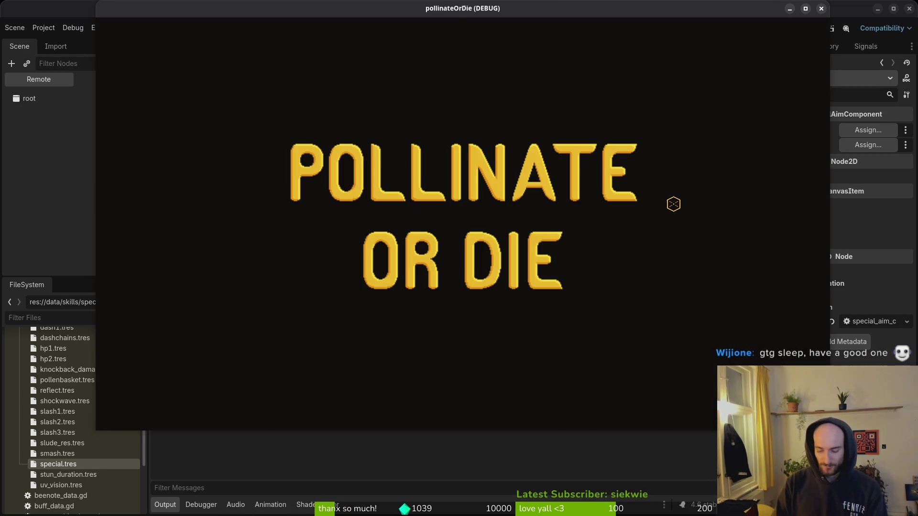
{"action": "key", "text": "Return"}
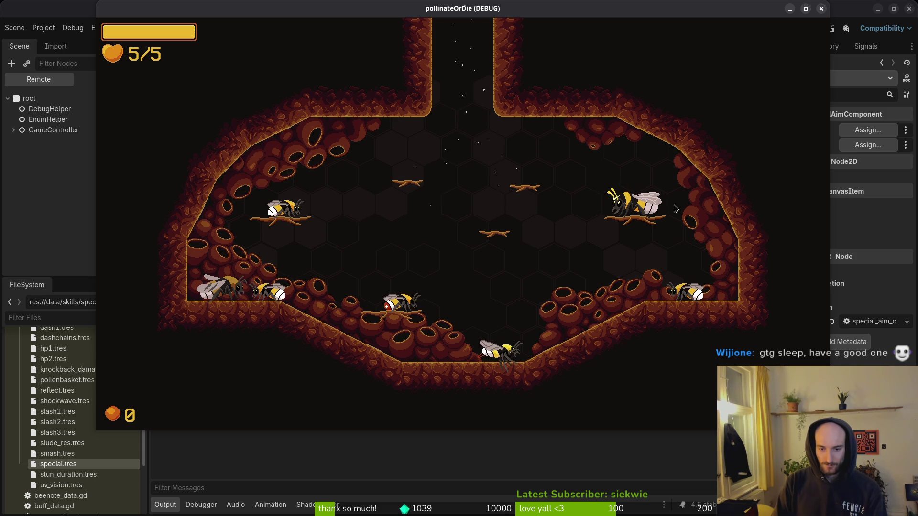
{"action": "key", "text": "alt+Tab"}
{"action": "key", "text": "ctrl+d"}
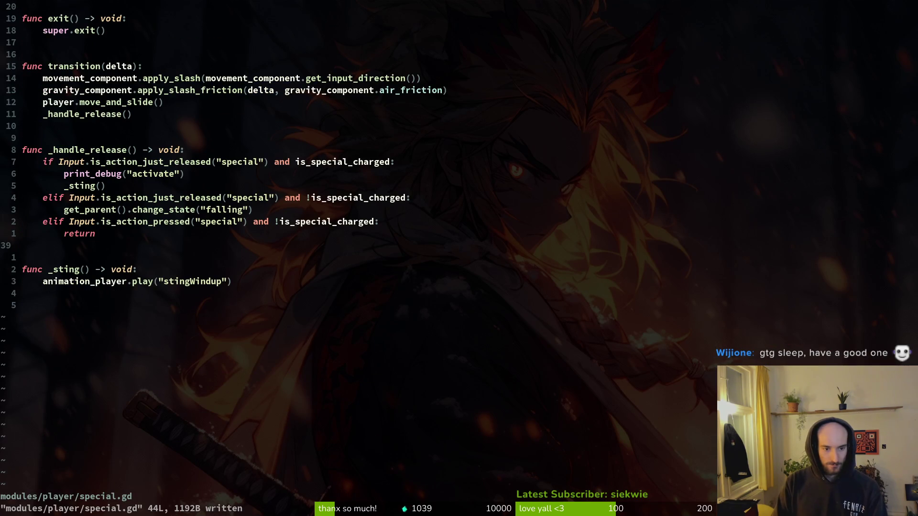
Step: Change _sting()'s animation_player.play call from stingWindup to poisonsting and save special.gd
{"action": "key", "text": "j"}
{"action": "key", "text": "j"}
{"action": "key", "text": "w"}
{"action": "key", "text": "w"}
{"action": "key", "text": "w"}
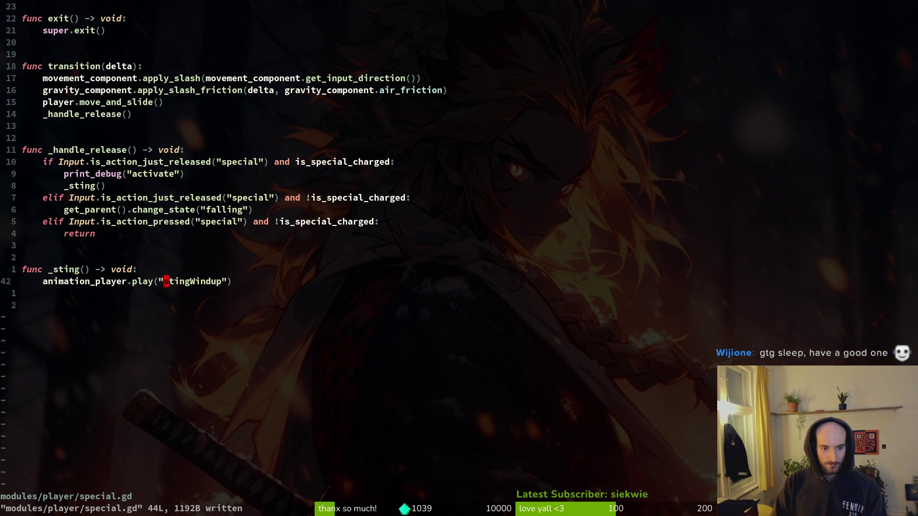
{"action": "type", "text": "cwpoisonsting"}
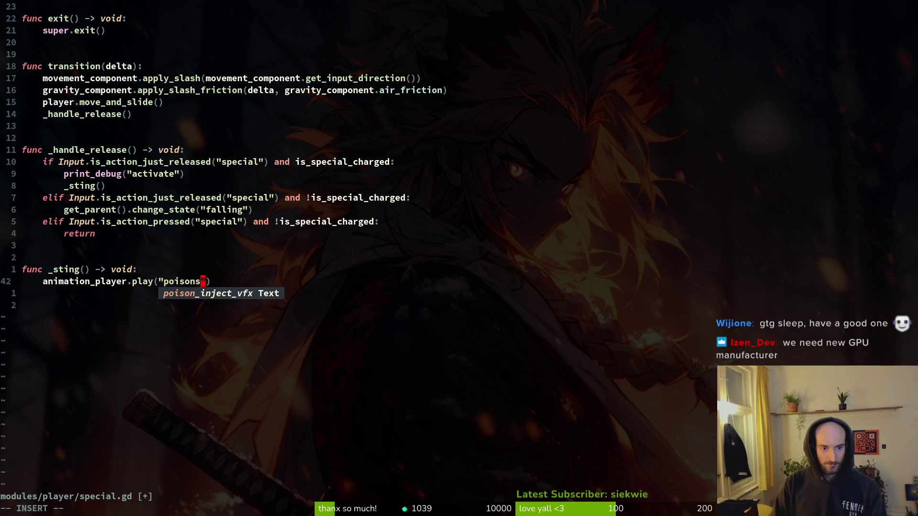
{"action": "key", "text": "Escape"}
{"action": "type", "text": ":w"}
{"action": "key", "text": "Return"}
Step: Glance at the running game, move to blank line 39 in special.gd, then return to Godot
{"action": "key", "text": "alt+Tab"}
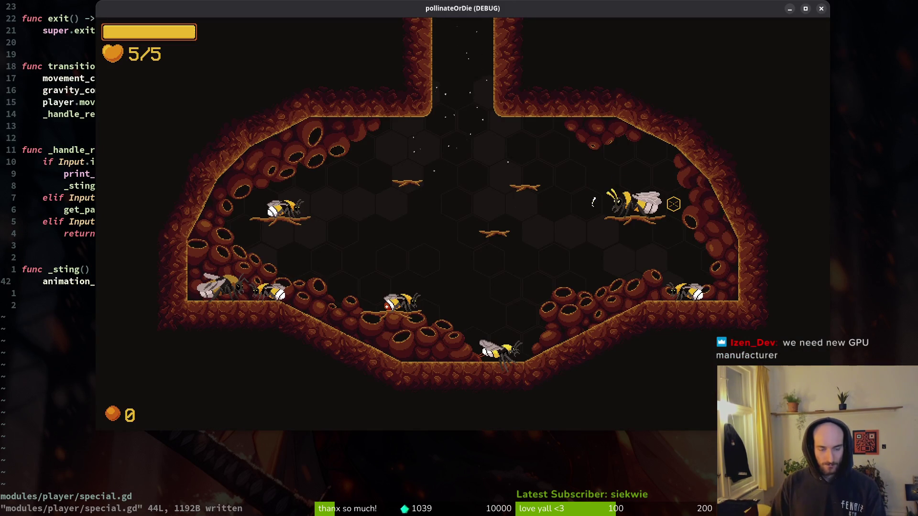
{"action": "key", "text": "alt+Tab"}
{"action": "key", "text": "alt+Tab"}
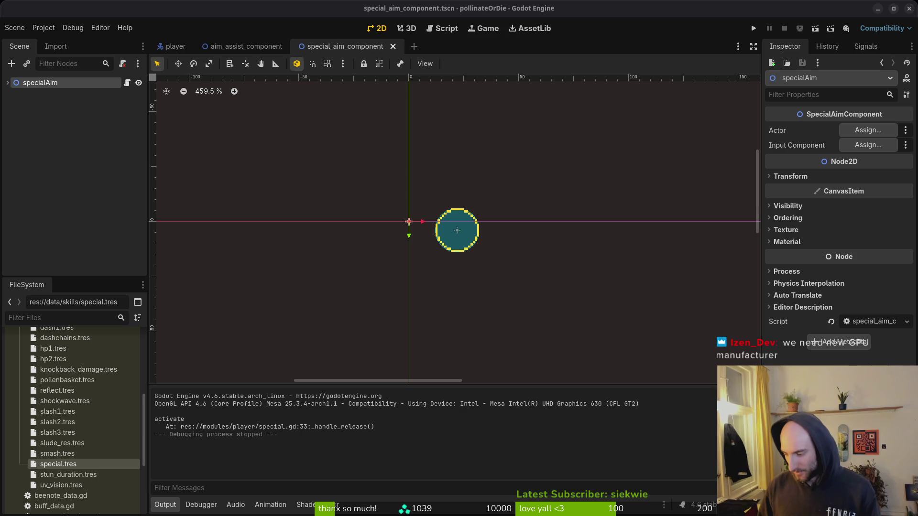
{"action": "key", "text": "alt+Tab"}
{"action": "key", "text": "k"}
{"action": "key", "text": "k"}
{"action": "key", "text": "k"}
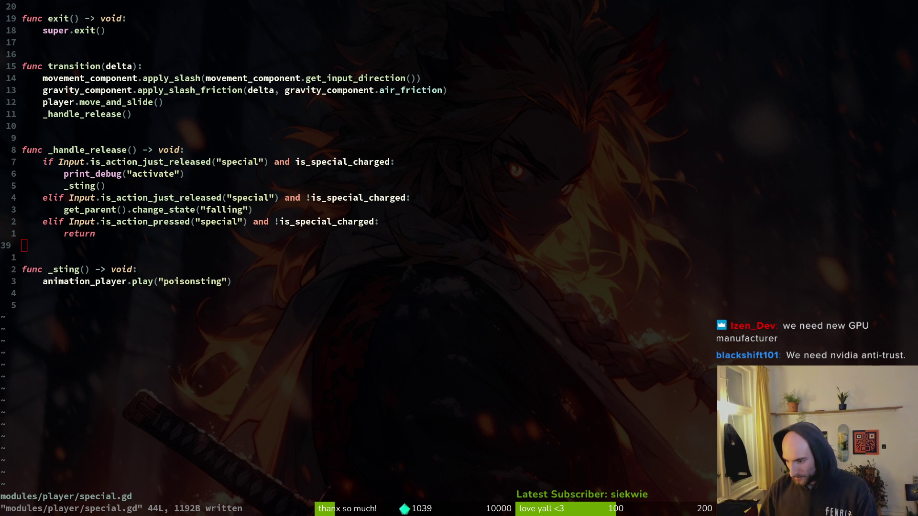
{"action": "key", "text": "alt+Tab"}
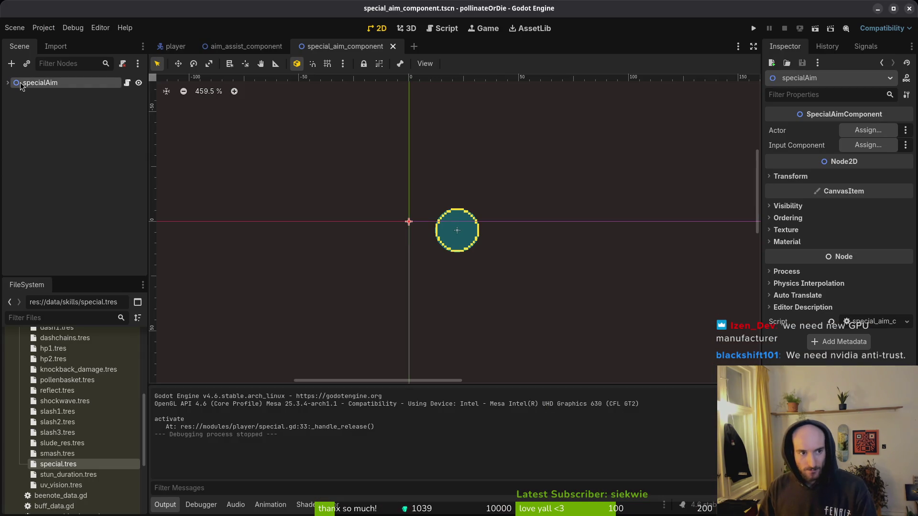
Step: Close the special_aim_component and aim_assist_component scenes, rerun the game, release the charged special in the hive level, then quit
{"action": "middle_click", "coordinate": [341, 48]}
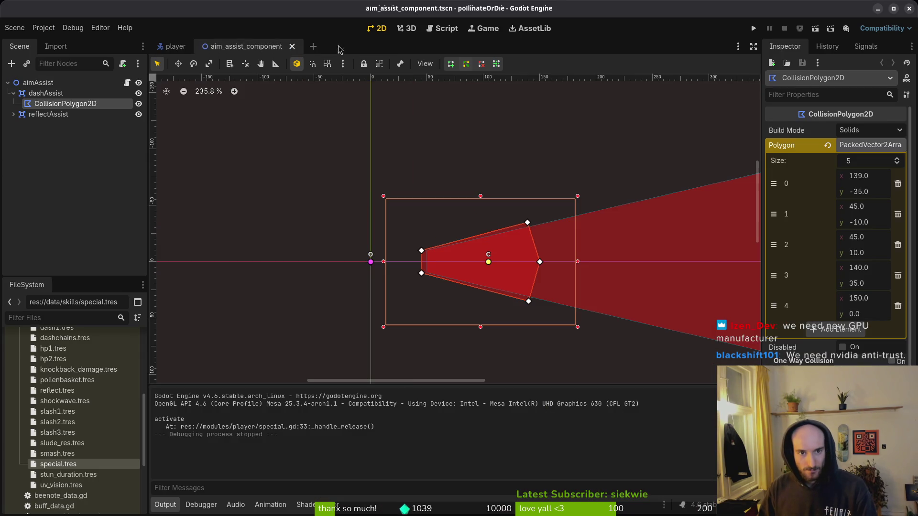
{"action": "middle_click", "coordinate": [245, 48]}
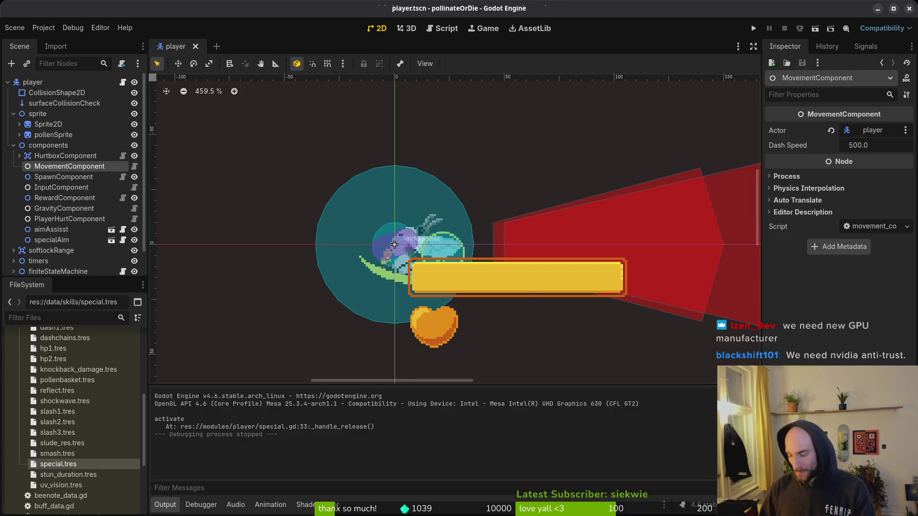
{"action": "key", "text": "alt+Tab"}
{"action": "key", "text": "alt+Tab"}
{"action": "key", "text": "F5"}
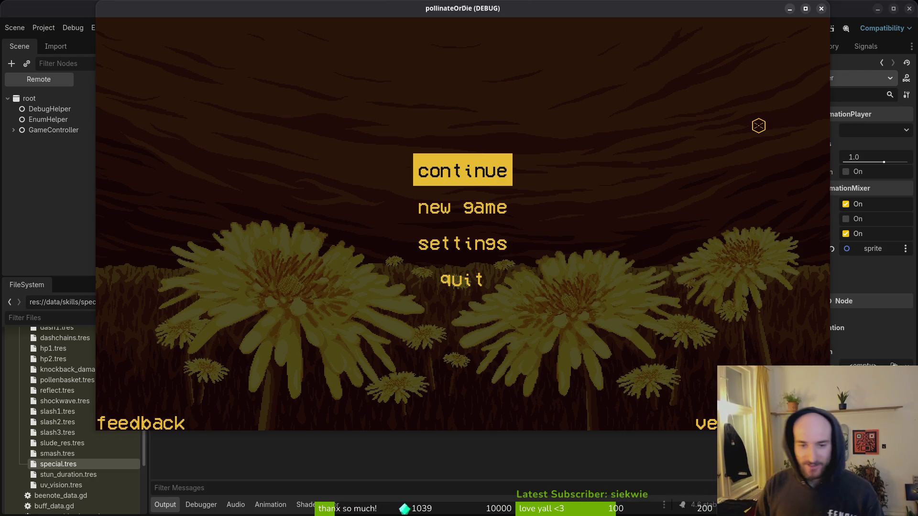
{"action": "key", "text": "Return"}
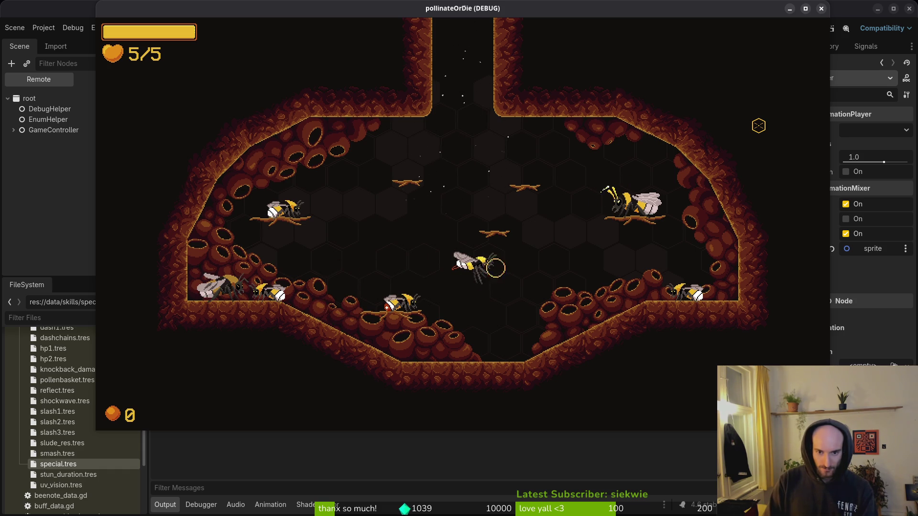
{"action": "key", "text": "space"}
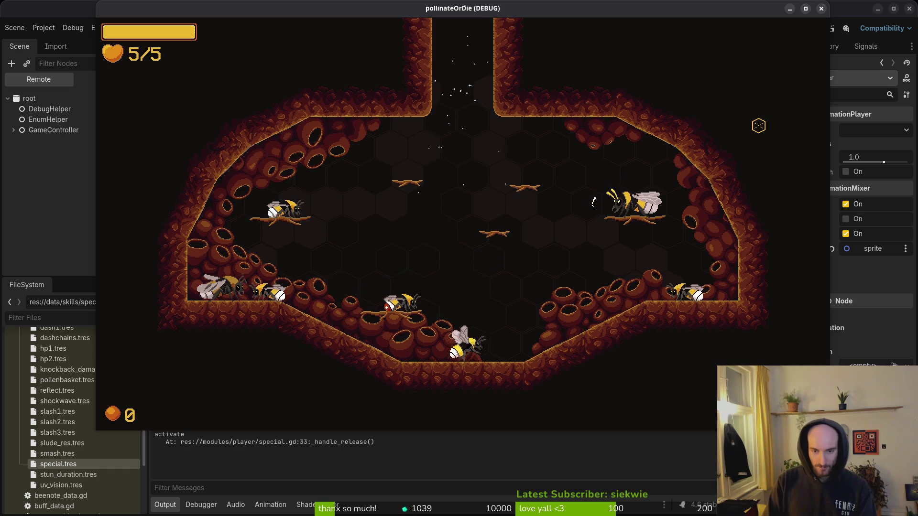
{"action": "key", "text": "super+q"}
Step: Bring special.gd forward in Neovim and save it
{"action": "key", "text": "alt+Tab"}
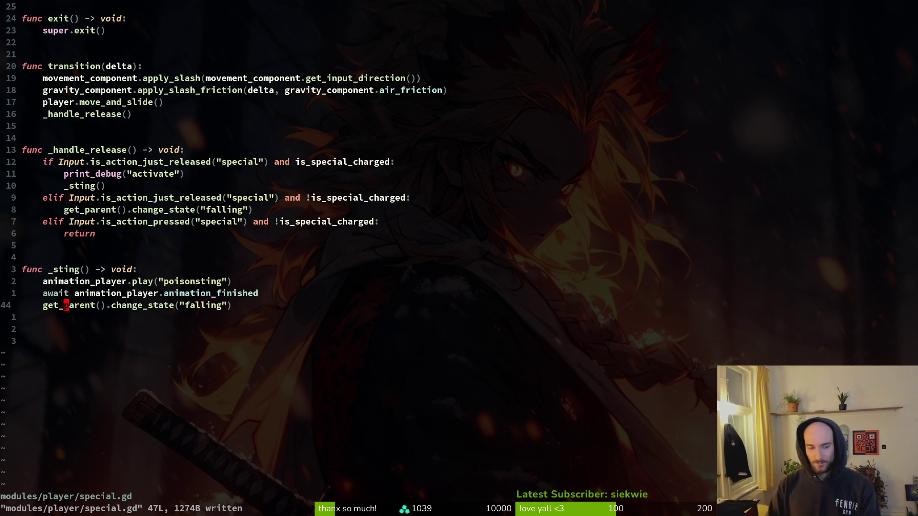
{"action": "type", "text": ":w"}
{"action": "key", "text": "Return"}
Step: Duplicate the stingWindup play line below the await as queue("winding") and save
{"action": "key", "text": "k"}
{"action": "key", "text": "k"}
{"action": "key", "text": "k"}
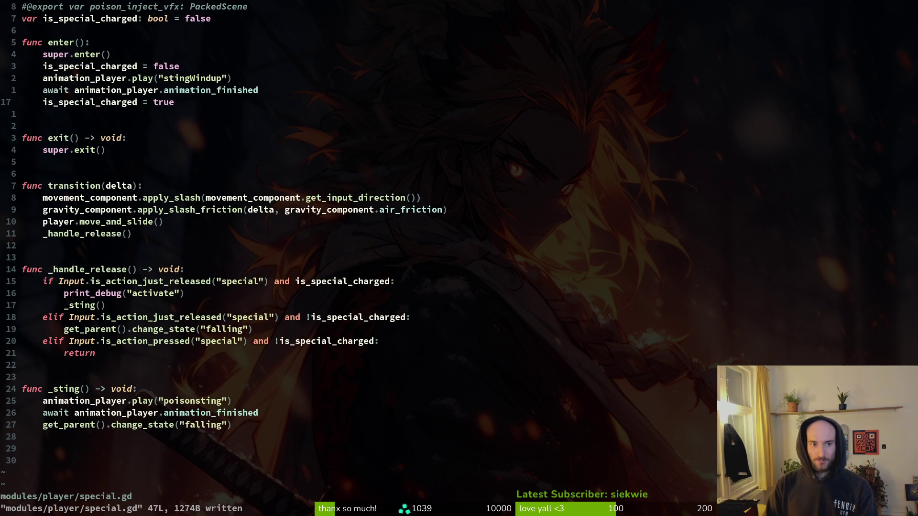
{"action": "key", "text": "k"}
{"action": "key", "text": "k"}
{"action": "key", "text": "y"}
{"action": "key", "text": "y"}
{"action": "key", "text": "j"}
{"action": "key", "text": "p"}
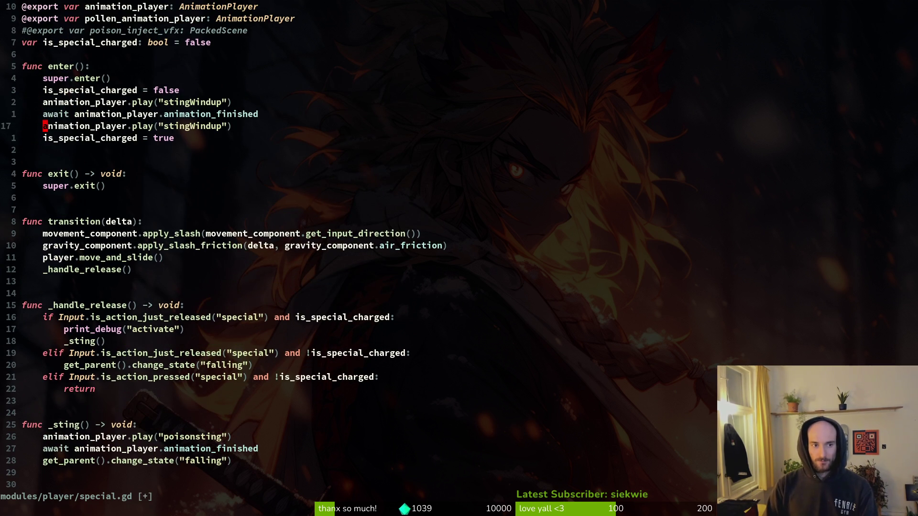
{"action": "type", "text": "cwqu"}
{"action": "key", "text": "Return"}
{"action": "key", "text": "Return"}
{"action": "type", "text": "ci\"winding"}
{"action": "key", "text": "Escape"}
{"action": "type", "text": ":w"}
{"action": "key", "text": "Return"}
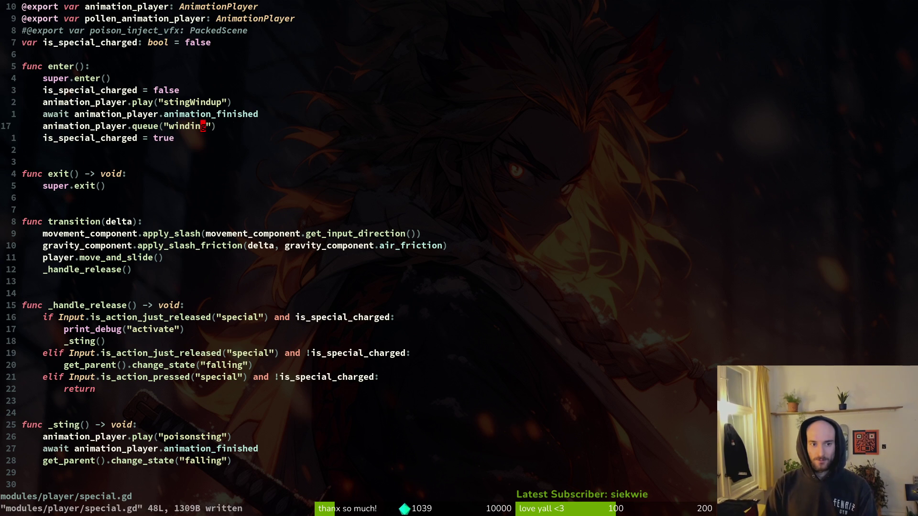
{"action": "key", "text": "alt+Tab"}
{"action": "left_click", "coordinate": [109, 80]}
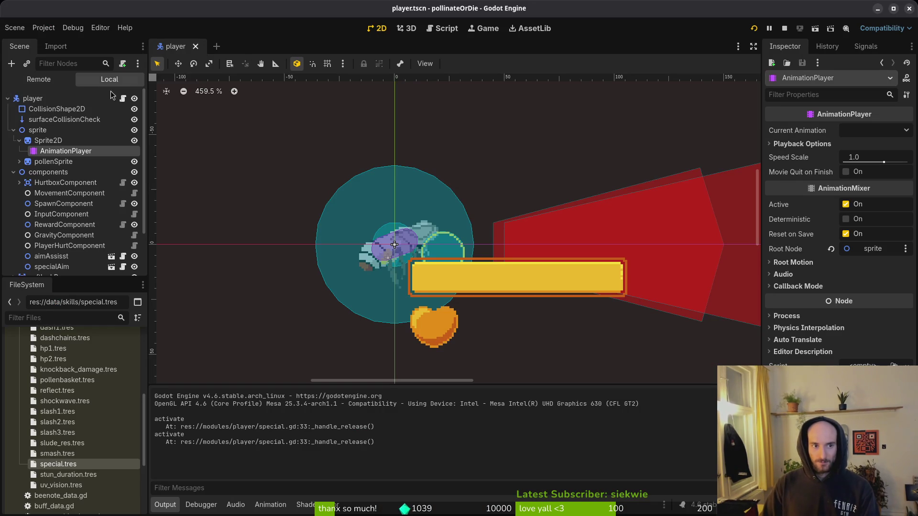
Step: Create a new animation named 'winding' on the player's AnimationPlayer
{"action": "left_click", "coordinate": [48, 141]}
{"action": "left_click", "coordinate": [30, 151]}
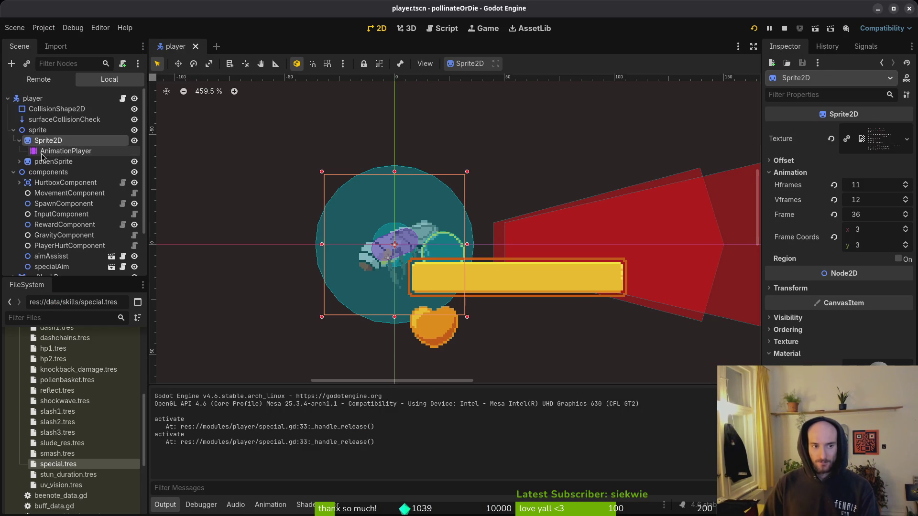
{"action": "left_click", "coordinate": [335, 390]}
{"action": "left_click", "coordinate": [296, 389]}
{"action": "left_click", "coordinate": [306, 407]}
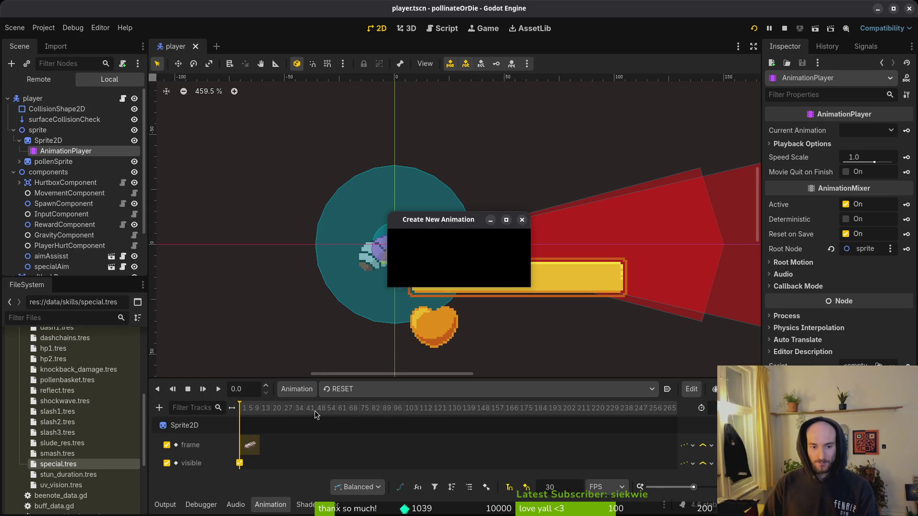
{"action": "type", "text": "winding"}
{"action": "key", "text": "Return"}
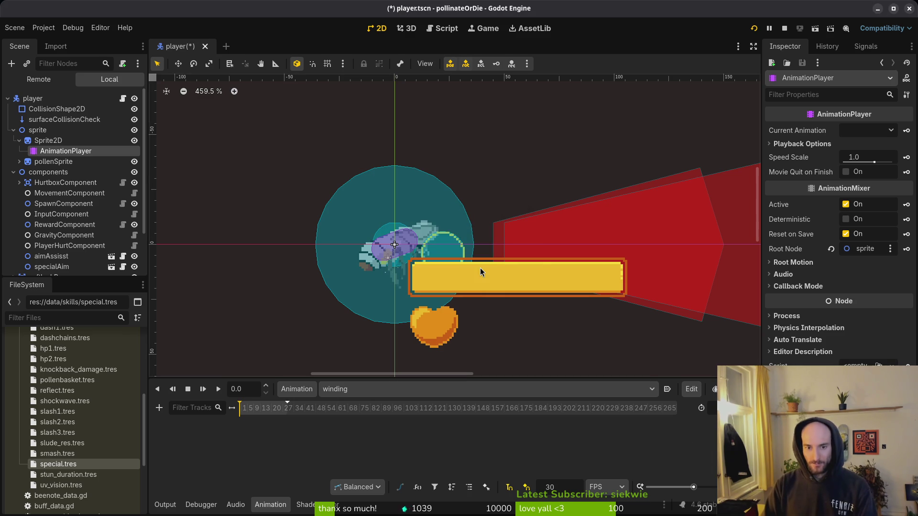
Step: Set the animation snap rate to 12 FPS and save the player scene
{"action": "double_click", "coordinate": [555, 487]}
{"action": "type", "text": "12"}
{"action": "key", "text": "Return"}
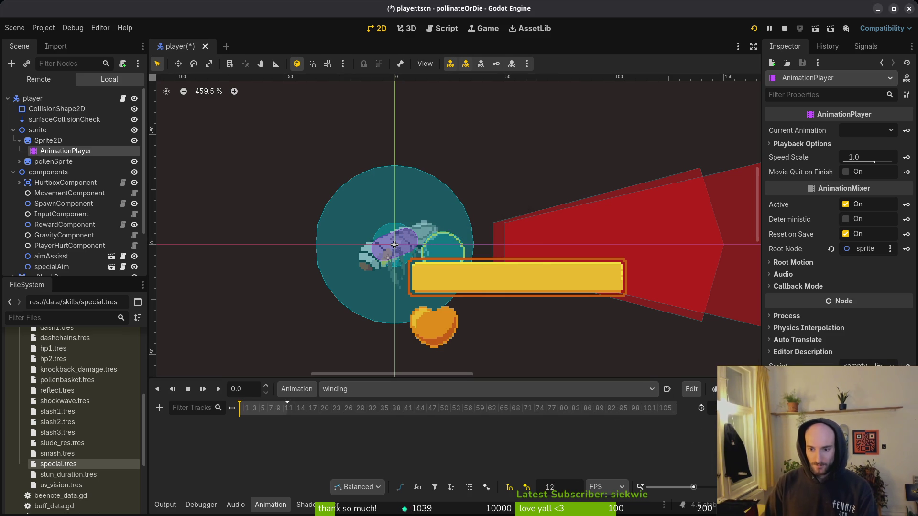
{"action": "key", "text": "ctrl+s"}
Step: Reset Sprite2D's frame to 0, key it into a new frame track, and save
{"action": "left_click", "coordinate": [395, 245]}
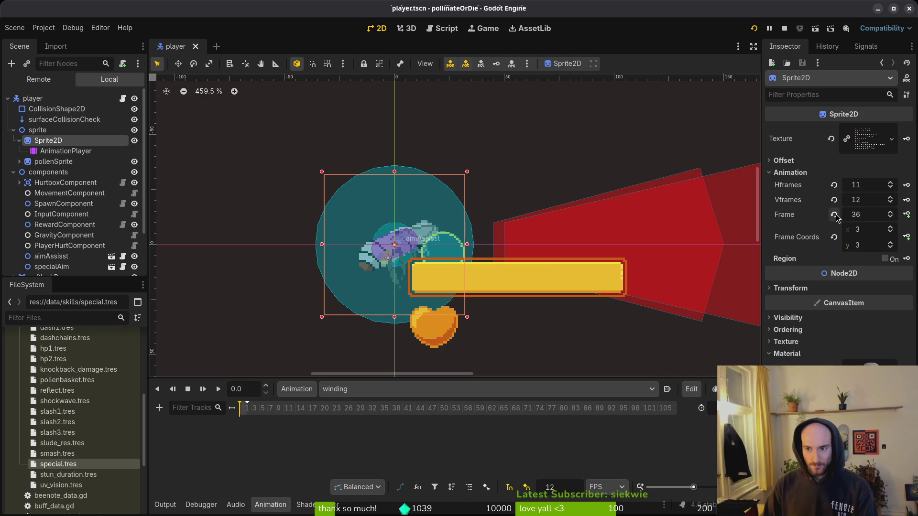
{"action": "left_click", "coordinate": [835, 215]}
{"action": "scroll", "coordinate": [893, 246], "scroll_direction": "up", "scroll_amount": 7}
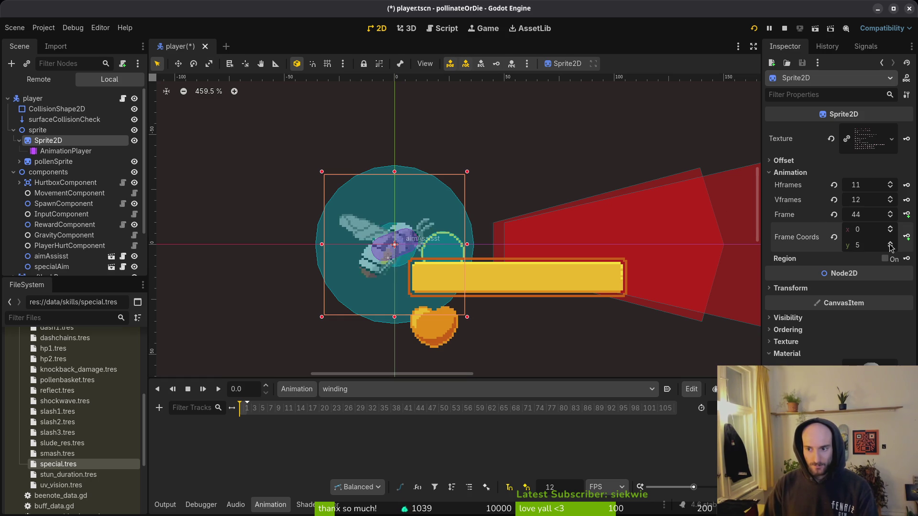
{"action": "scroll", "coordinate": [891, 246], "scroll_direction": "up", "scroll_amount": 1}
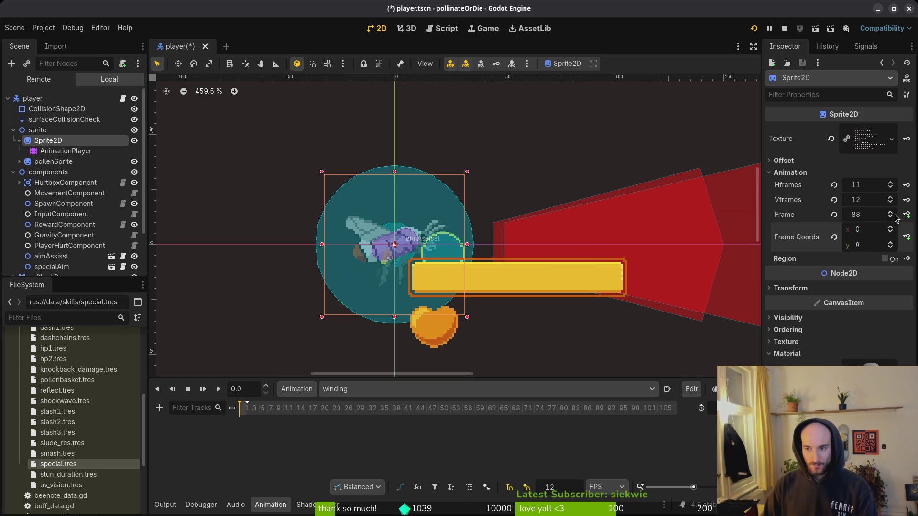
{"action": "scroll", "coordinate": [892, 215], "scroll_direction": "up", "scroll_amount": 3}
{"action": "scroll", "coordinate": [893, 216], "scroll_direction": "up", "scroll_amount": 5}
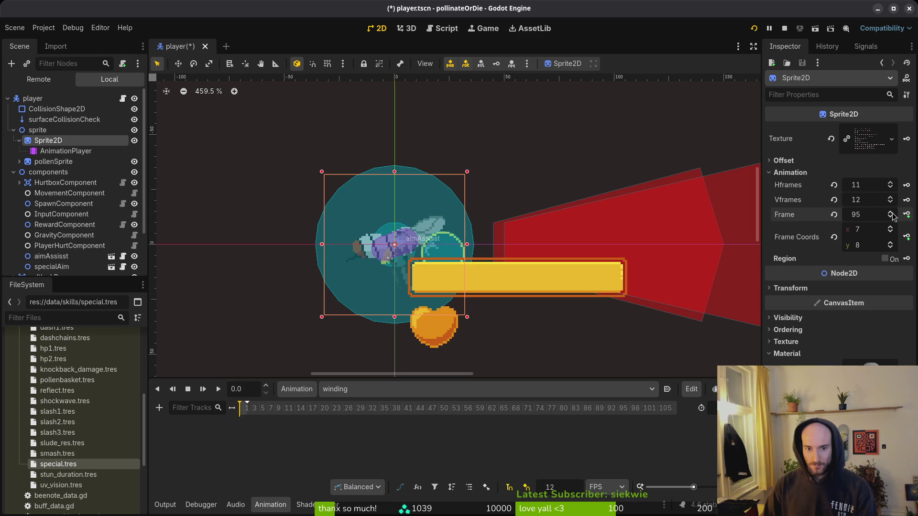
{"action": "scroll", "coordinate": [893, 216], "scroll_direction": "up", "scroll_amount": 1}
{"action": "scroll", "coordinate": [892, 216], "scroll_direction": "down", "scroll_amount": 2}
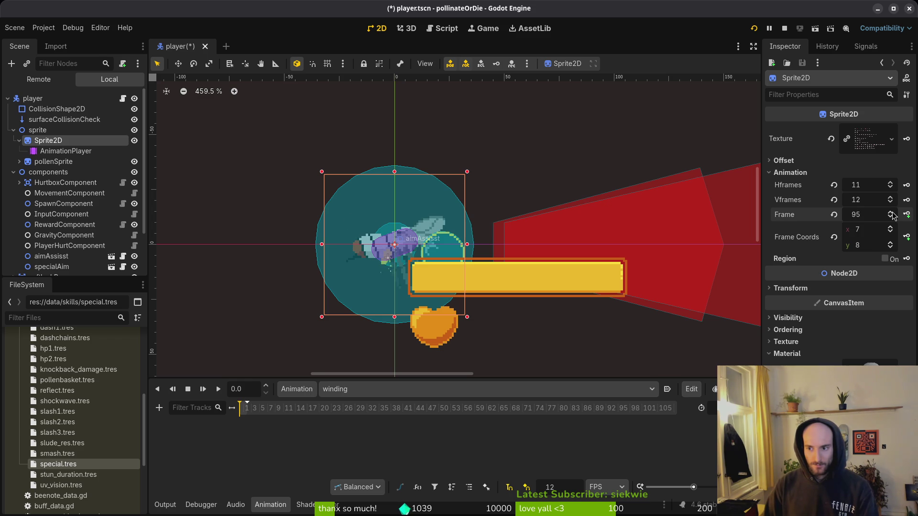
{"action": "scroll", "coordinate": [893, 216], "scroll_direction": "up", "scroll_amount": 1}
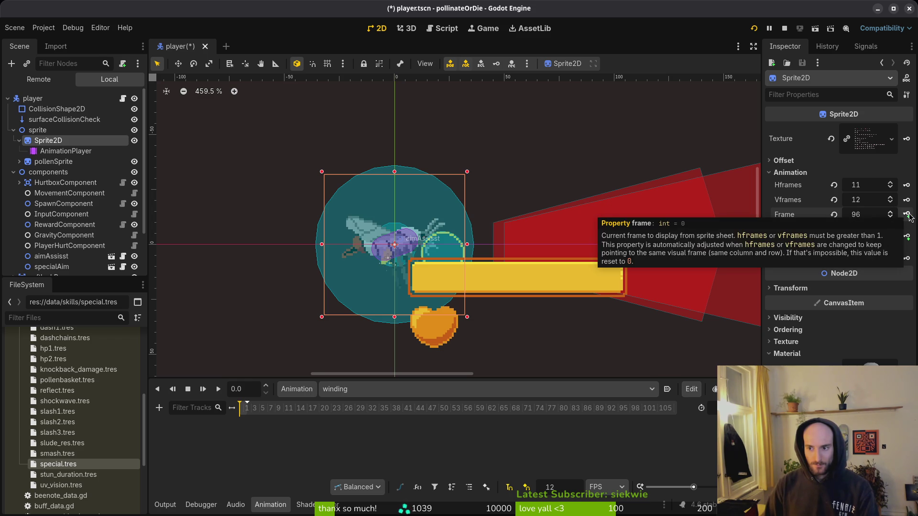
{"action": "scroll", "coordinate": [894, 216], "scroll_direction": "down", "scroll_amount": 1}
{"action": "left_click", "coordinate": [908, 215]}
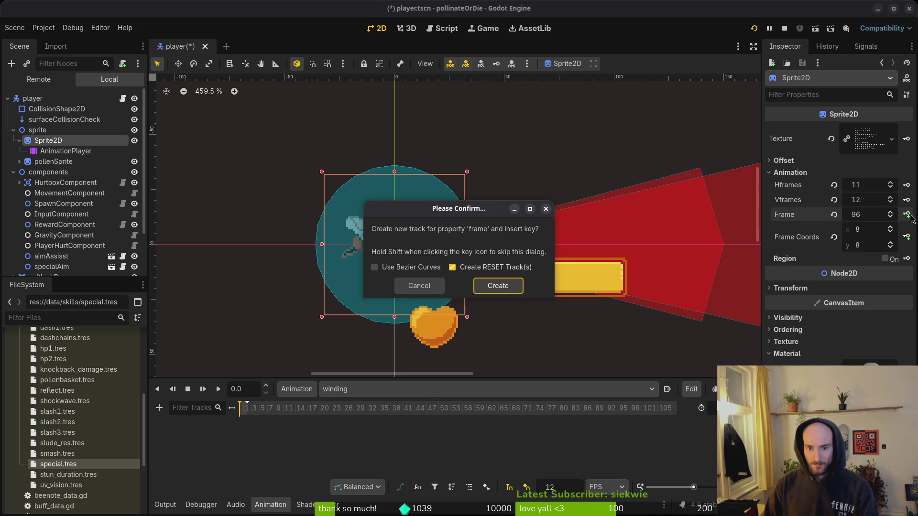
{"action": "left_click", "coordinate": [498, 286]}
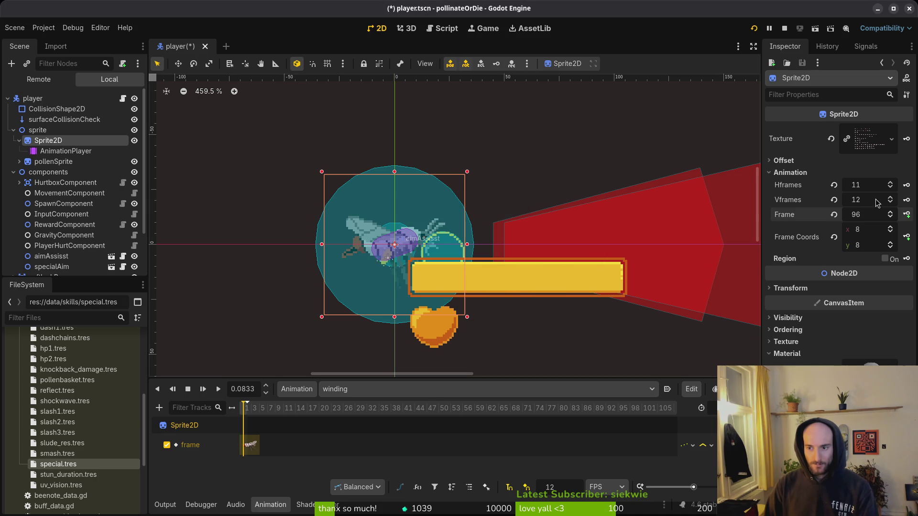
{"action": "left_click", "coordinate": [909, 216]}
{"action": "key", "text": "ctrl+s"}
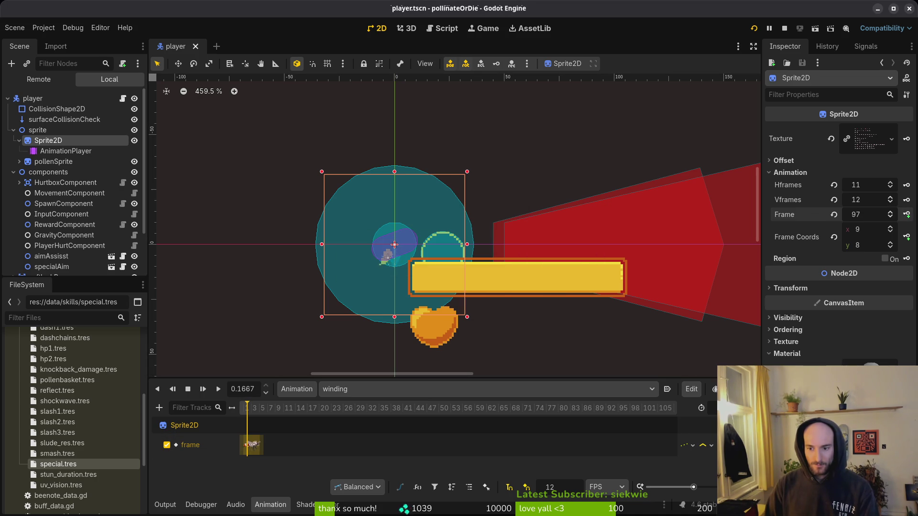
Step: Preview the winding animation, clear the selection, and switch to Aseprite
{"action": "left_click", "coordinate": [218, 389]}
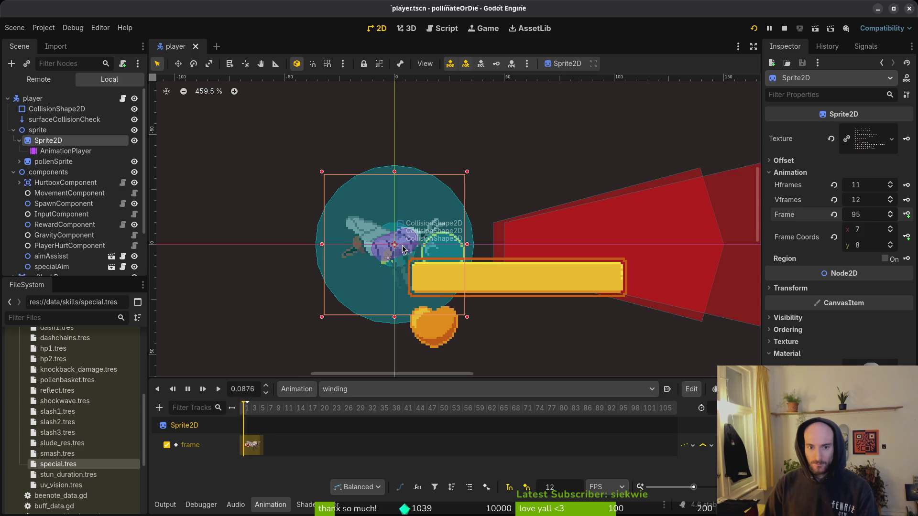
{"action": "left_click", "coordinate": [545, 120]}
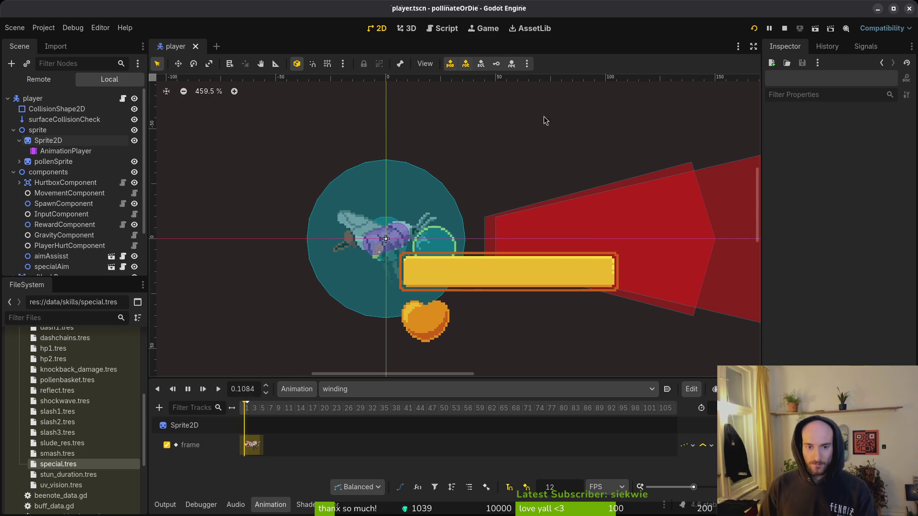
{"action": "key", "text": "alt+Tab"}
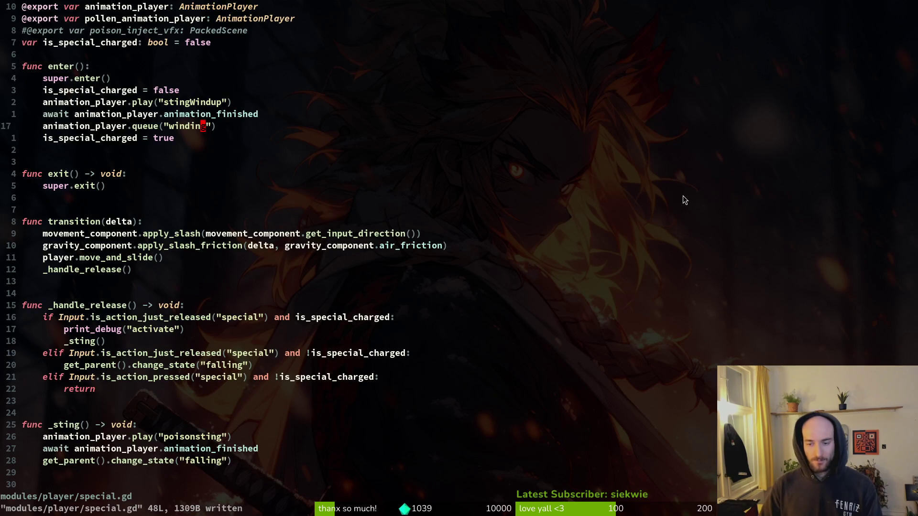
{"action": "key", "text": "alt+Tab"}
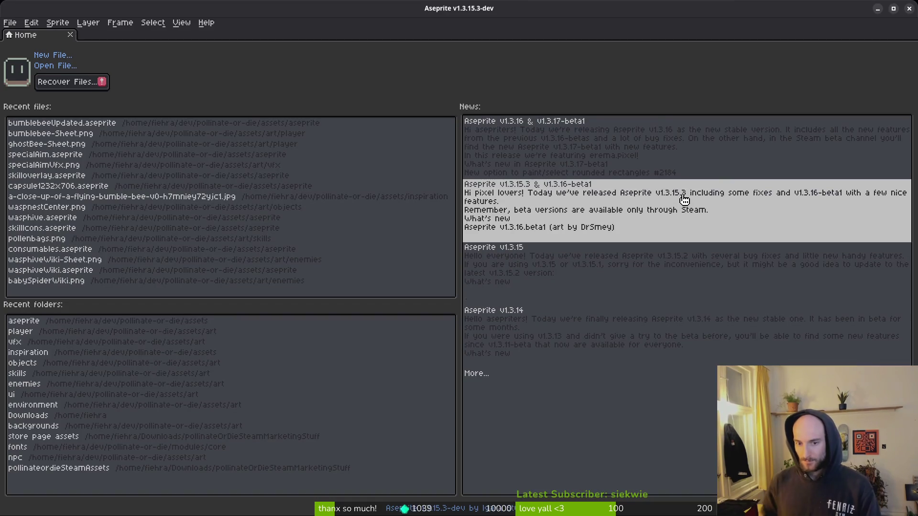
Step: Open bumblebeeUpdated, add a new frame after frame 63, and move it to position 70
{"action": "left_click", "coordinate": [67, 122]}
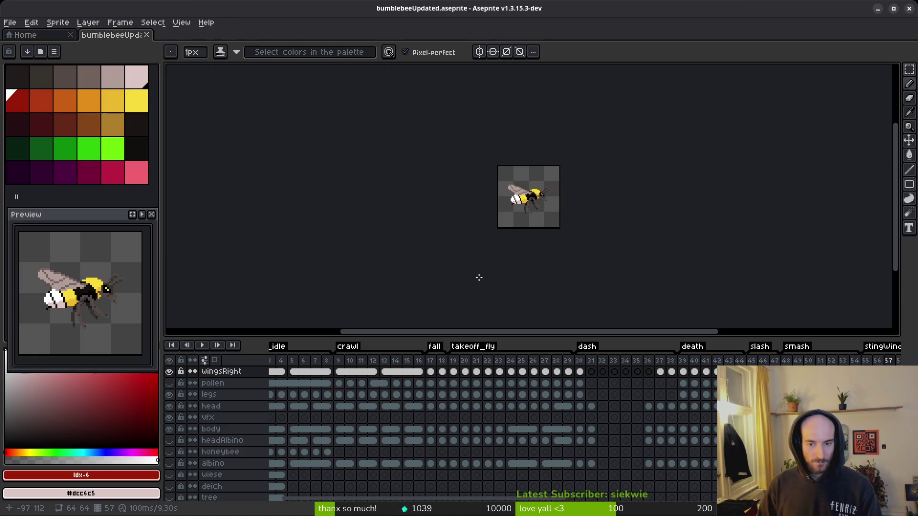
{"action": "scroll", "coordinate": [504, 451], "scroll_direction": "right", "scroll_amount": 10}
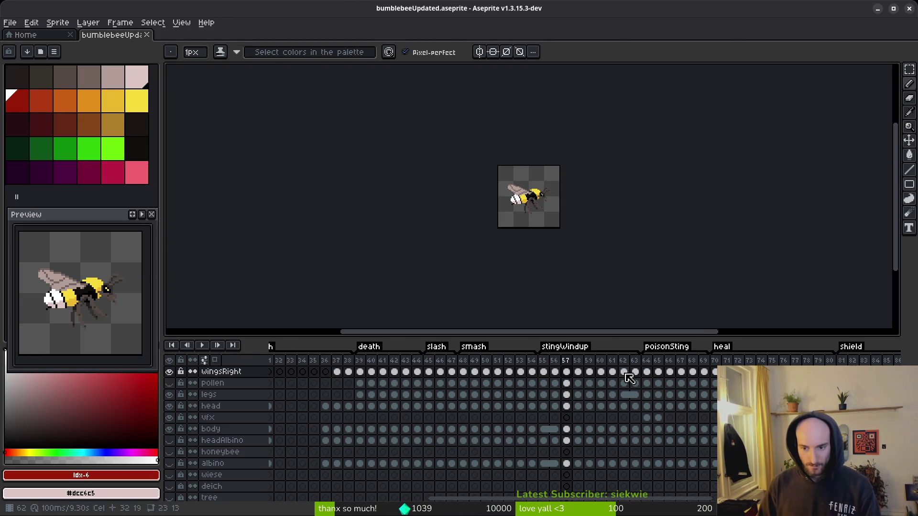
{"action": "left_click", "coordinate": [636, 373]}
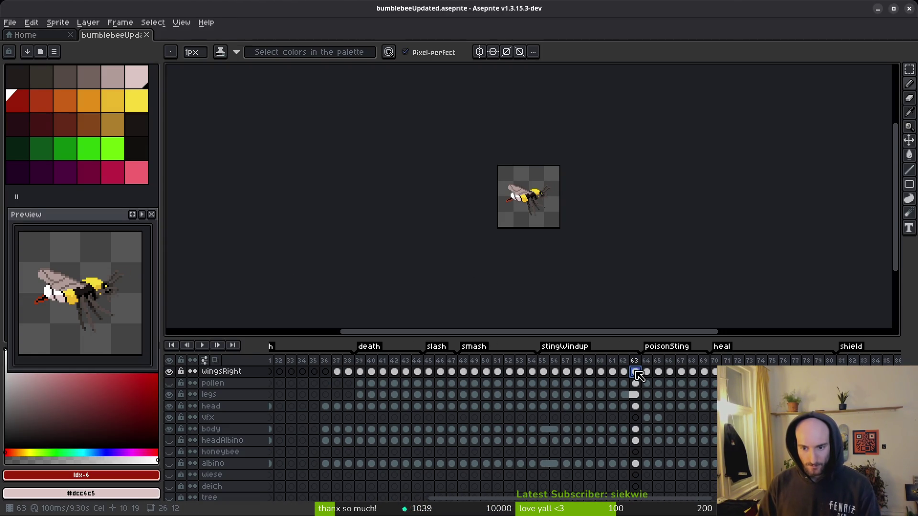
{"action": "scroll", "coordinate": [594, 239], "scroll_direction": "up", "scroll_amount": 1}
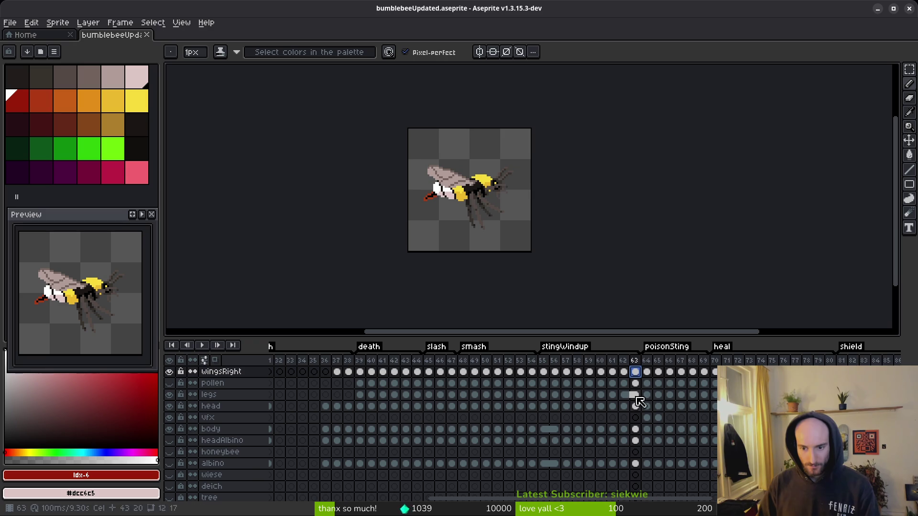
{"action": "key", "text": "alt+n"}
{"action": "left_click_drag", "start_coordinate": [652, 366], "coordinate": [716, 372]}
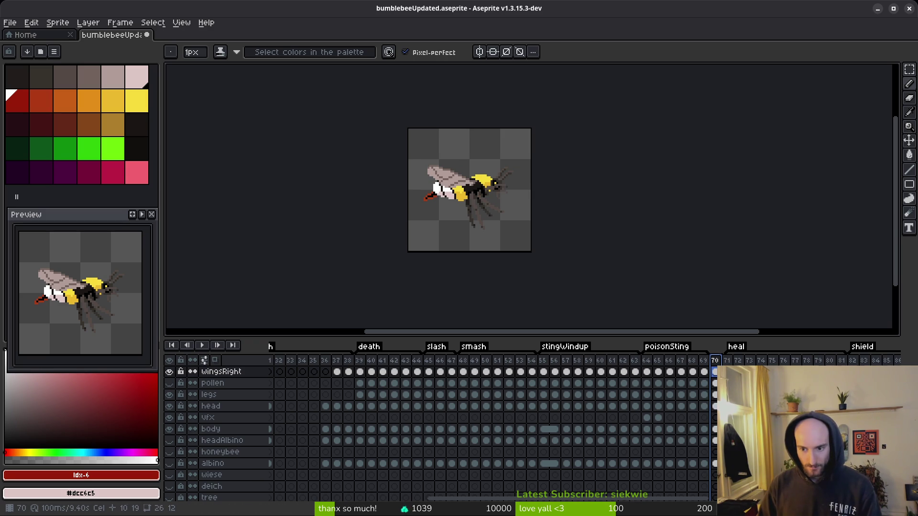
Step: Insert frame 71, tag frames 70–71 as 'winding', and play back the animation
{"action": "key", "text": "alt+n"}
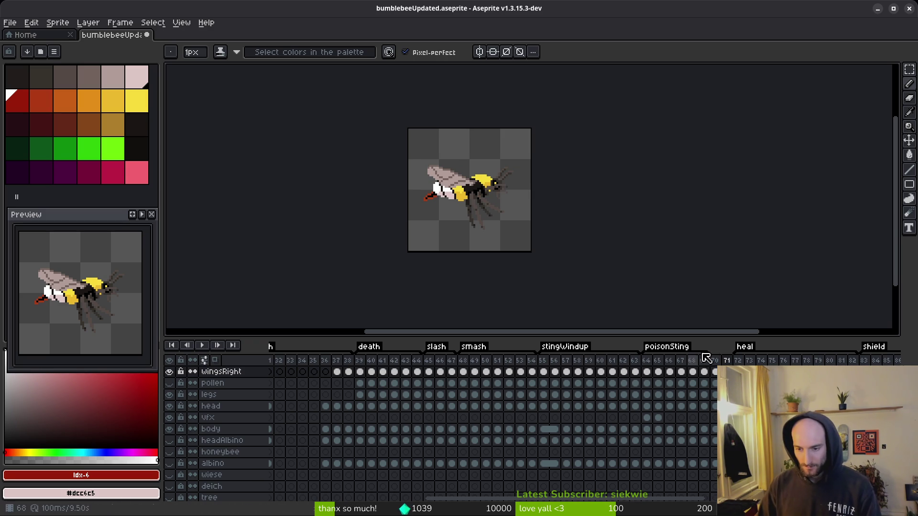
{"action": "left_click", "coordinate": [731, 366], "text": "shift"}
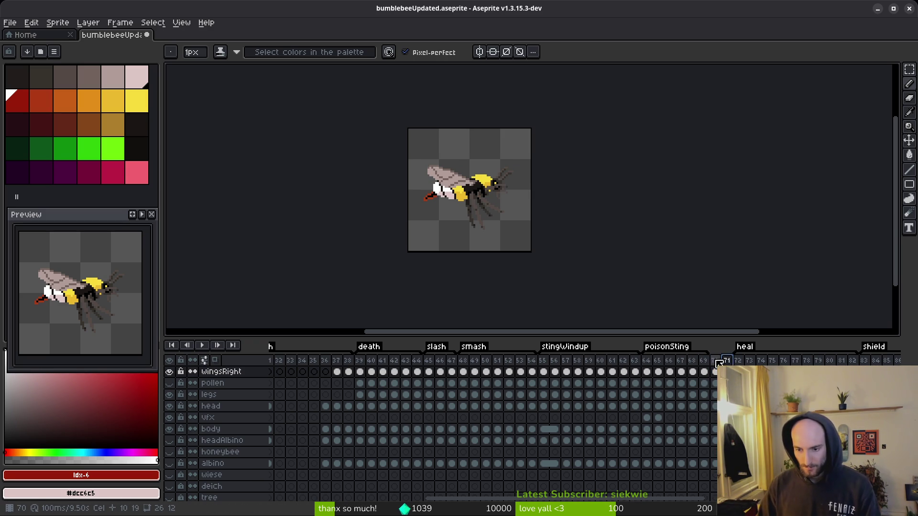
{"action": "key", "text": "F2"}
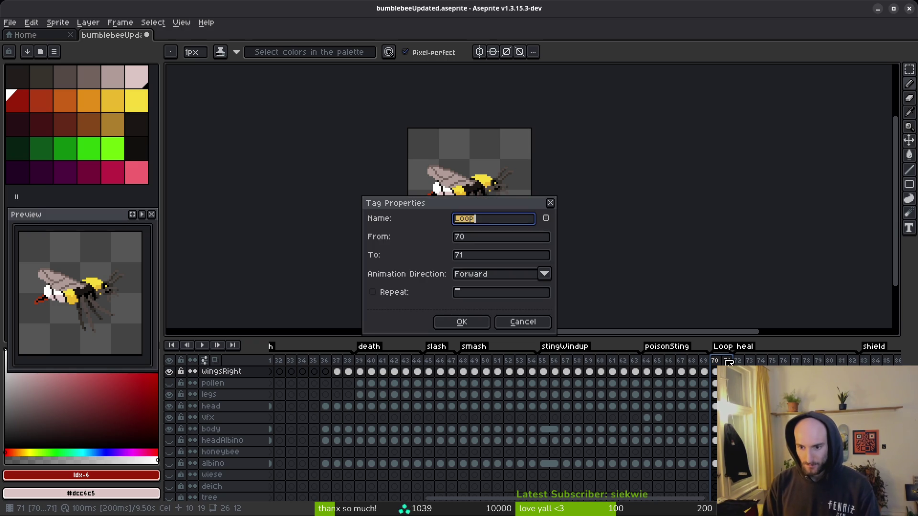
{"action": "key", "text": "Return"}
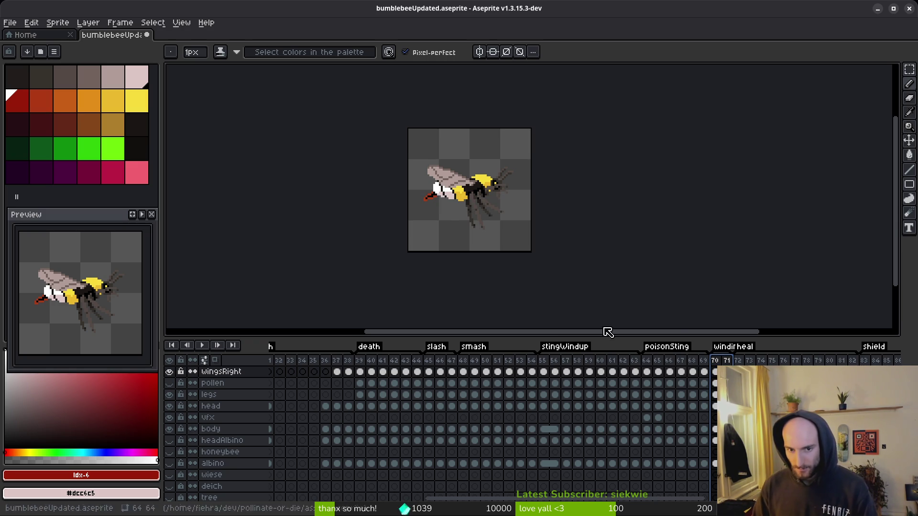
{"action": "key", "text": "Return"}
{"action": "key", "text": "Left"}
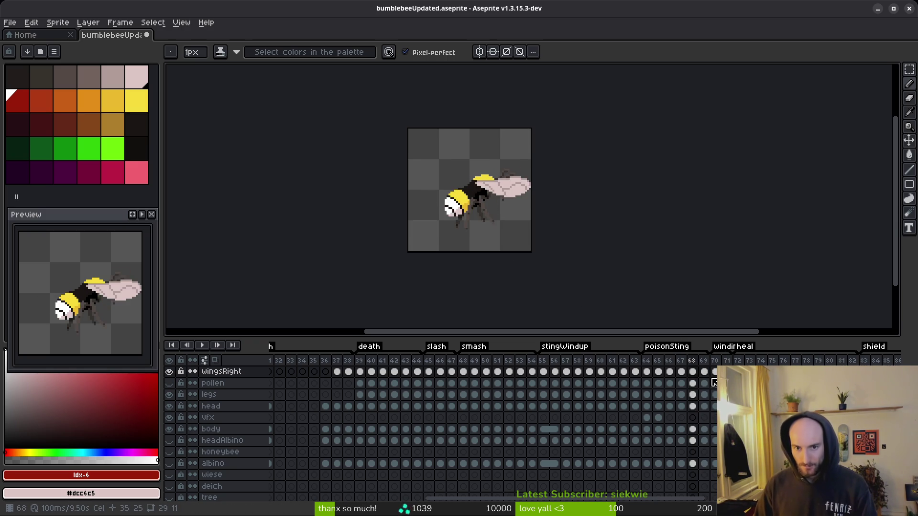
Step: Compare the sting poses in frames 56 and 63 with winding frame 70, then save
{"action": "left_click", "coordinate": [556, 376]}
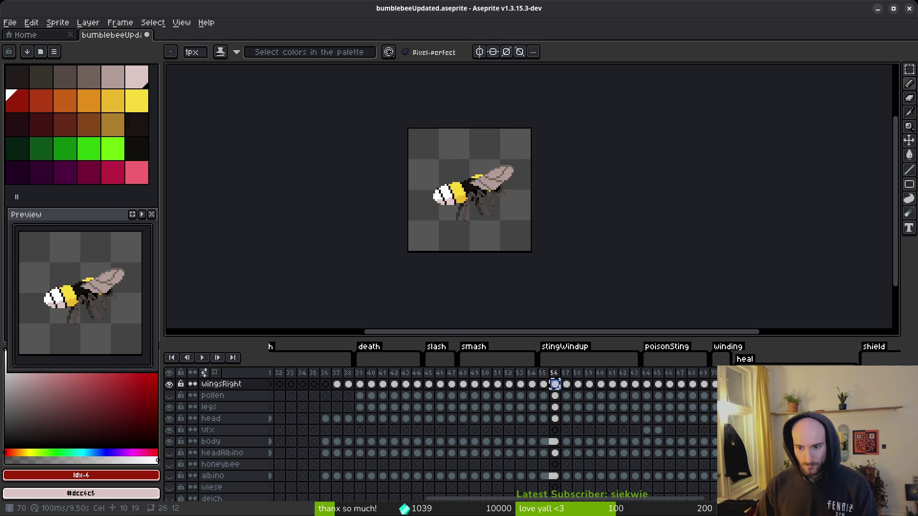
{"action": "key", "text": "Right"}
{"action": "key", "text": "Right"}
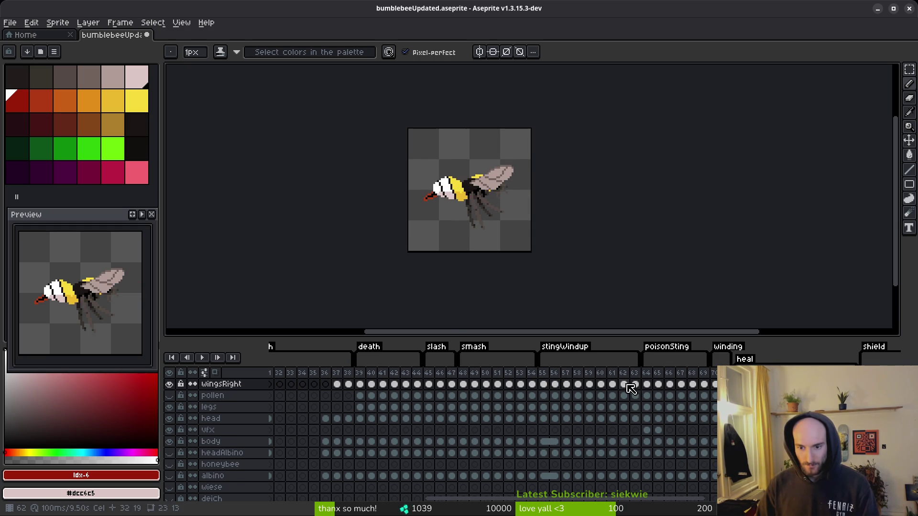
{"action": "left_click", "coordinate": [635, 384]}
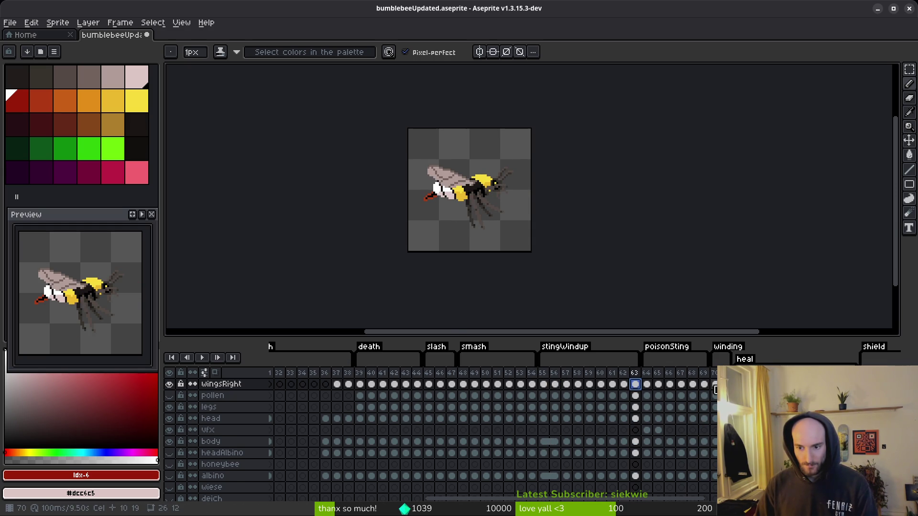
{"action": "left_click", "coordinate": [715, 386]}
{"action": "left_click", "coordinate": [636, 385]}
{"action": "key", "text": "Return"}
{"action": "key", "text": "ctrl+s"}
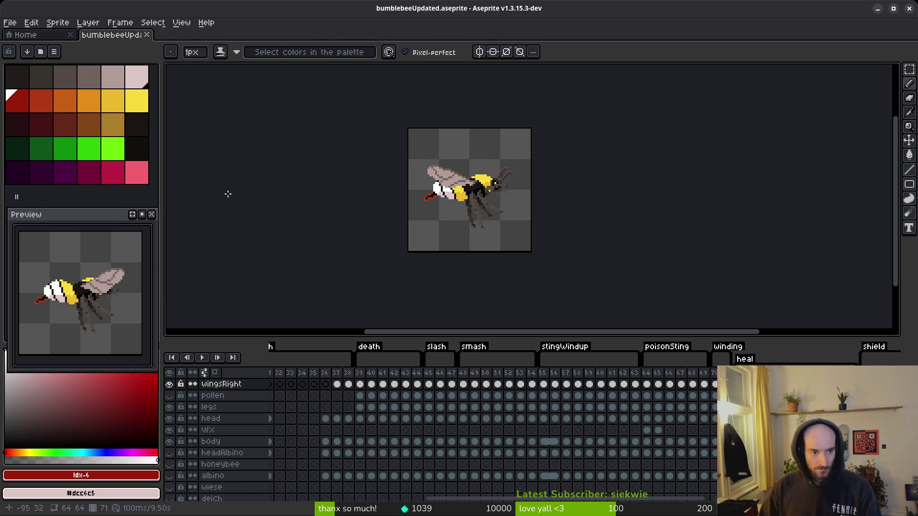
Step: Flip between frames 62 and 63, then select the body layer's cel in frame 70
{"action": "key", "text": "i"}
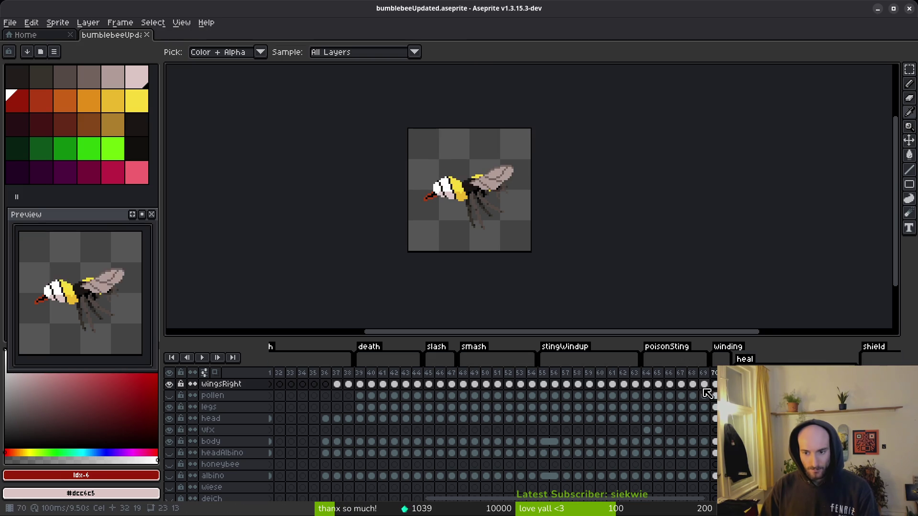
{"action": "left_click", "coordinate": [705, 384]}
{"action": "left_click", "coordinate": [636, 385]}
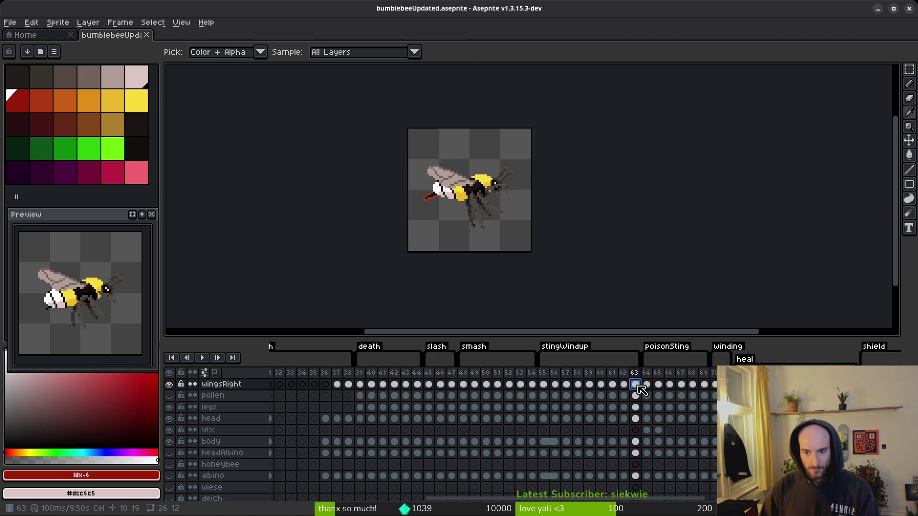
{"action": "key", "text": "Left"}
{"action": "key", "text": "Right"}
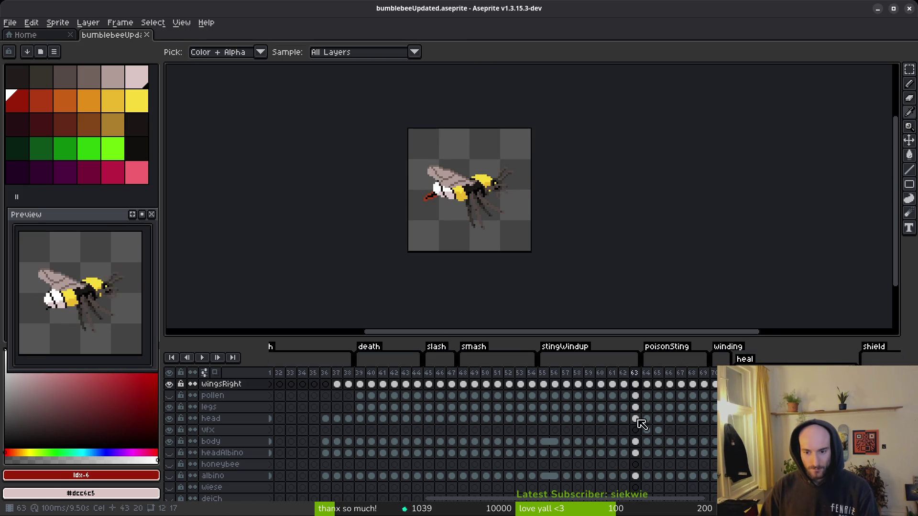
{"action": "key", "text": "Left"}
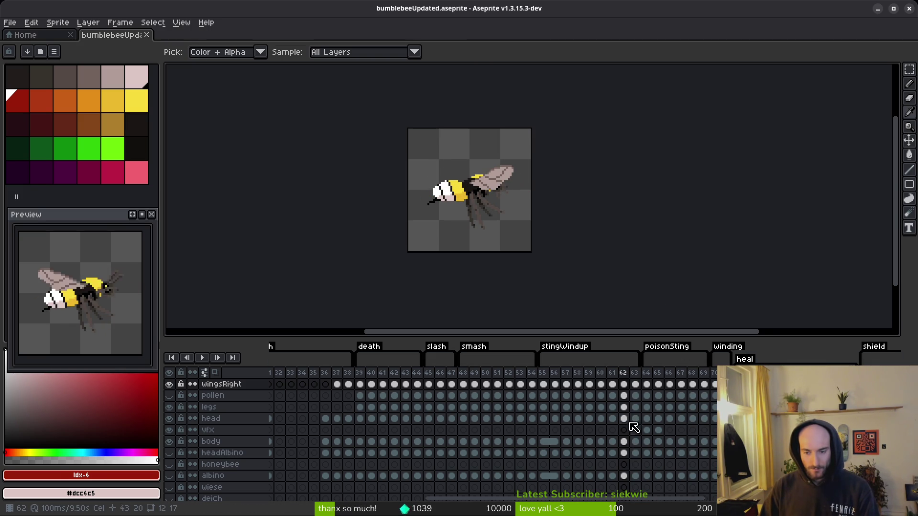
{"action": "left_click", "coordinate": [624, 454]}
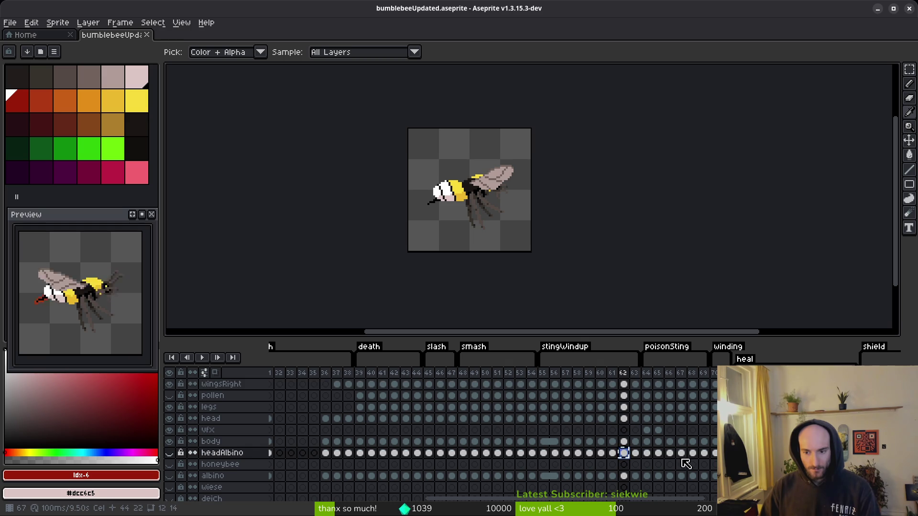
{"action": "left_click", "coordinate": [714, 454]}
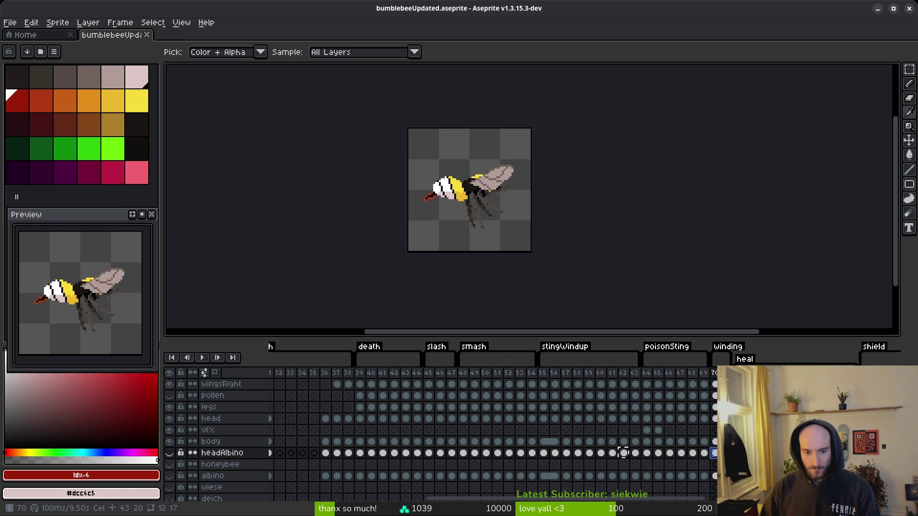
{"action": "left_click", "coordinate": [624, 441]}
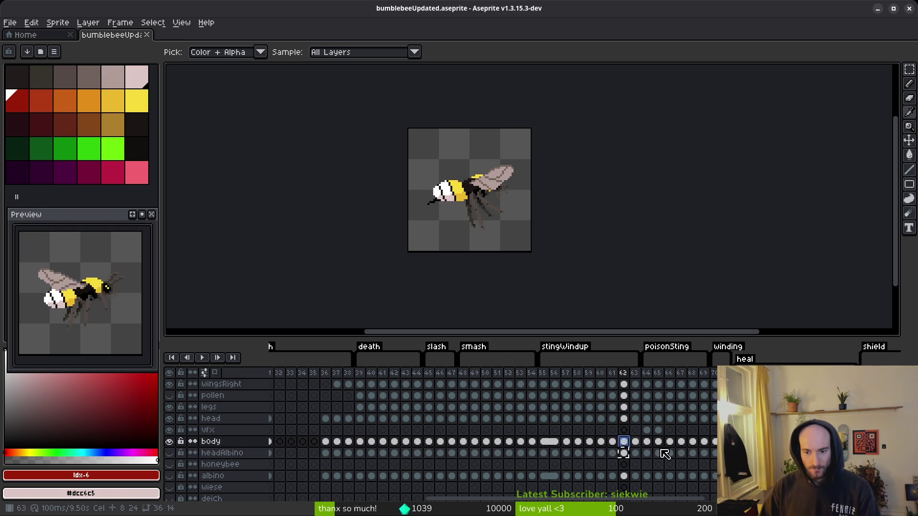
{"action": "left_click", "coordinate": [714, 441]}
{"action": "scroll", "coordinate": [492, 252], "scroll_direction": "up", "scroll_amount": 5}
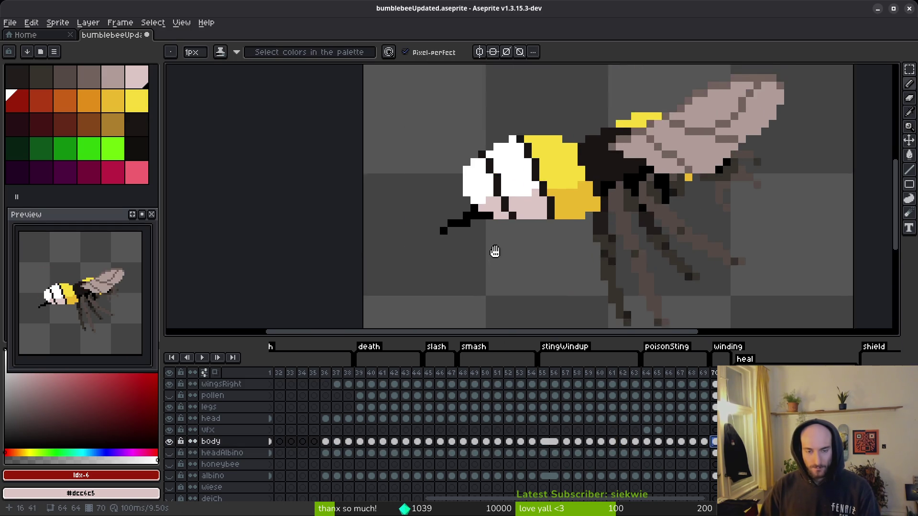
Step: Sample the #af3a13 orange-red and draw a diagonal stepped stinger on frame 70's body
{"action": "left_click", "coordinate": [519, 235]}
{"action": "key", "text": "ctrl+z"}
{"action": "left_click", "coordinate": [441, 153], "text": "alt"}
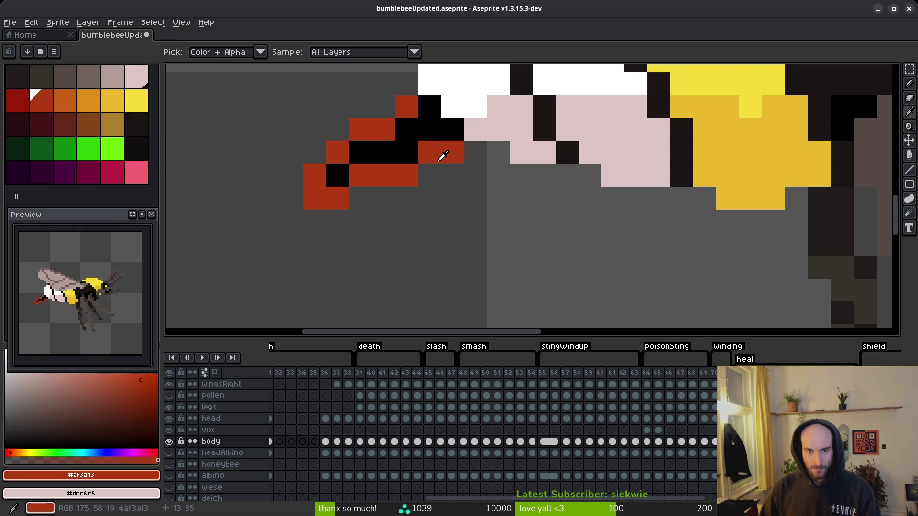
{"action": "left_click", "coordinate": [452, 198]}
{"action": "key", "text": "ctrl+z"}
{"action": "left_click", "coordinate": [429, 177]}
{"action": "left_click", "coordinate": [384, 198]}
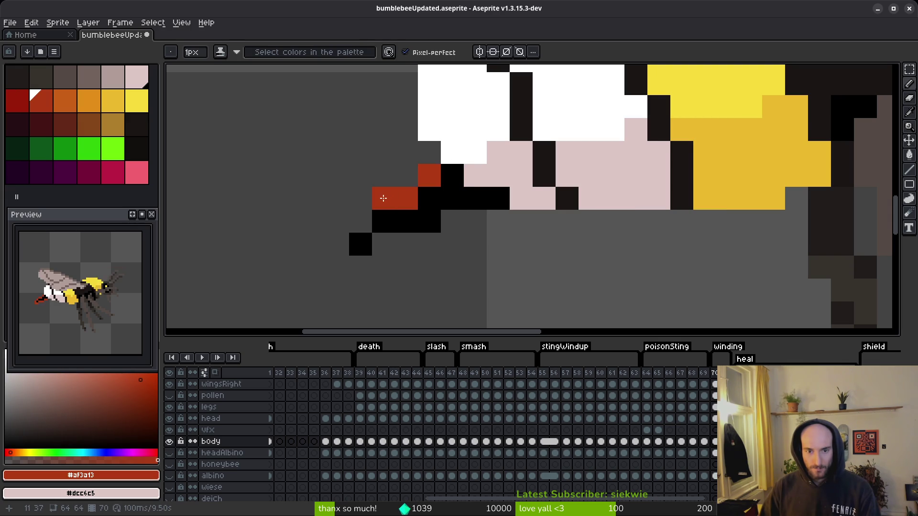
{"action": "left_click", "coordinate": [361, 221]}
{"action": "left_click", "coordinate": [338, 244]}
{"action": "left_click", "coordinate": [337, 267]}
{"action": "left_click", "coordinate": [360, 267]}
{"action": "left_click", "coordinate": [387, 244]}
{"action": "left_click", "coordinate": [406, 244]}
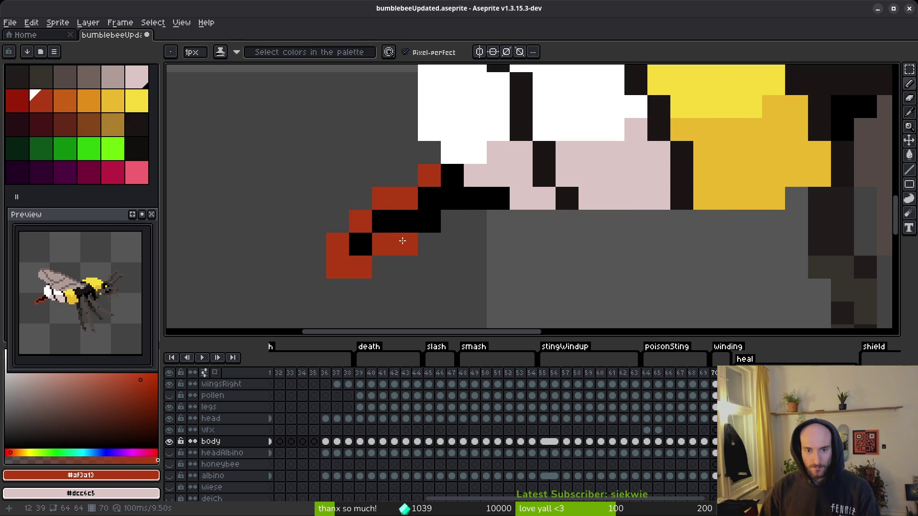
{"action": "left_click", "coordinate": [430, 244]}
{"action": "left_click", "coordinate": [450, 220]}
Step: Undo the extra stinger pixels, compare before and after with undo/redo, and save the sprite
{"action": "scroll", "coordinate": [593, 253], "scroll_direction": "down", "scroll_amount": 1}
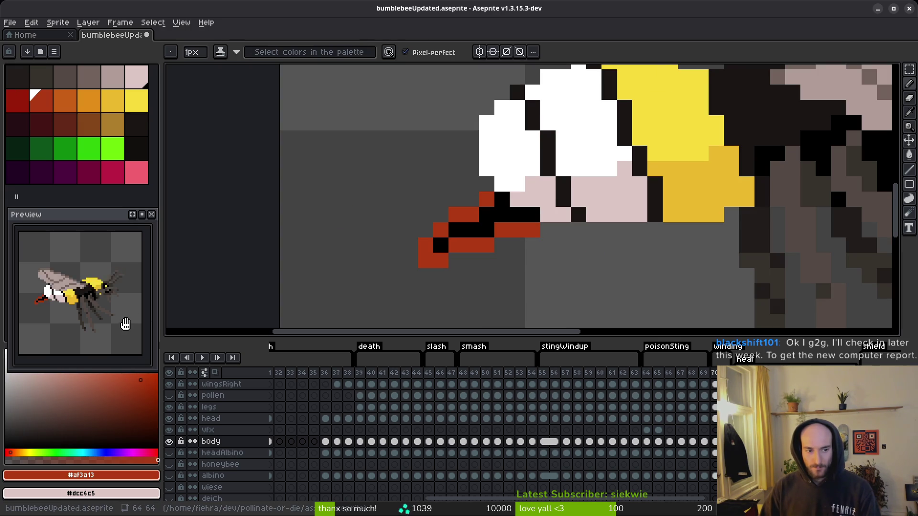
{"action": "scroll", "coordinate": [492, 263], "scroll_direction": "down", "scroll_amount": 1}
{"action": "key", "text": "ctrl+z"}
{"action": "key", "text": "ctrl+z"}
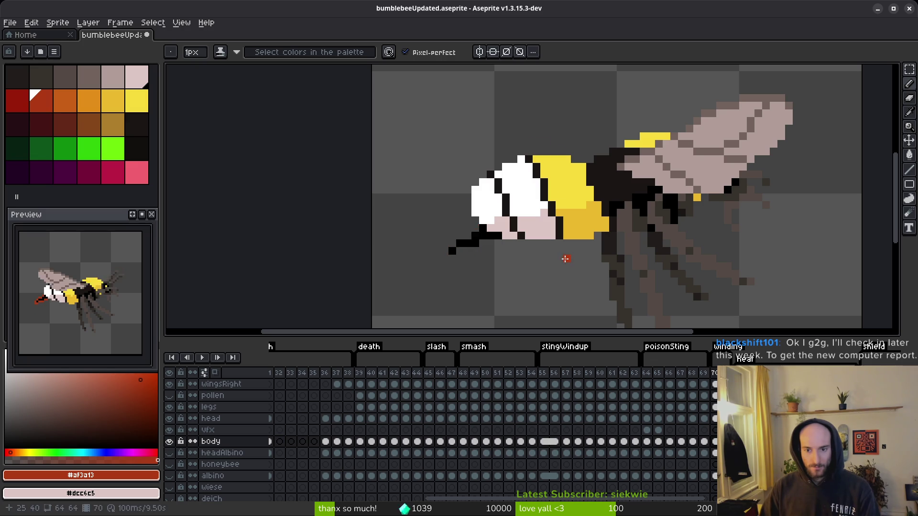
{"action": "key", "text": "ctrl+z"}
{"action": "key", "text": "alt"}
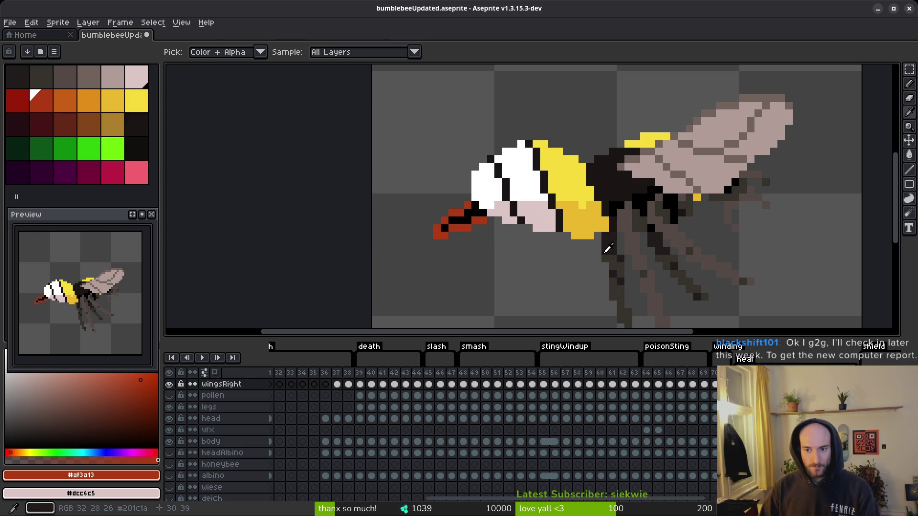
{"action": "key", "text": "ctrl+z"}
{"action": "key", "text": "ctrl+y"}
{"action": "key", "text": "ctrl+z"}
{"action": "key", "text": "ctrl+y"}
{"action": "key", "text": "ctrl+s"}
{"action": "scroll", "coordinate": [448, 216], "scroll_direction": "up", "scroll_amount": 1}
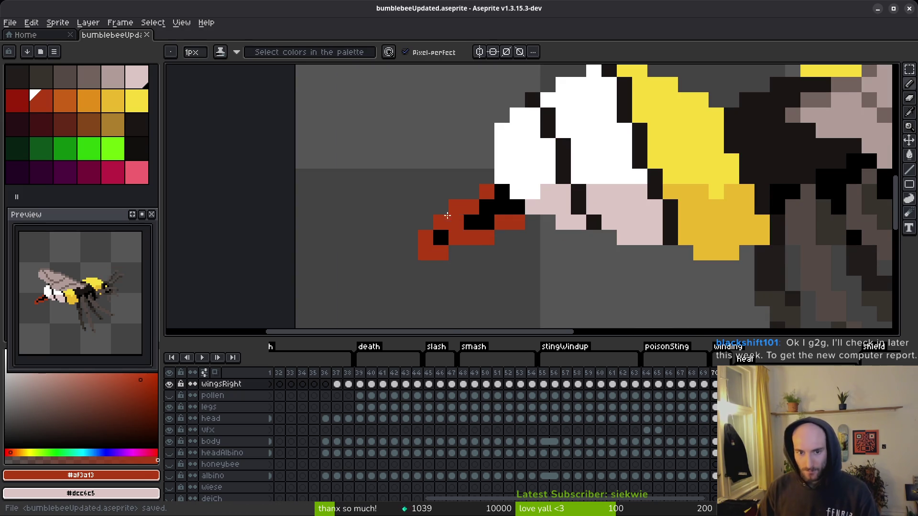
Step: Pick orange and start recolouring the winding bee's red stinger pixels
{"action": "left_click", "coordinate": [87, 101]}
{"action": "key", "text": "g"}
{"action": "left_click", "coordinate": [471, 224]}
{"action": "key", "text": "ctrl+z"}
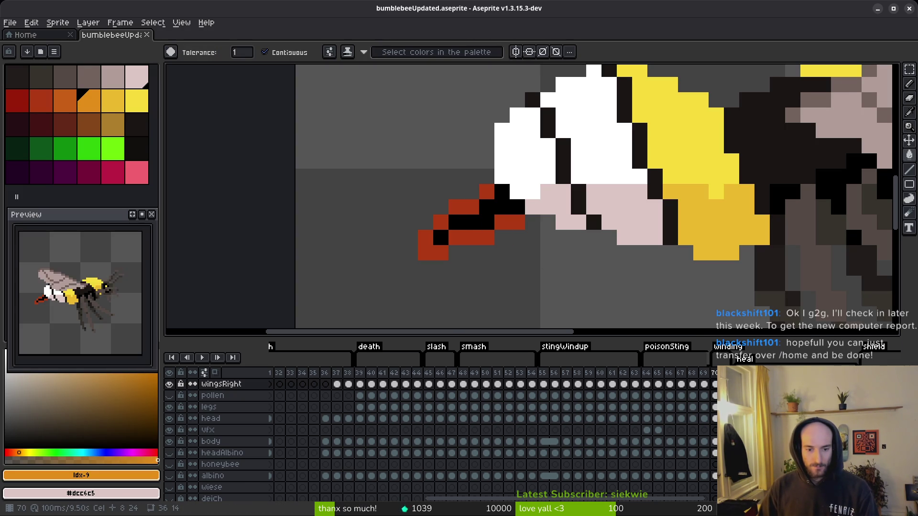
{"action": "left_click", "coordinate": [457, 207], "text": "ctrl"}
{"action": "left_click", "coordinate": [457, 207]}
{"action": "left_click", "coordinate": [471, 207]}
{"action": "left_click", "coordinate": [487, 191]}
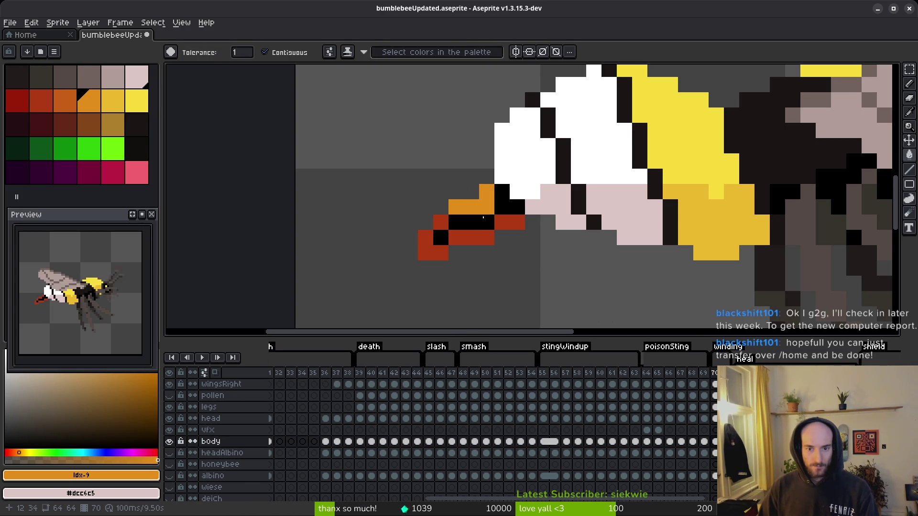
Step: Recolour the remaining stinger pixels orange and remove the stray orange pixel
{"action": "key", "text": "ctrl+z"}
{"action": "left_click", "coordinate": [478, 238]}
{"action": "left_click", "coordinate": [509, 223]}
{"action": "left_click", "coordinate": [441, 223]}
{"action": "left_click", "coordinate": [426, 246]}
{"action": "left_click", "coordinate": [428, 284]}
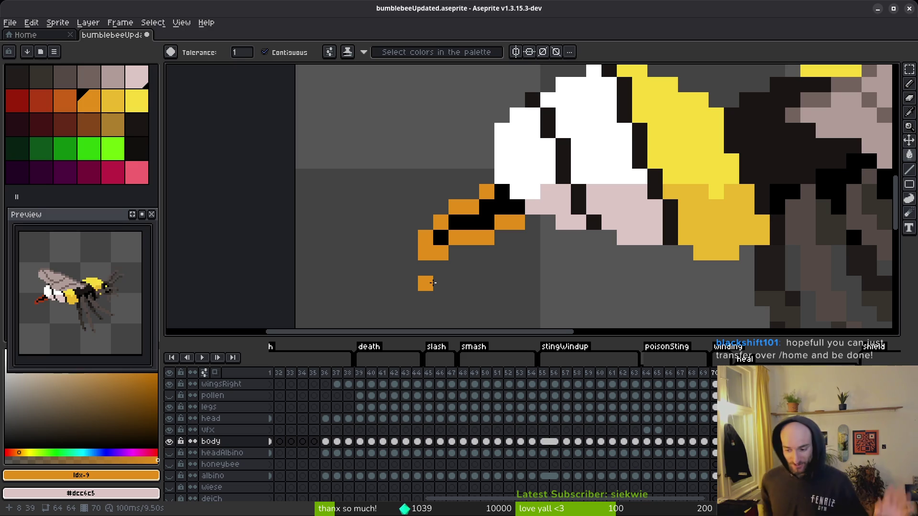
{"action": "mouse_move", "coordinate": [433, 283]}
{"action": "left_mouse_down"}
{"action": "mouse_move", "coordinate": [378, 280]}
{"action": "mouse_move", "coordinate": [455, 249]}
{"action": "mouse_move", "coordinate": [514, 239]}
{"action": "left_mouse_up"}
{"action": "key", "text": "ctrl+z"}
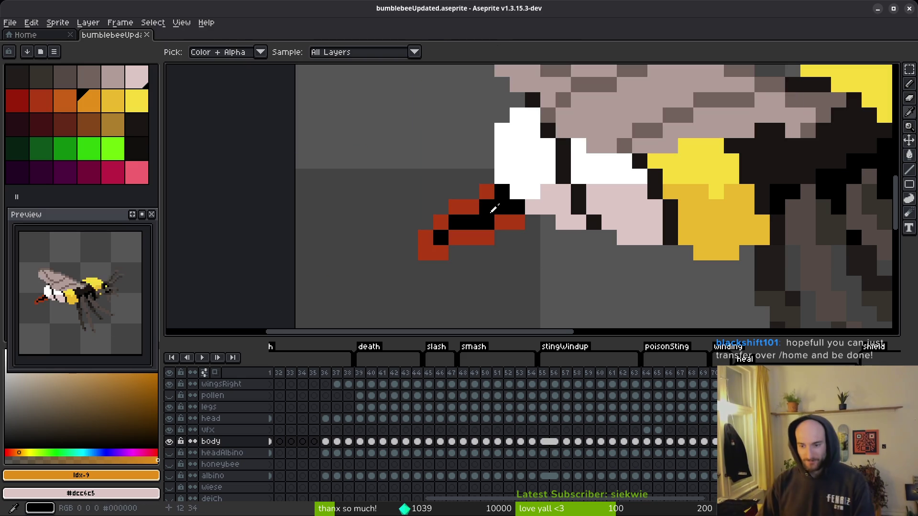
Step: Save bumblebeeUpdated.aseprite with the orange stinger edits
{"action": "key", "text": "i"}
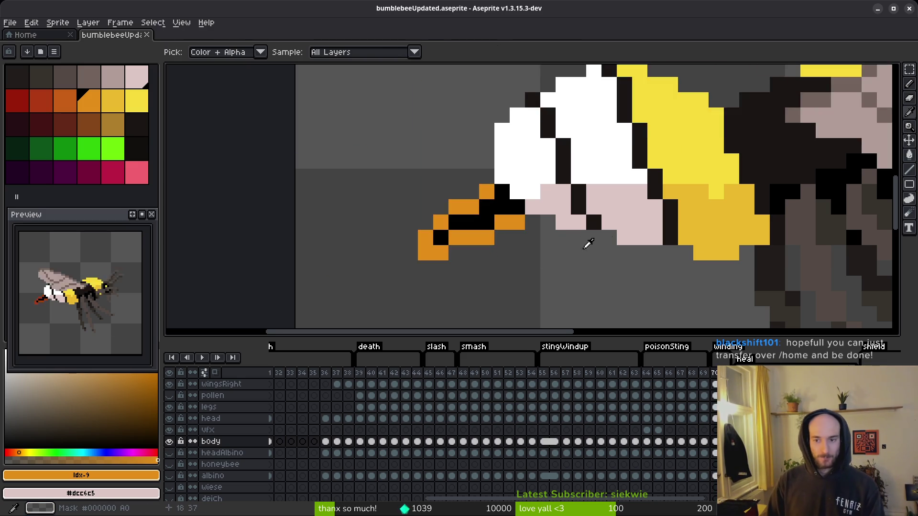
{"action": "key", "text": "w"}
{"action": "scroll", "coordinate": [584, 242], "scroll_direction": "down", "scroll_amount": 3}
{"action": "key", "text": "ctrl+s"}
{"action": "key", "text": "i"}
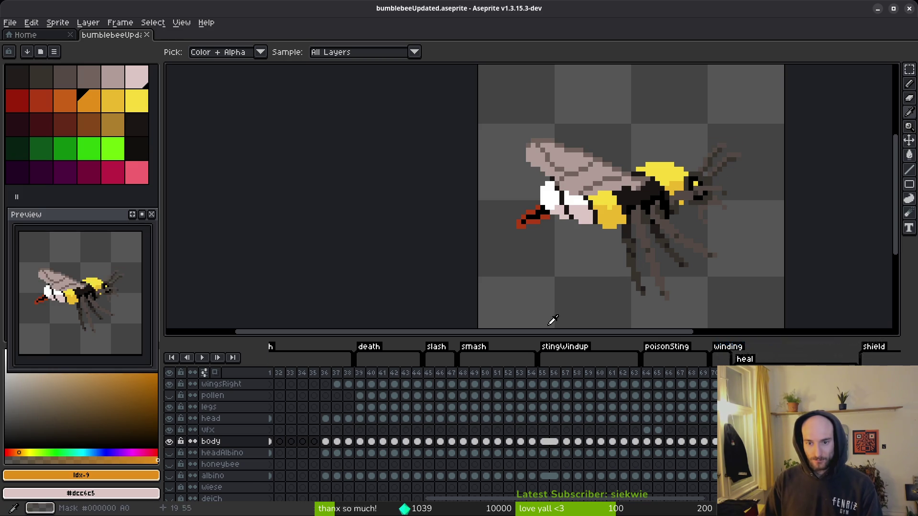
{"action": "key", "text": "ctrl+s"}
{"action": "key", "text": "w"}
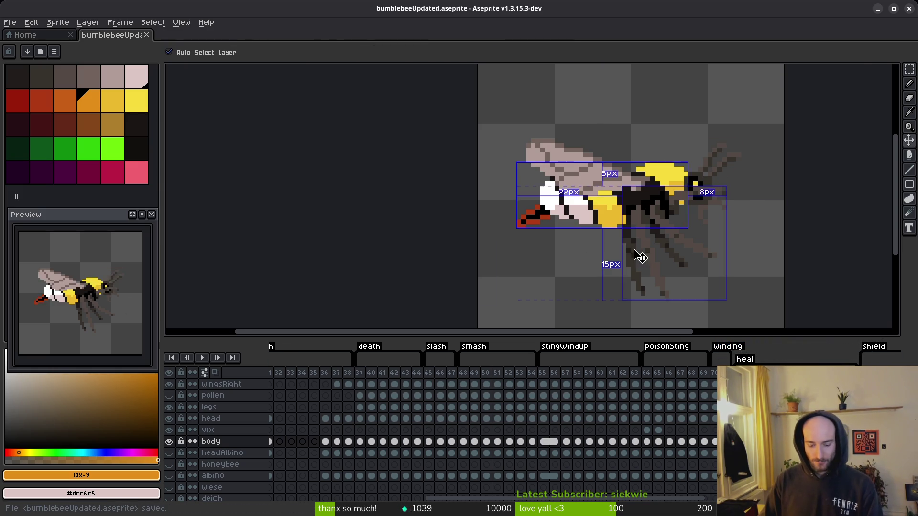
{"action": "key", "text": "ctrl+e"}
Step: Export the sprite sheet over art/player/bumblebee-Sheet.png, confirming the overwrite
{"action": "left_click", "coordinate": [282, 173]}
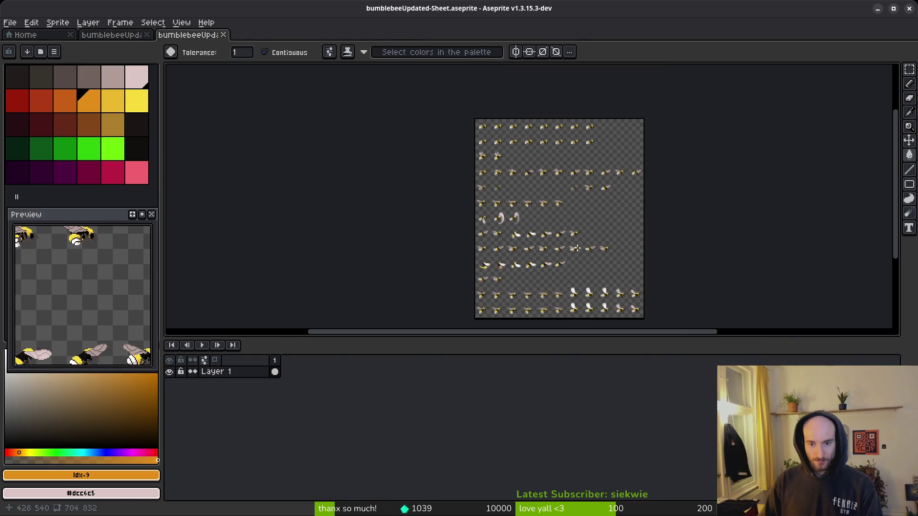
{"action": "left_click", "coordinate": [232, 48]}
{"action": "left_click", "coordinate": [263, 59]}
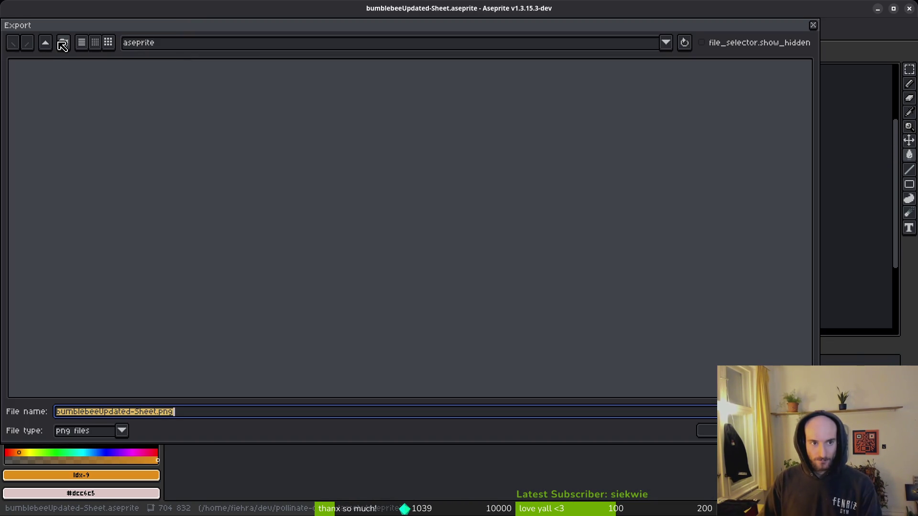
{"action": "left_click", "coordinate": [46, 43]}
{"action": "double_click", "coordinate": [32, 93]}
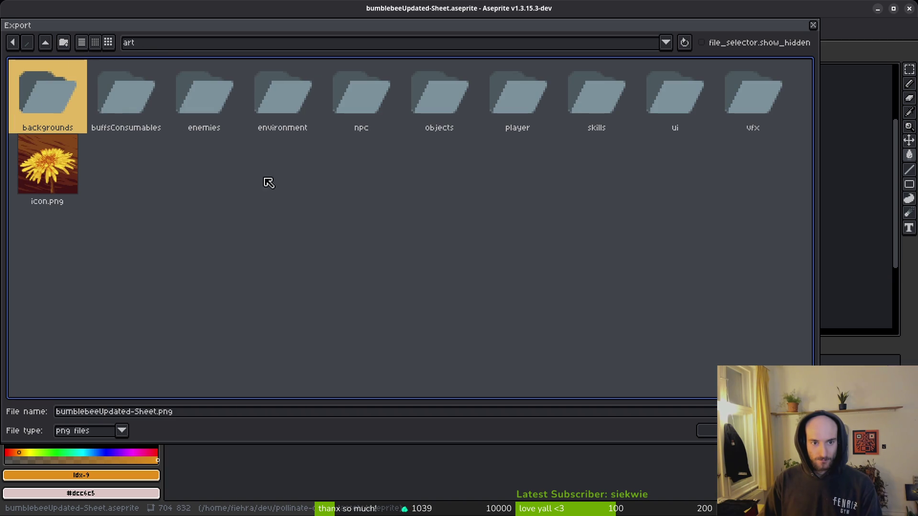
{"action": "double_click", "coordinate": [522, 94]}
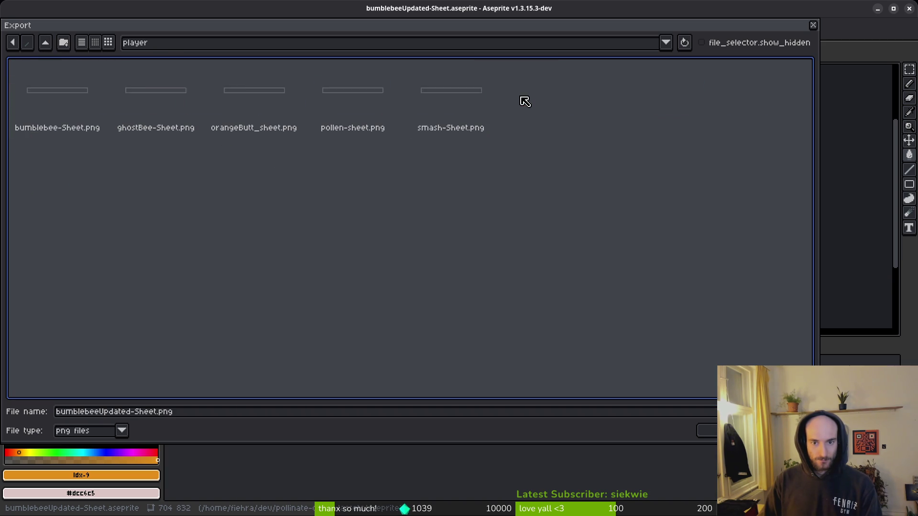
{"action": "left_click", "coordinate": [76, 104]}
{"action": "left_click", "coordinate": [707, 430]}
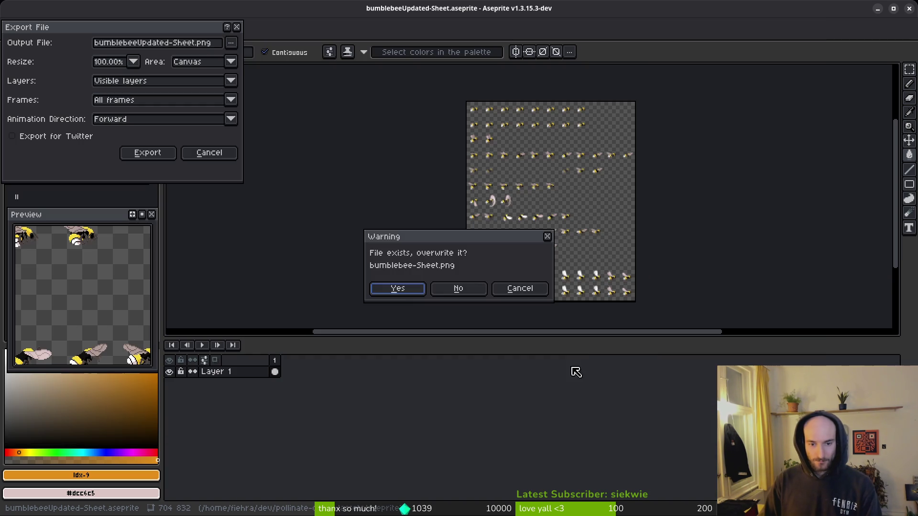
{"action": "left_click", "coordinate": [396, 292]}
{"action": "left_click", "coordinate": [167, 156]}
Step: Close the generated sprite sheet document without saving it
{"action": "key", "text": "ctrl+s"}
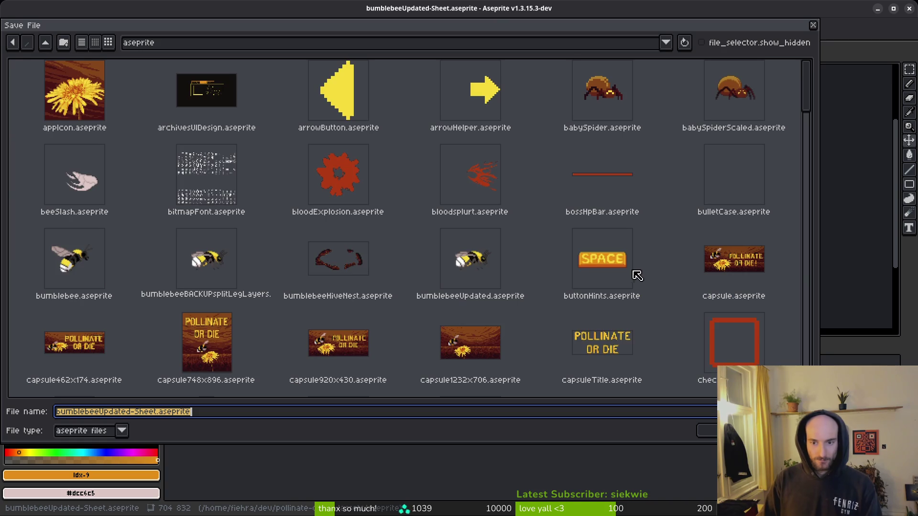
{"action": "key", "text": "Return"}
{"action": "key", "text": "alt+Tab"}
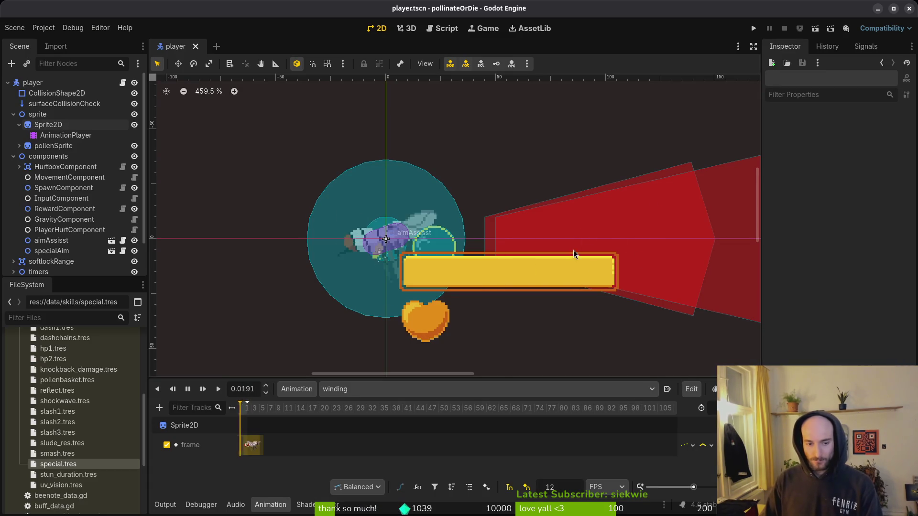
{"action": "key", "text": "alt+Tab"}
{"action": "key", "text": "ctrl+w"}
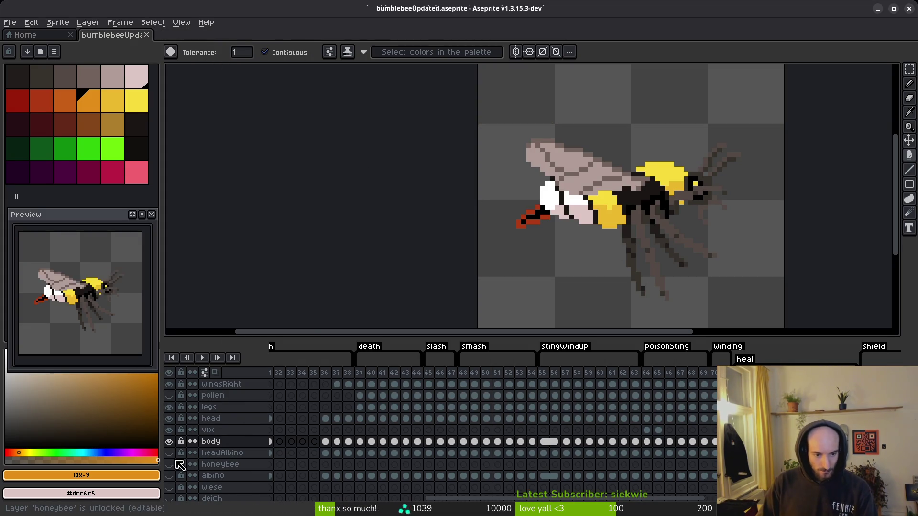
Step: Hide the body layer and show the albino layer to compare colourings
{"action": "left_click", "coordinate": [170, 442]}
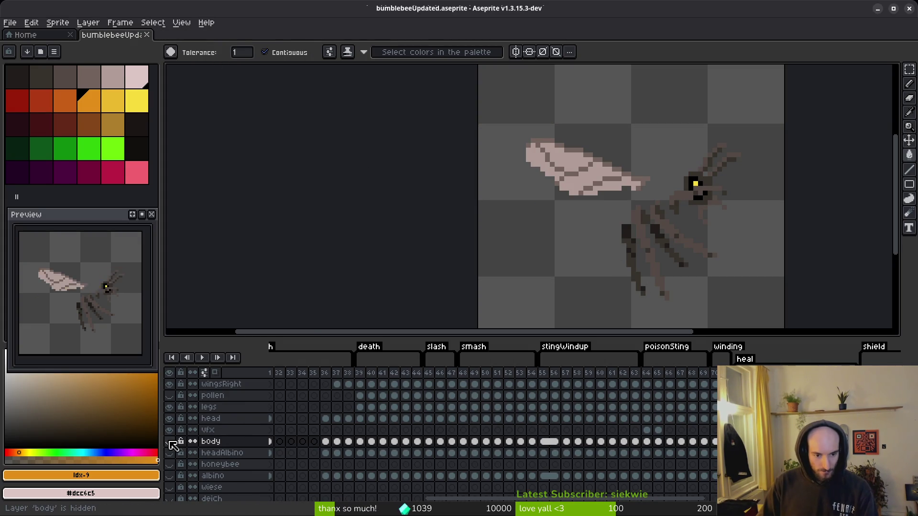
{"action": "left_click", "coordinate": [169, 475]}
{"action": "left_click_drag", "start_coordinate": [591, 262], "coordinate": [545, 264]}
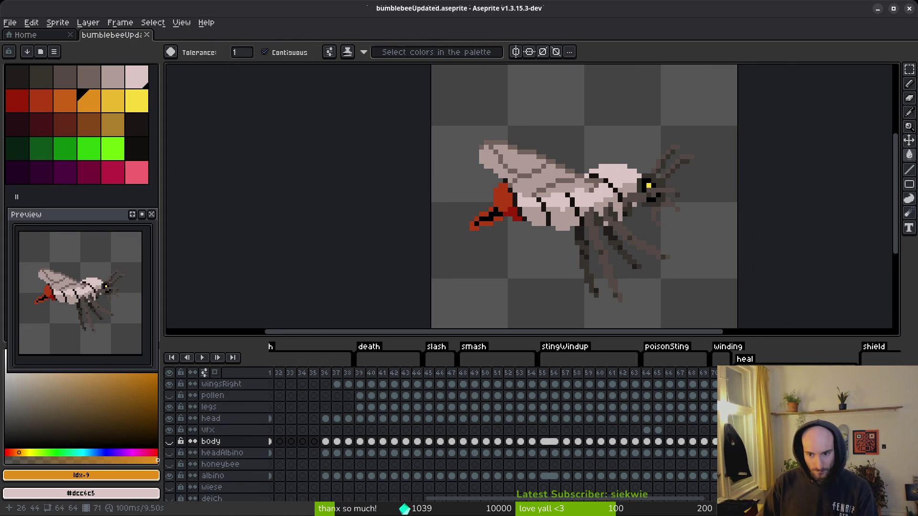
{"action": "key", "text": "i"}
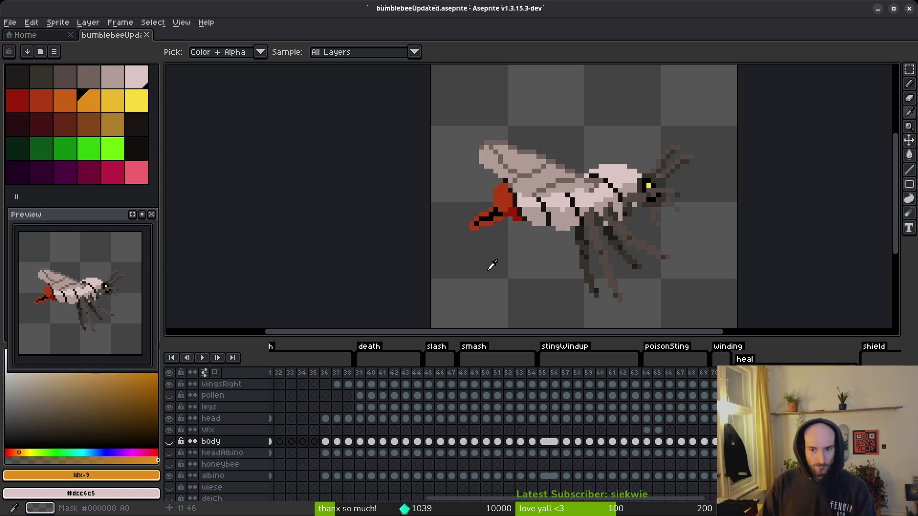
{"action": "key", "text": "ctrl+s"}
Step: Show the normal yellow-and-black body layer again and save the sprite
{"action": "left_click", "coordinate": [170, 441]}
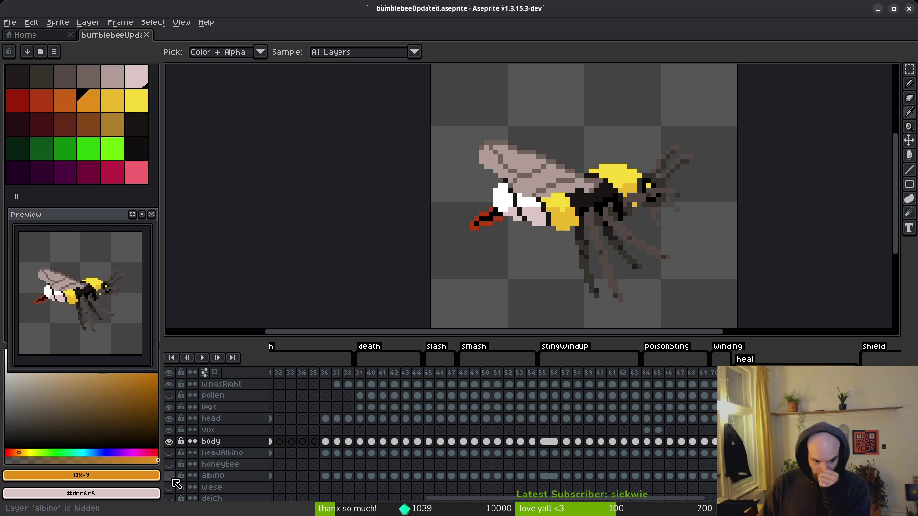
{"action": "key", "text": "v"}
{"action": "key", "text": "w"}
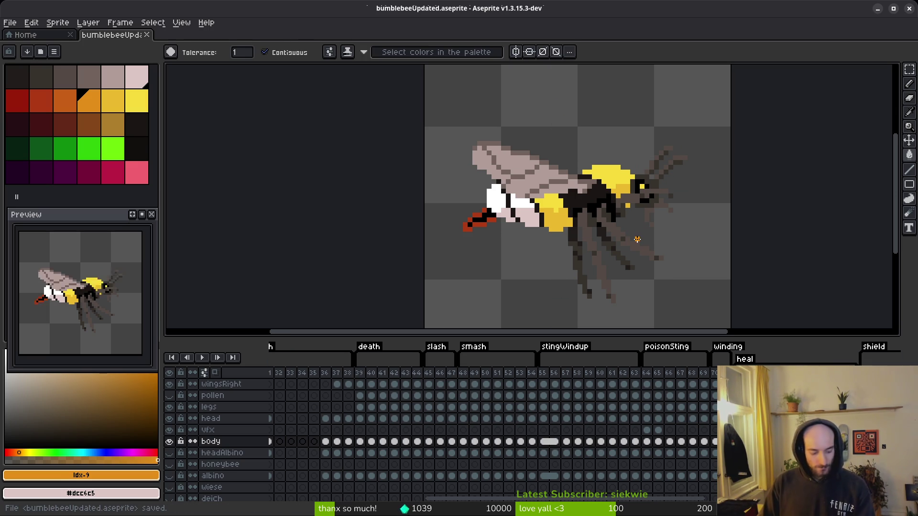
{"action": "key", "text": "ctrl+s"}
{"action": "left_click_drag", "start_coordinate": [610, 229], "coordinate": [572, 237]}
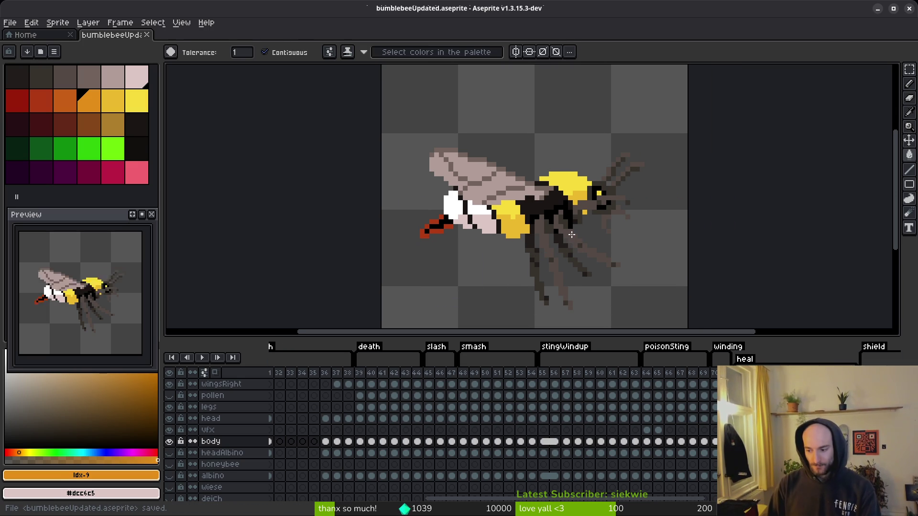
{"action": "scroll", "coordinate": [574, 244], "scroll_direction": "down", "scroll_amount": 1}
{"action": "key", "text": "i"}
{"action": "key", "text": "alt+Tab"}
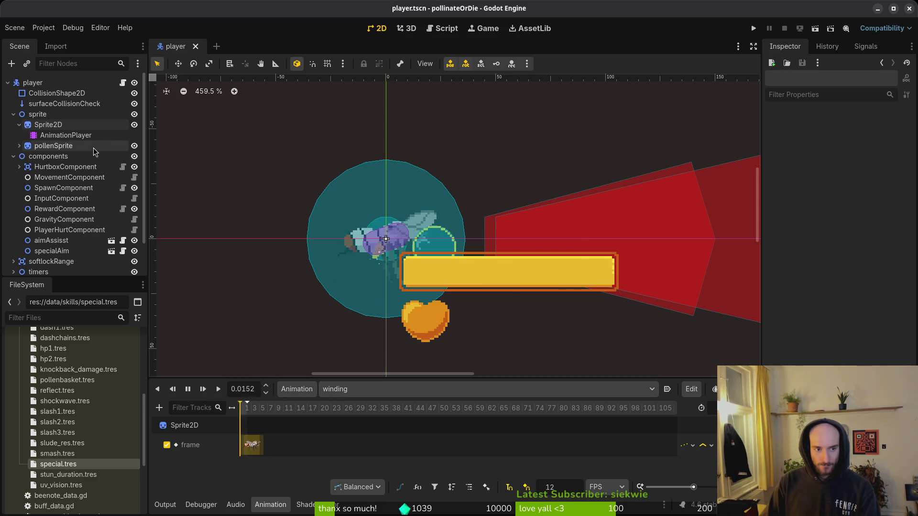
Step: Reassign bumblebee-Sheet.png as the Sprite2D texture via Quick Load search 'bub'
{"action": "left_click", "coordinate": [90, 124]}
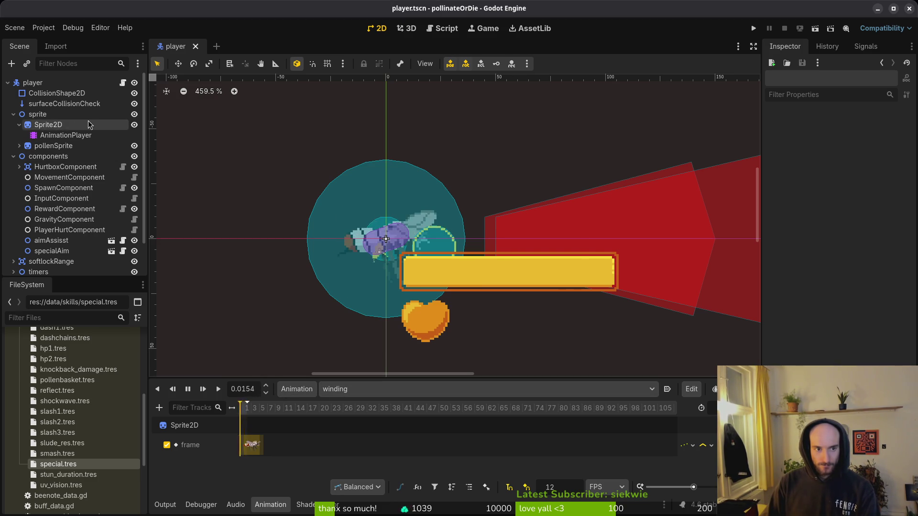
{"action": "left_click", "coordinate": [832, 138]}
{"action": "left_click", "coordinate": [891, 131]}
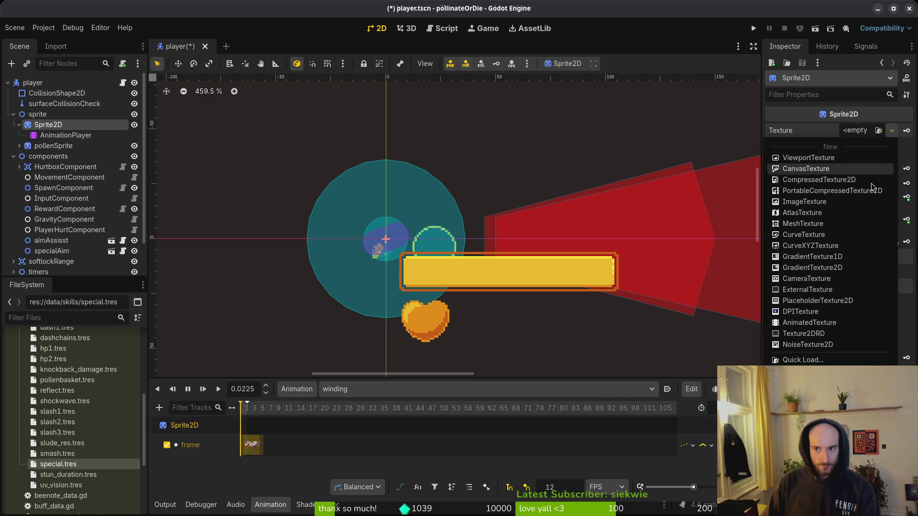
{"action": "left_click", "coordinate": [820, 364]}
{"action": "type", "text": "bub"}
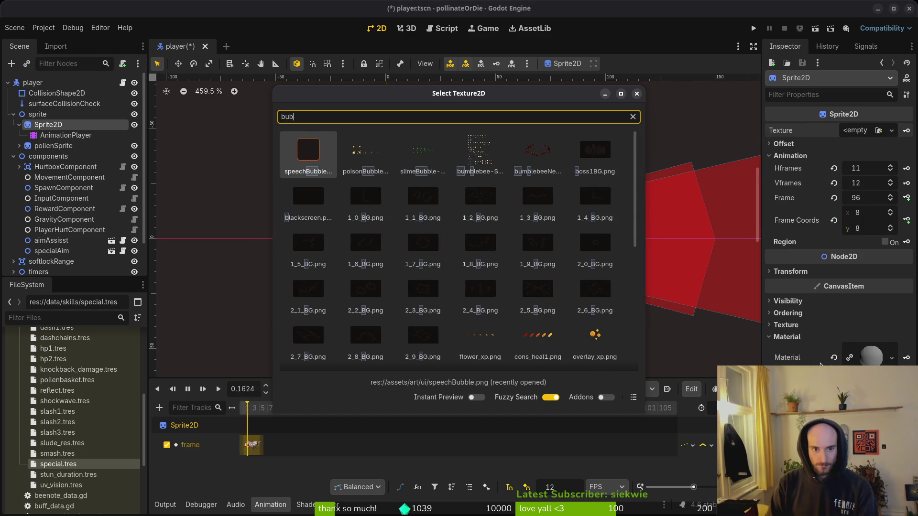
{"action": "key", "text": "Right"}
{"action": "key", "text": "Right"}
{"action": "key", "text": "Right"}
{"action": "key", "text": "Return"}
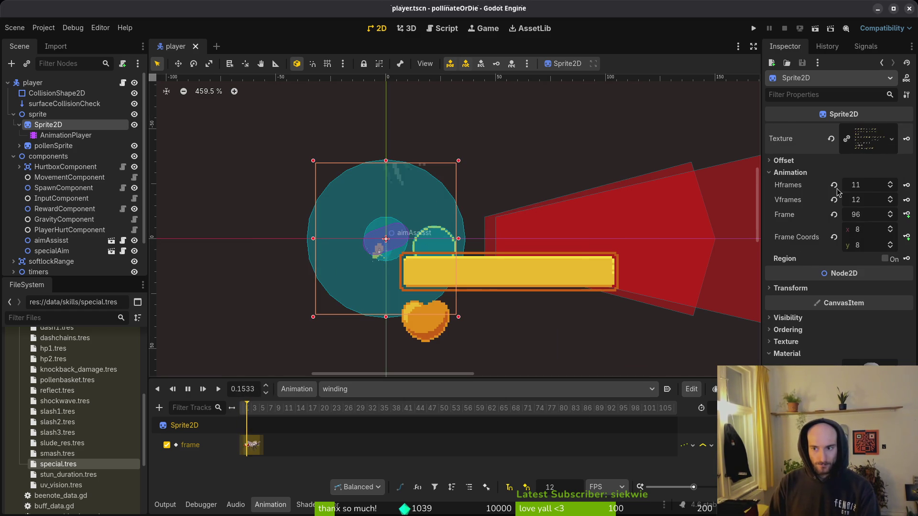
Step: Set the Sprite2D's Vframes to 13
{"action": "left_click", "coordinate": [870, 200]}
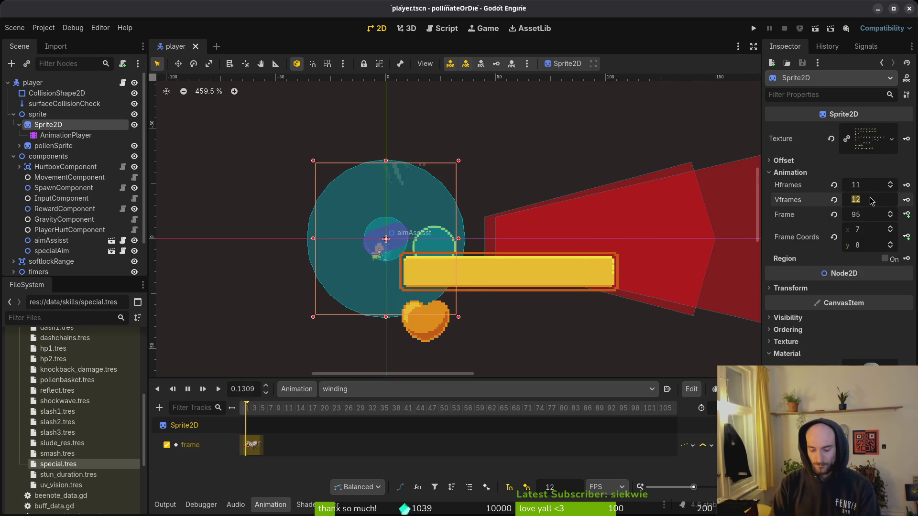
{"action": "type", "text": "13"}
{"action": "key", "text": "Return"}
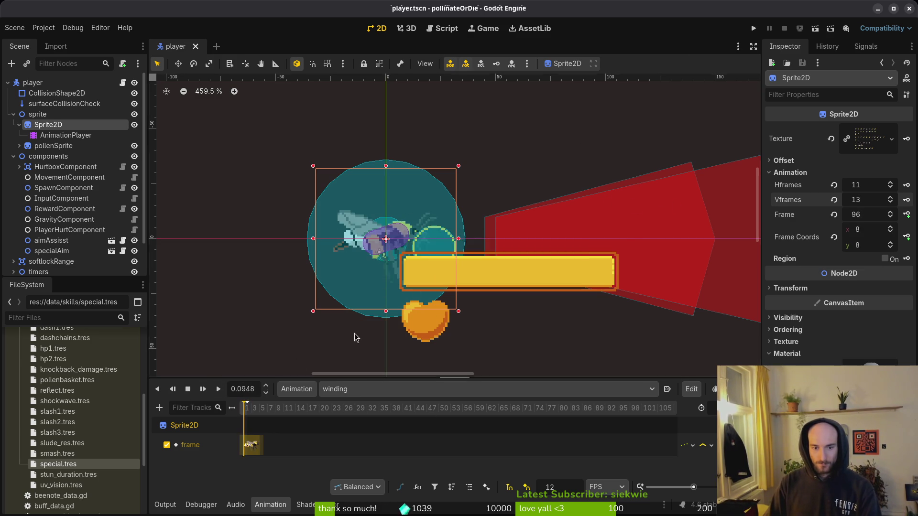
{"action": "key", "text": "alt+Tab"}
{"action": "key", "text": "ctrl+e"}
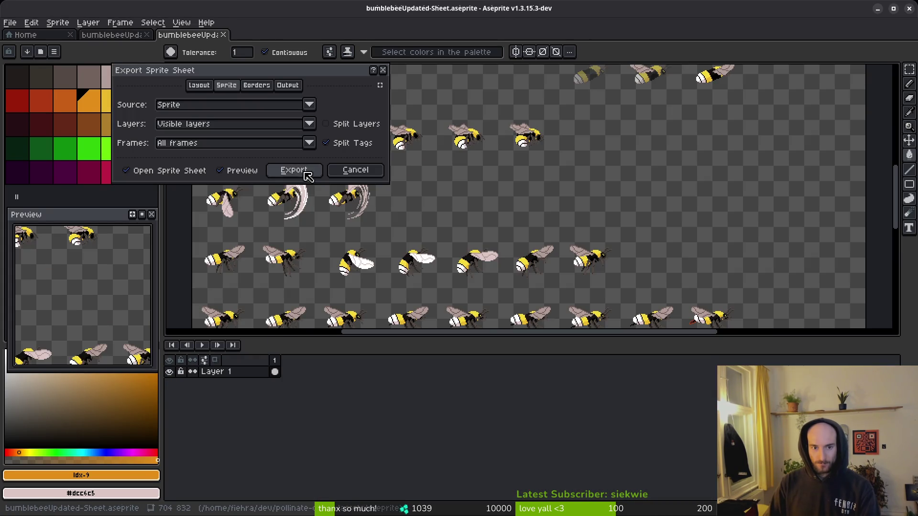
Step: Generate the sprite sheet and browse to the art/player folder for output
{"action": "left_click", "coordinate": [305, 173]}
{"action": "key", "text": "ctrl+shift+e"}
{"action": "left_click", "coordinate": [231, 44]}
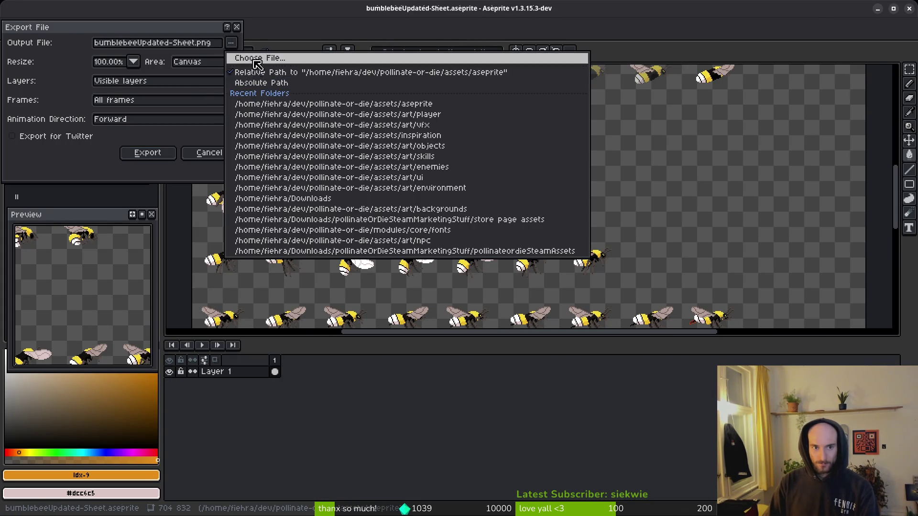
{"action": "left_click", "coordinate": [258, 59]}
{"action": "left_click", "coordinate": [45, 42]}
{"action": "double_click", "coordinate": [54, 101]}
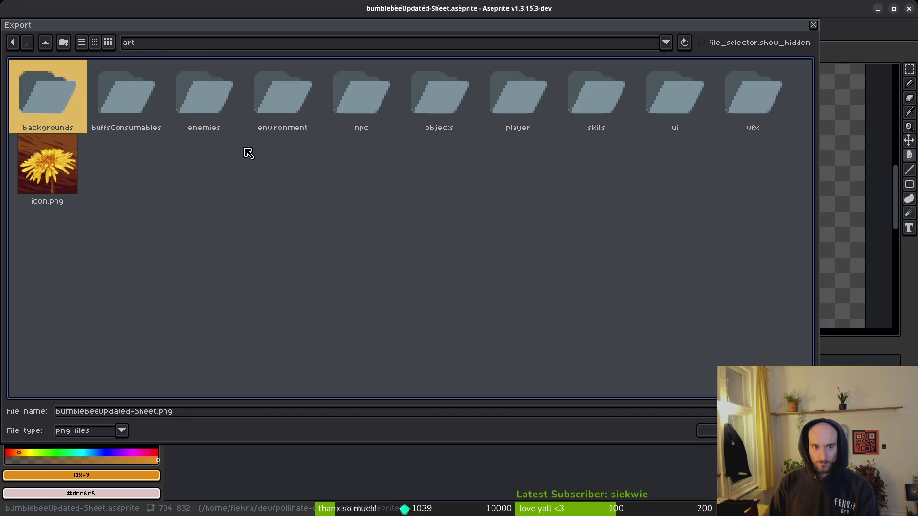
{"action": "double_click", "coordinate": [518, 92]}
Step: Overwrite bumblebee-Sheet.png with the newly exported PNG sheet
{"action": "key", "text": "Down"}
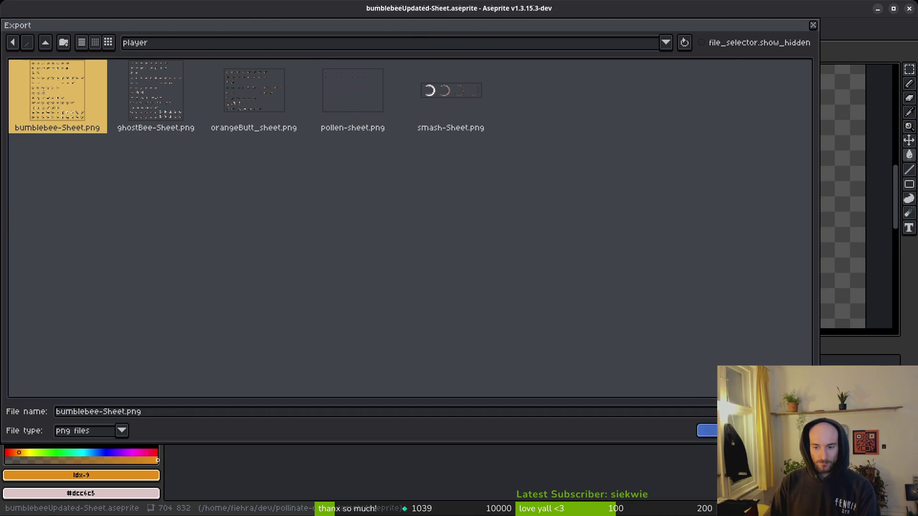
{"action": "key", "text": "Return"}
{"action": "left_click", "coordinate": [397, 289]}
{"action": "left_click", "coordinate": [148, 155]}
{"action": "scroll", "coordinate": [502, 304], "scroll_direction": "down", "scroll_amount": 2}
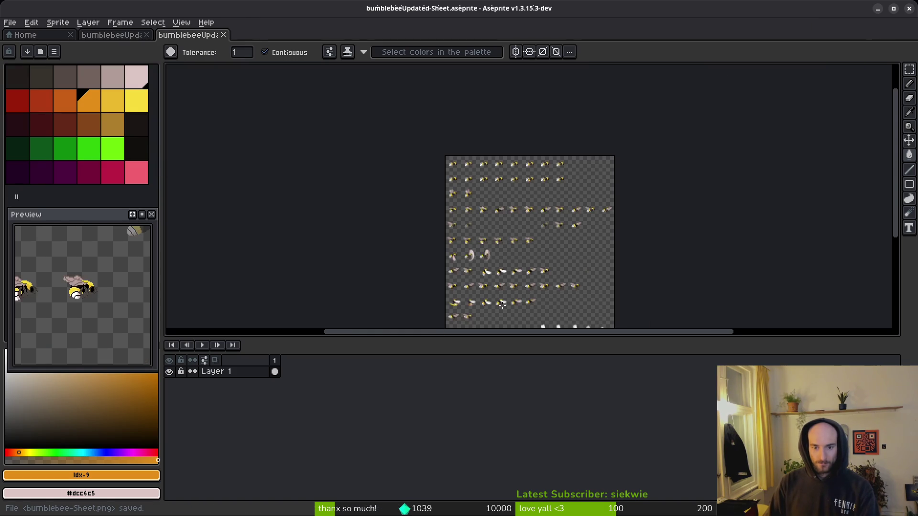
{"action": "scroll", "coordinate": [502, 304], "scroll_direction": "up", "scroll_amount": 5}
{"action": "scroll", "coordinate": [434, 206], "scroll_direction": "down", "scroll_amount": 2}
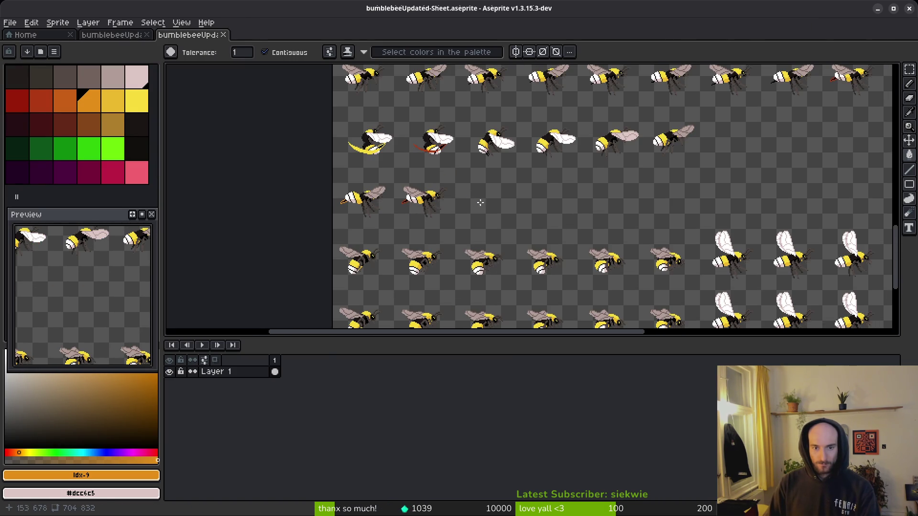
{"action": "key", "text": "alt+Tab"}
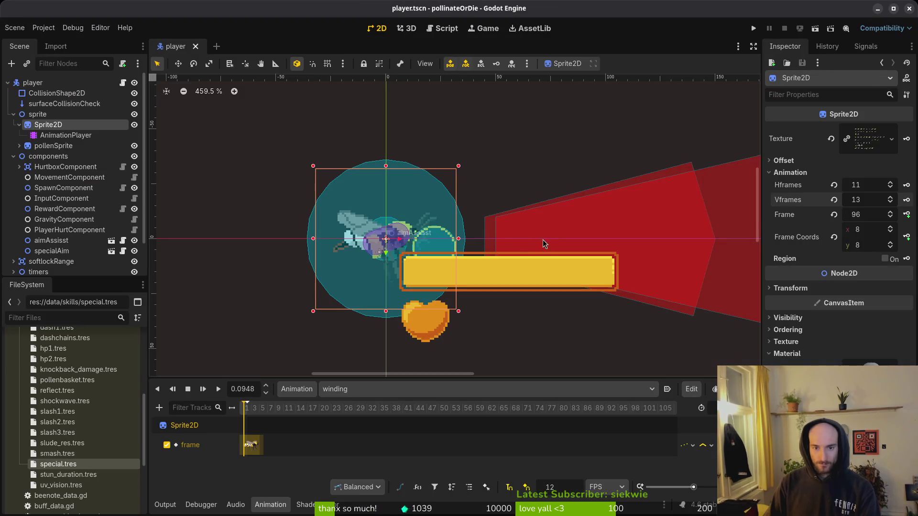
Step: Undo the winding animation's existing frame track and save the player scene
{"action": "scroll", "coordinate": [266, 444], "scroll_direction": "up", "scroll_amount": 3}
{"action": "left_click", "coordinate": [269, 442]}
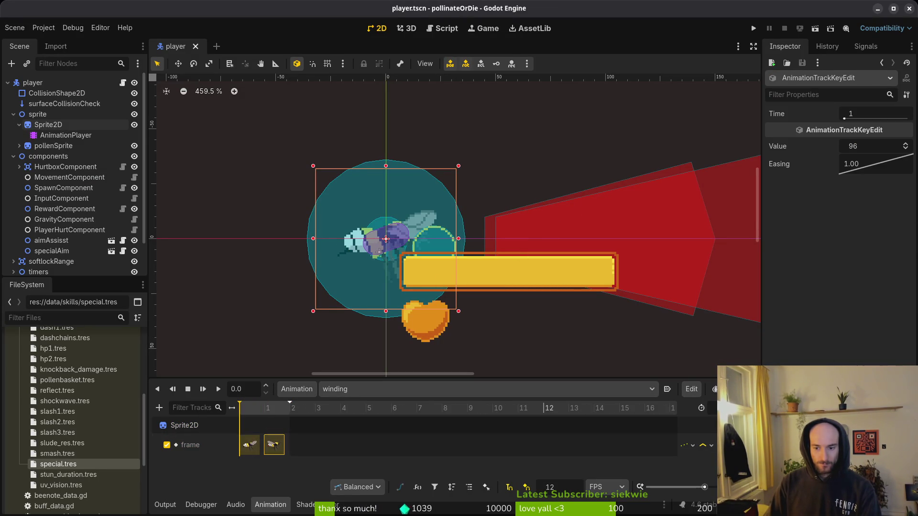
{"action": "key", "text": "ctrl+z"}
{"action": "key", "text": "ctrl+s"}
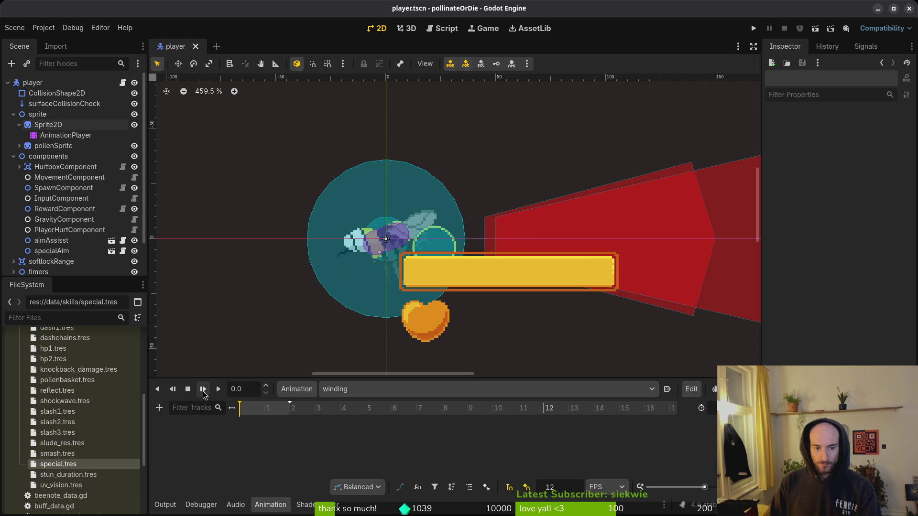
Step: Set the Sprite2D's Frame Coords to column 0, row 10
{"action": "left_click", "coordinate": [50, 125]}
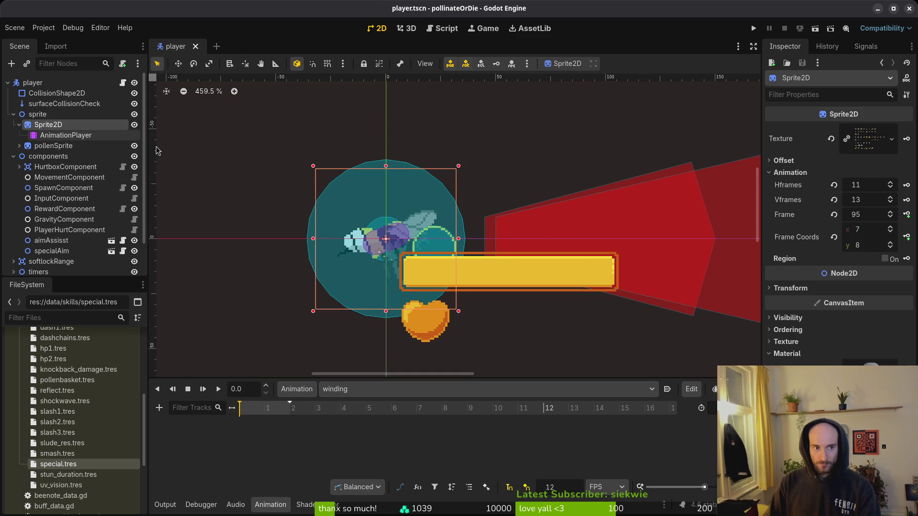
{"action": "left_click", "coordinate": [834, 214]}
{"action": "left_click", "coordinate": [892, 243]}
{"action": "left_click", "coordinate": [893, 243]}
{"action": "left_click", "coordinate": [892, 243]}
{"action": "left_click", "coordinate": [892, 243]}
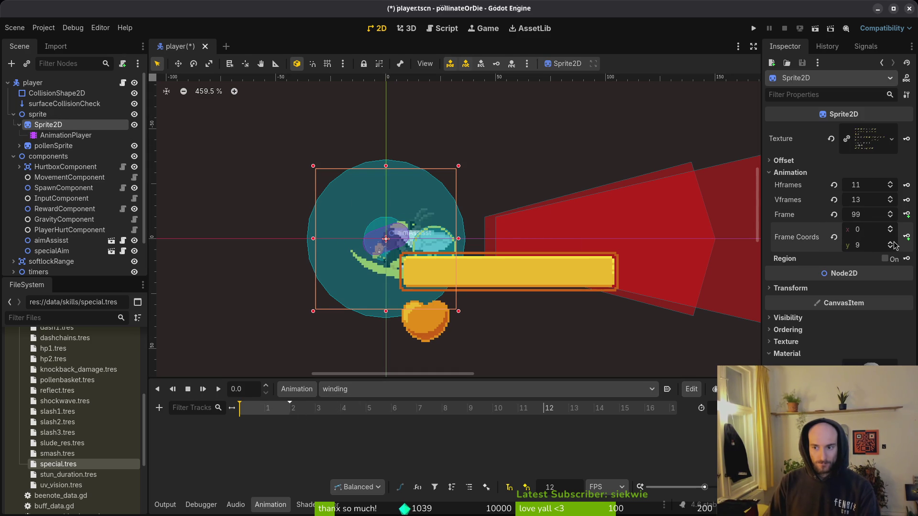
{"action": "left_click", "coordinate": [891, 244]}
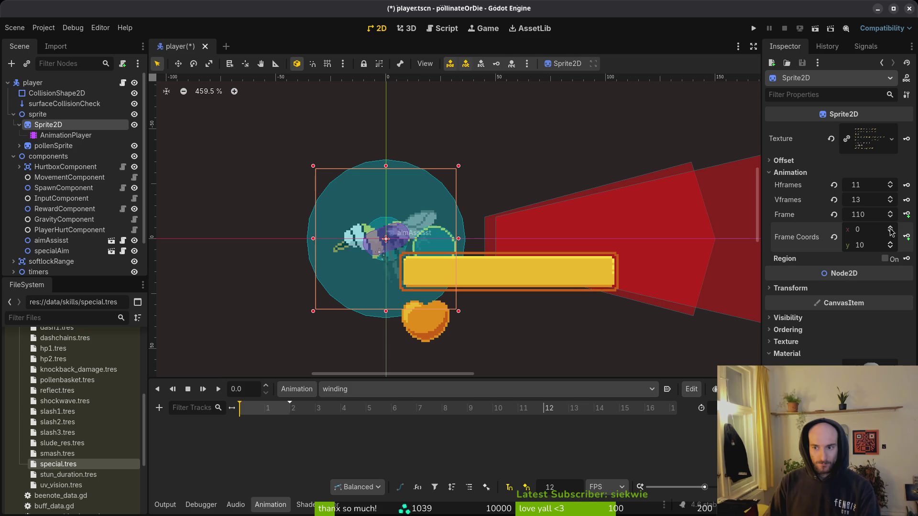
Step: Key sprite frames 110 and 111 on a new winding frame track
{"action": "left_click", "coordinate": [907, 215]}
{"action": "left_click", "coordinate": [502, 289]}
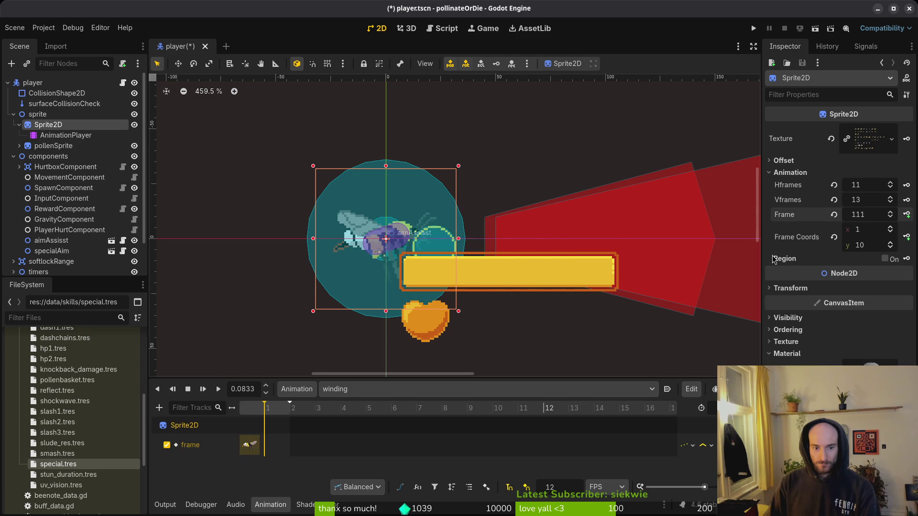
{"action": "left_click", "coordinate": [908, 216]}
{"action": "left_click", "coordinate": [188, 389]}
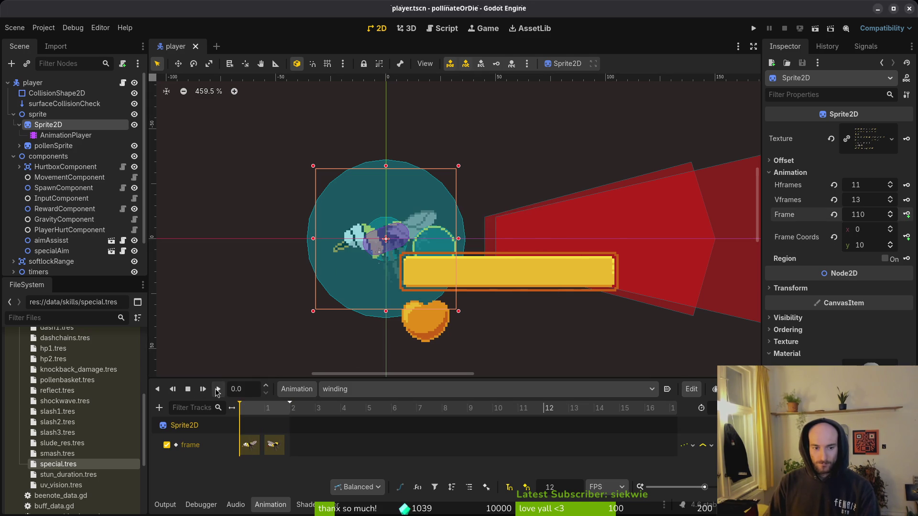
Step: Save player.tscn after glancing at the sprite sheet and special.gd
{"action": "key", "text": "alt+Tab"}
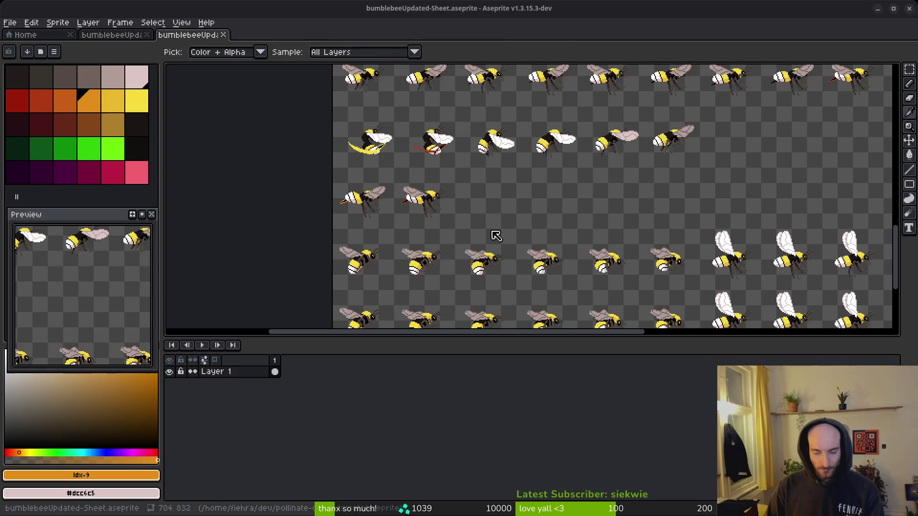
{"action": "key", "text": "alt+Tab"}
{"action": "key", "text": "Tab"}
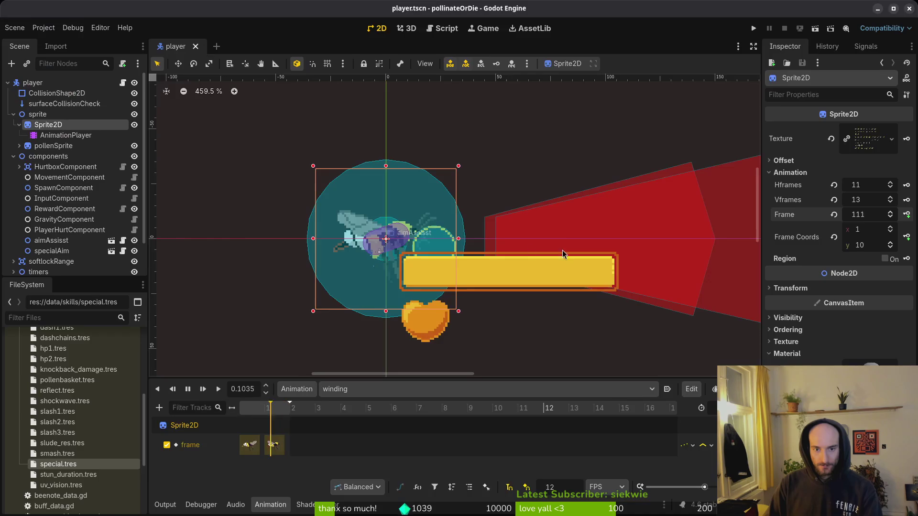
{"action": "key", "text": "alt+Tab"}
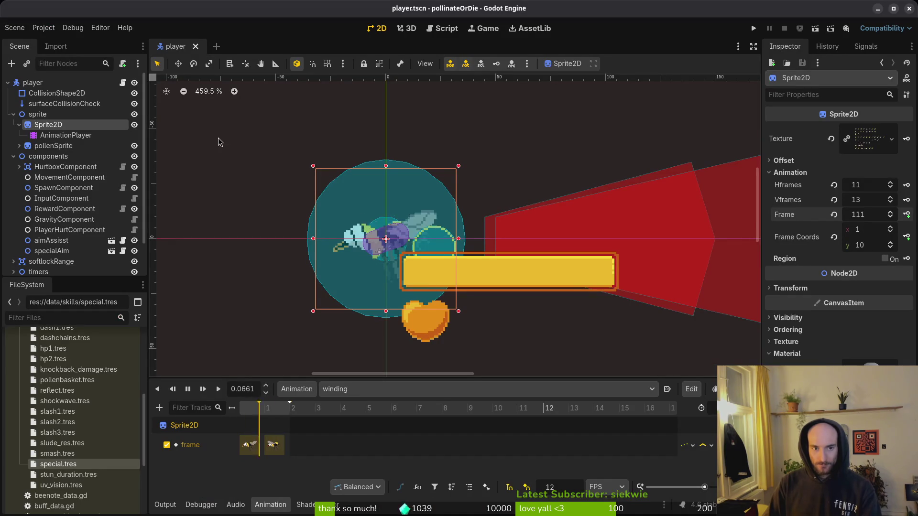
{"action": "key", "text": "ctrl+s"}
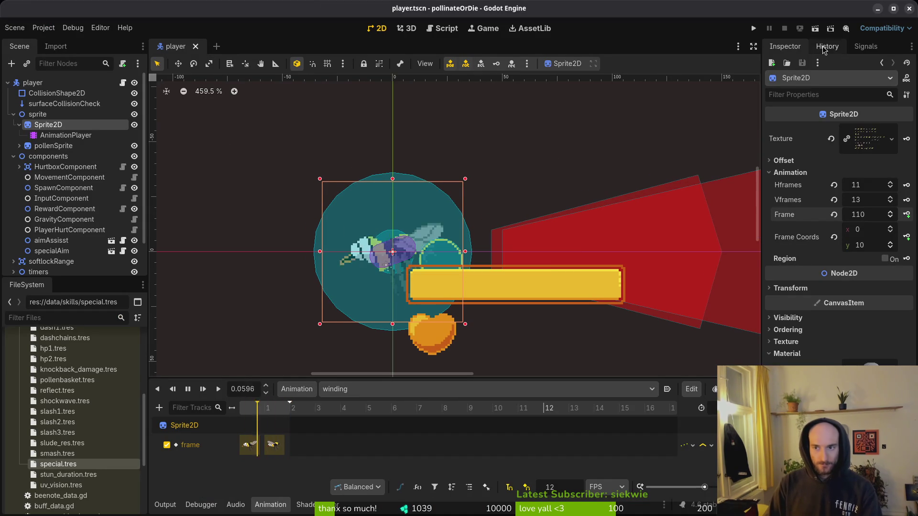
{"action": "key", "text": "alt+Tab"}
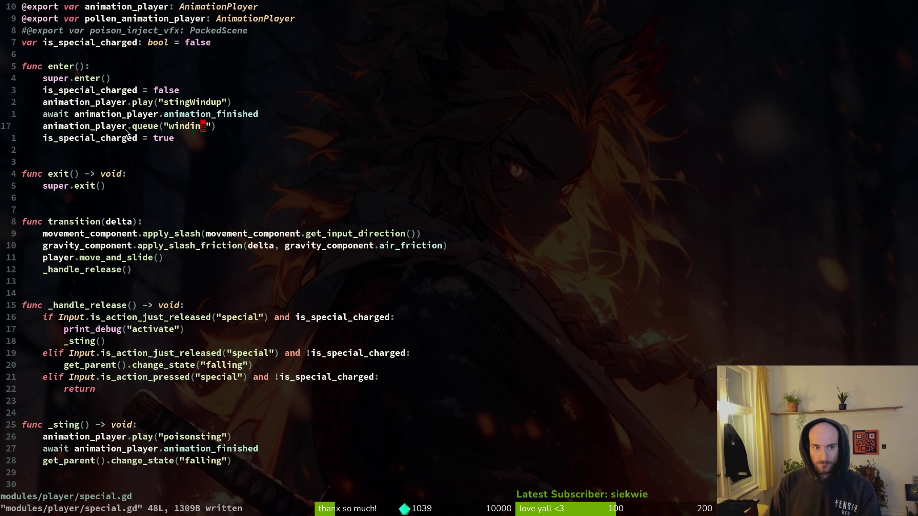
{"action": "key", "text": "alt+Tab"}
{"action": "key", "text": "F5"}
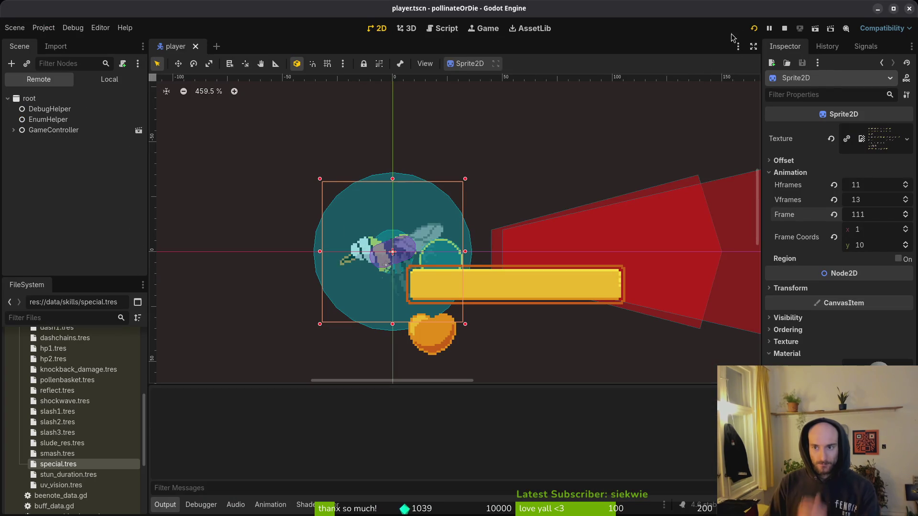
{"action": "key", "text": "Return"}
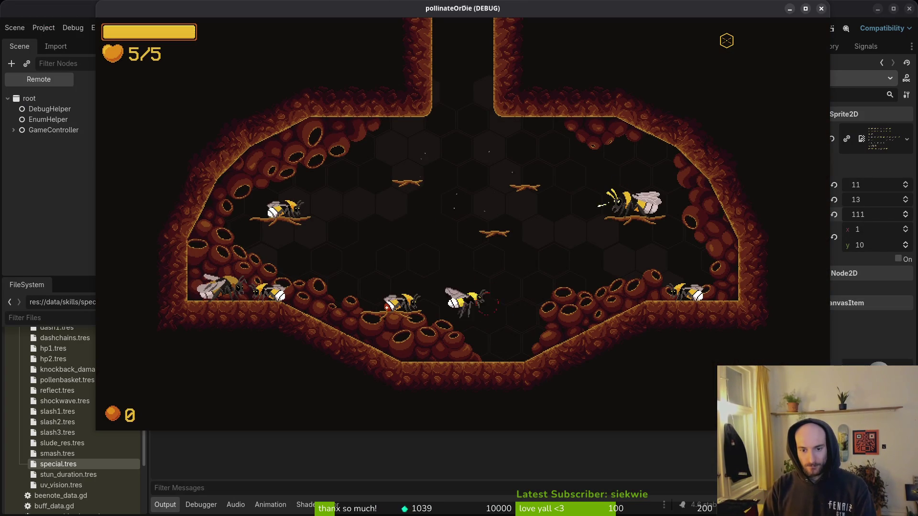
{"action": "key", "text": "a"}
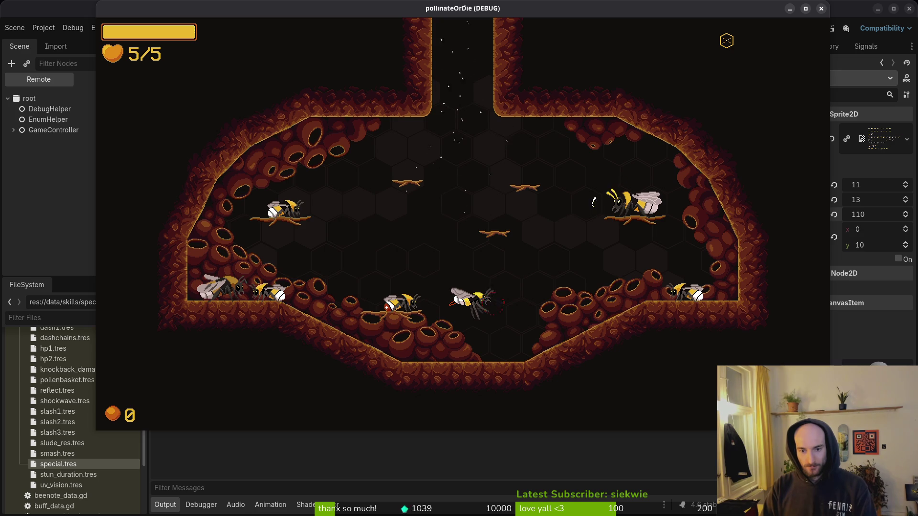
{"action": "key", "text": "d"}
{"action": "key", "text": "space"}
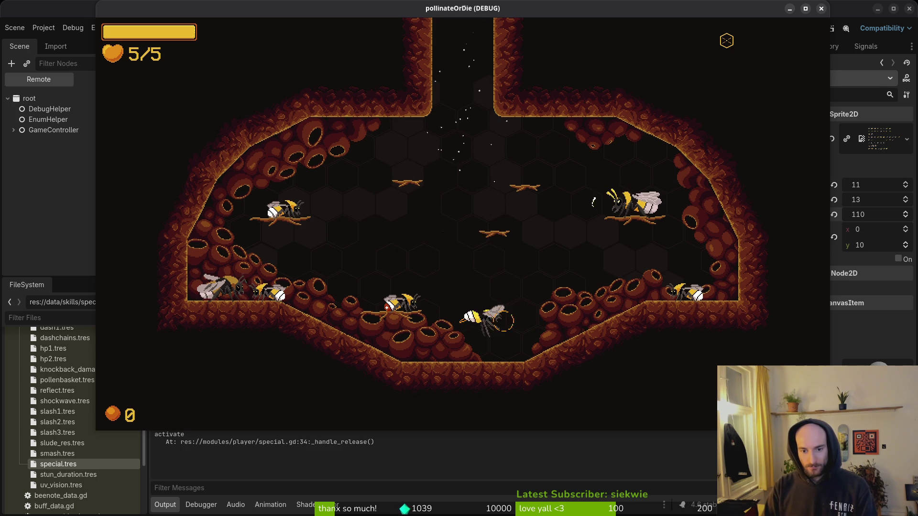
{"action": "key", "text": "F8"}
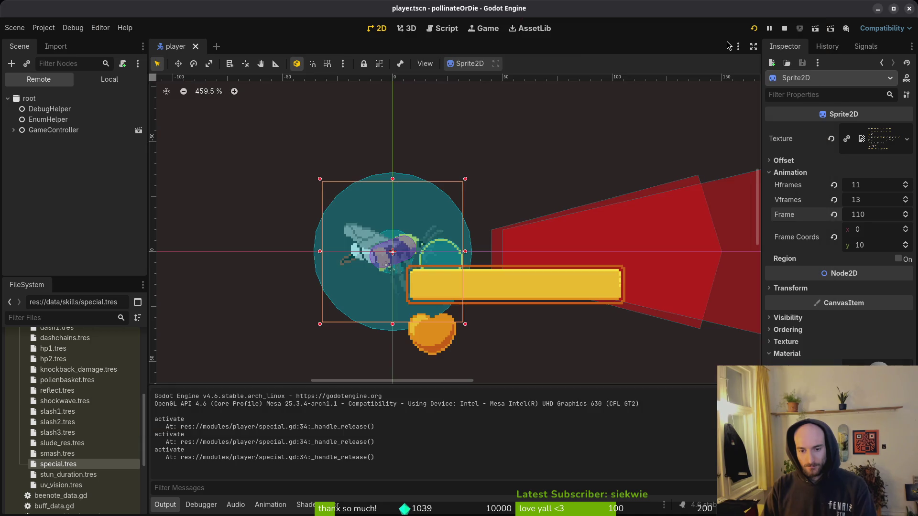
{"action": "key", "text": "alt+Tab"}
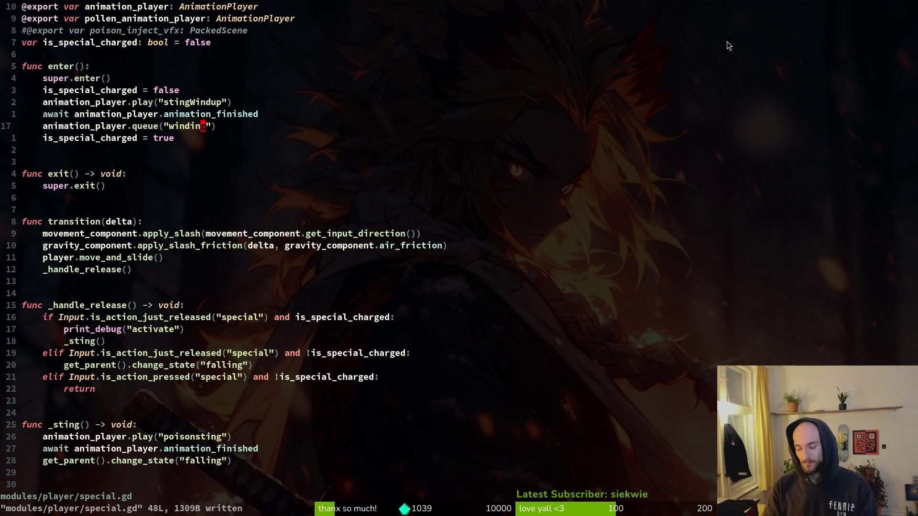
Step: Find and open the player's slashing.gd script and look through its code
{"action": "key", "text": "space"}
{"action": "key", "text": "f"}
{"action": "key", "text": "f"}
{"action": "key", "text": "Escape"}
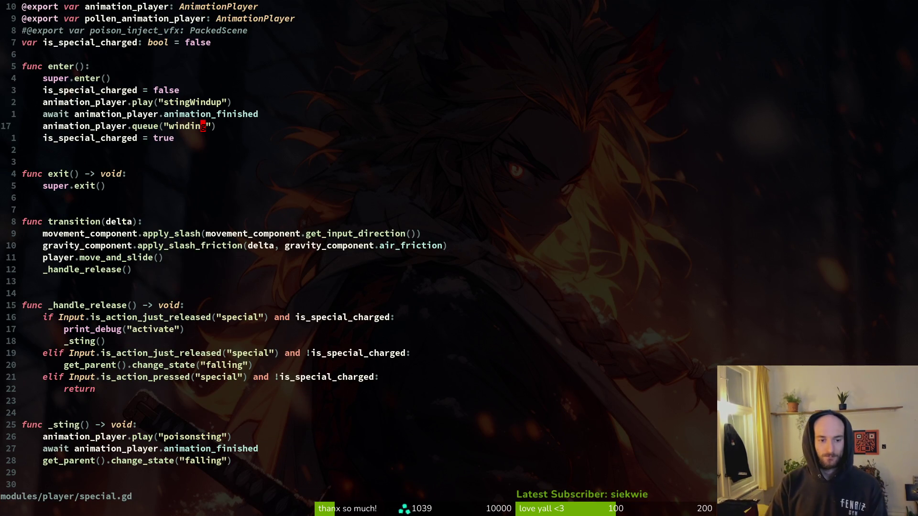
{"action": "key", "text": "space"}
{"action": "key", "text": "f"}
{"action": "key", "text": "f"}
{"action": "type", "text": "slash"}
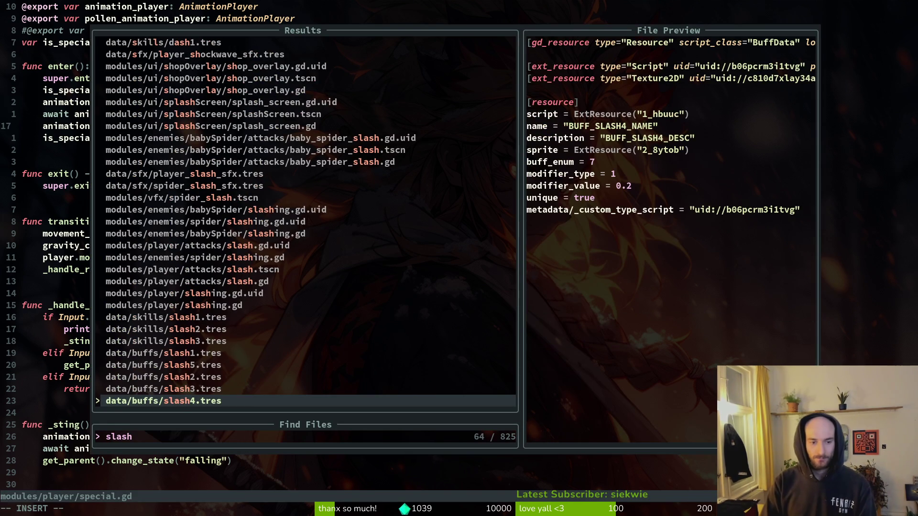
{"action": "type", "text": "ing"}
{"action": "key", "text": "Up"}
{"action": "key", "text": "Up"}
{"action": "key", "text": "Return"}
{"action": "key", "text": "space"}
{"action": "key", "text": "f"}
{"action": "key", "text": "f"}
{"action": "type", "text": "slashing"}
{"action": "key", "text": "Return"}
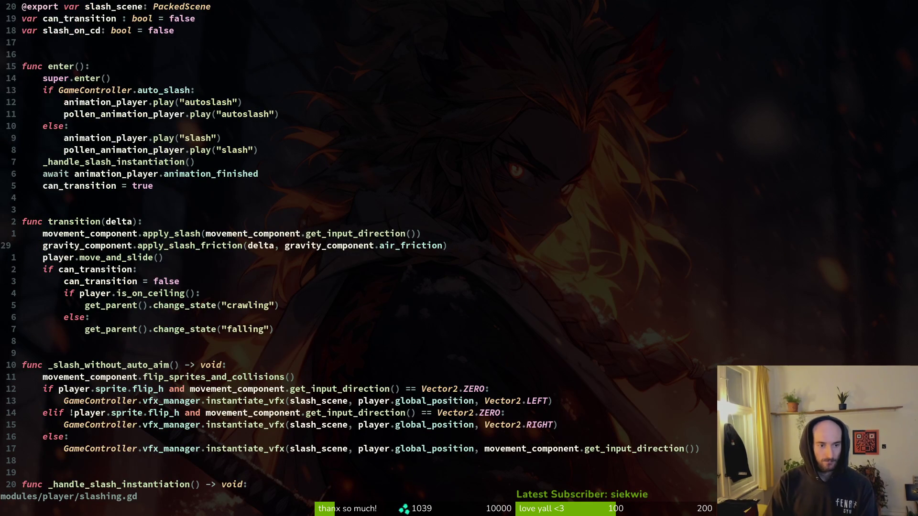
{"action": "key", "text": "ctrl+d"}
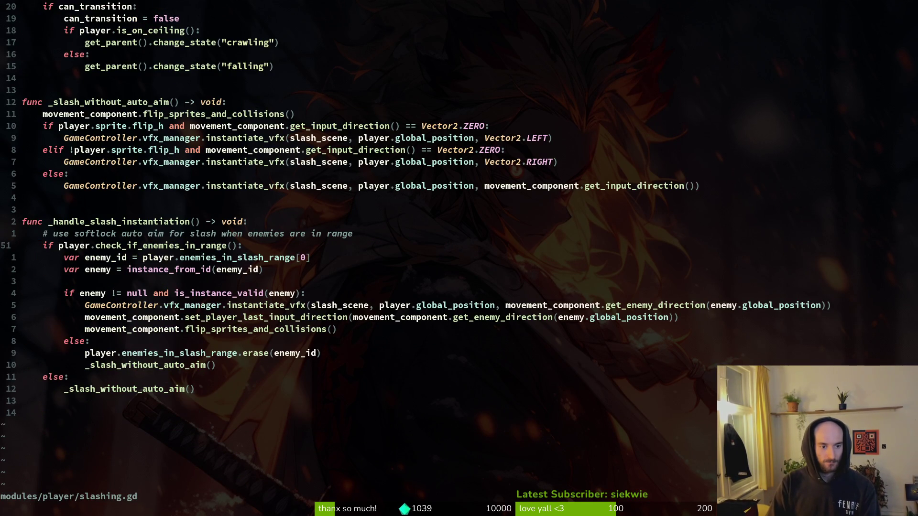
{"action": "key", "text": "ctrl+u"}
Step: Open movement_component.gd and locate the flip_sprites_and_collisions function line
{"action": "key", "text": "space"}
{"action": "key", "text": "f"}
{"action": "key", "text": "f"}
{"action": "key", "text": "Escape"}
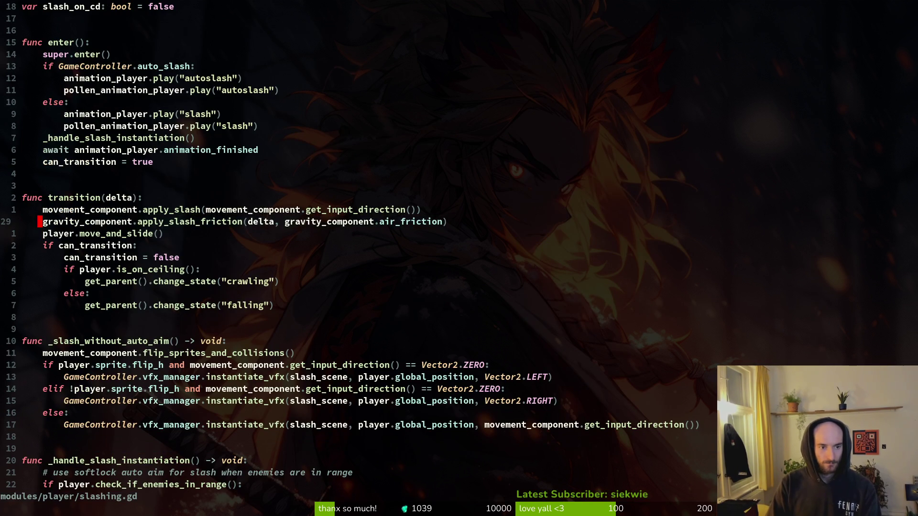
{"action": "key", "text": "space"}
{"action": "key", "text": "f"}
{"action": "key", "text": "f"}
{"action": "type", "text": "move"}
{"action": "key", "text": "Return"}
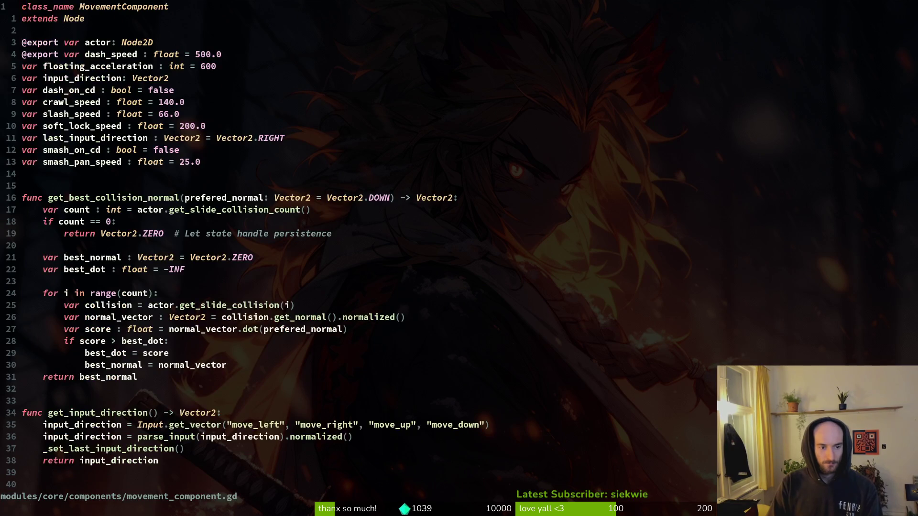
{"action": "key", "text": "ctrl+d"}
{"action": "key", "text": "ctrl+d"}
{"action": "key", "text": "ctrl+d"}
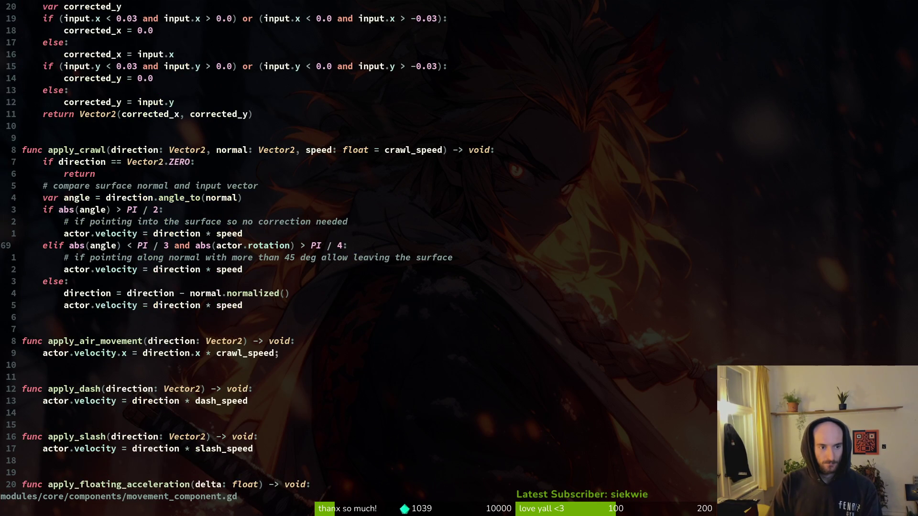
{"action": "key", "text": "ctrl+d"}
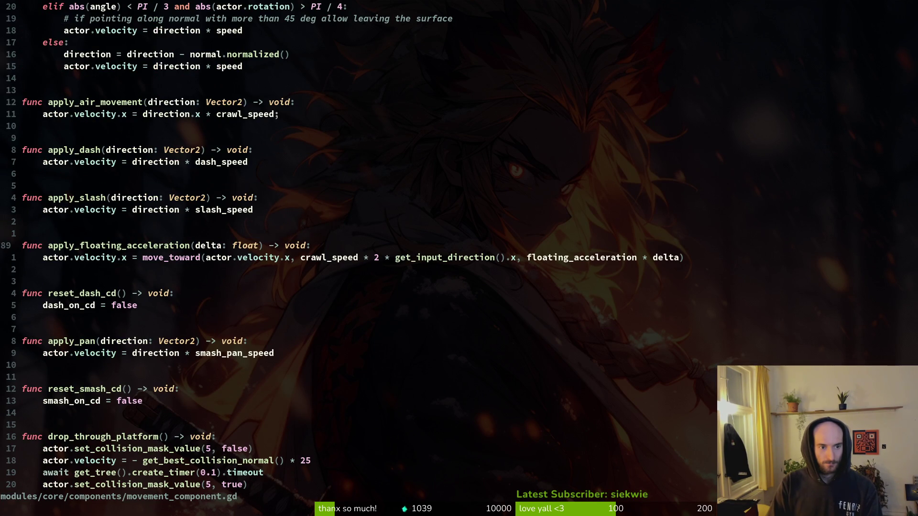
{"action": "key", "text": "ctrl+d"}
{"action": "key", "text": "ctrl+d"}
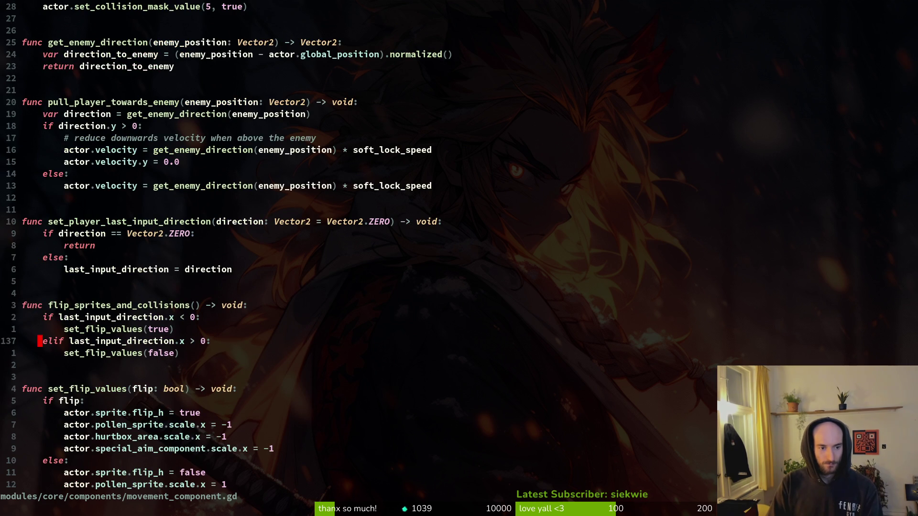
{"action": "key", "text": "shift+v"}
{"action": "key", "text": "y"}
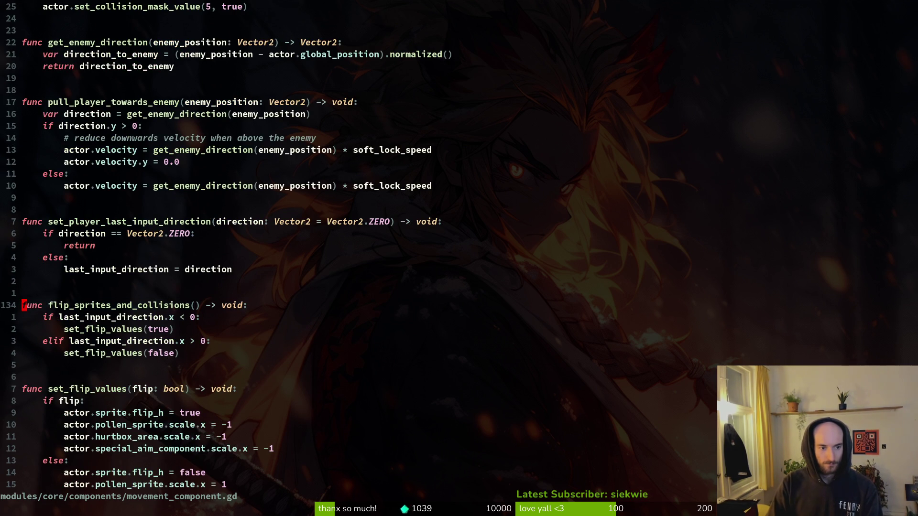
Step: Search the project for flip_sprites_and_collisions and open slashing.gd at its call
{"action": "key", "text": "space"}
{"action": "key", "text": "f"}
{"action": "key", "text": "w"}
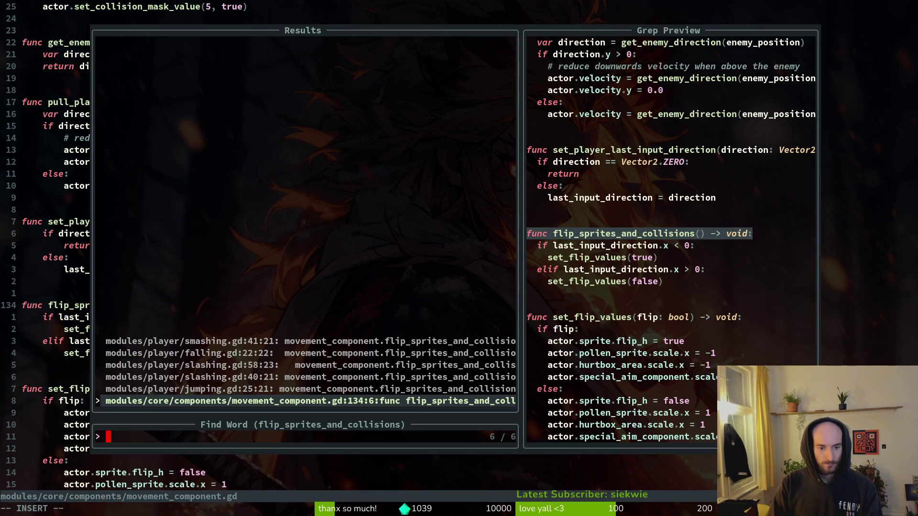
{"action": "key", "text": "ctrl+p"}
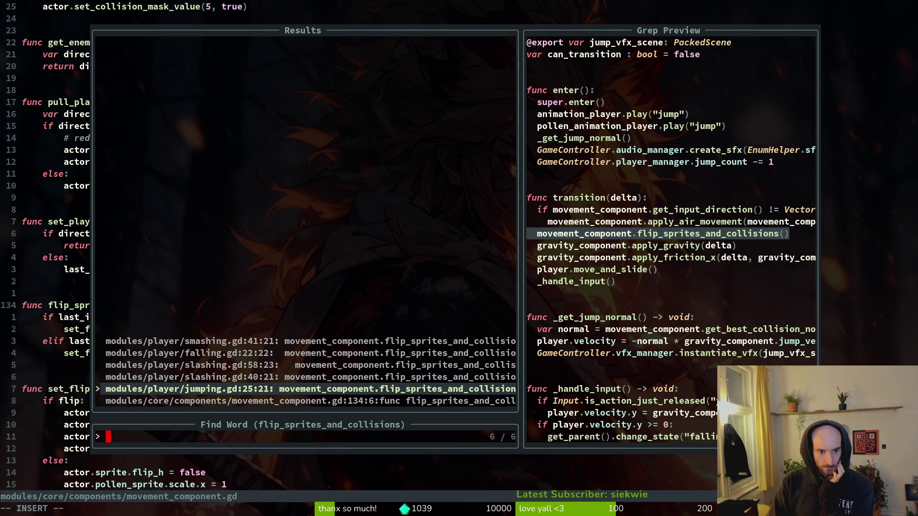
{"action": "key", "text": "ctrl+p"}
{"action": "key", "text": "Return"}
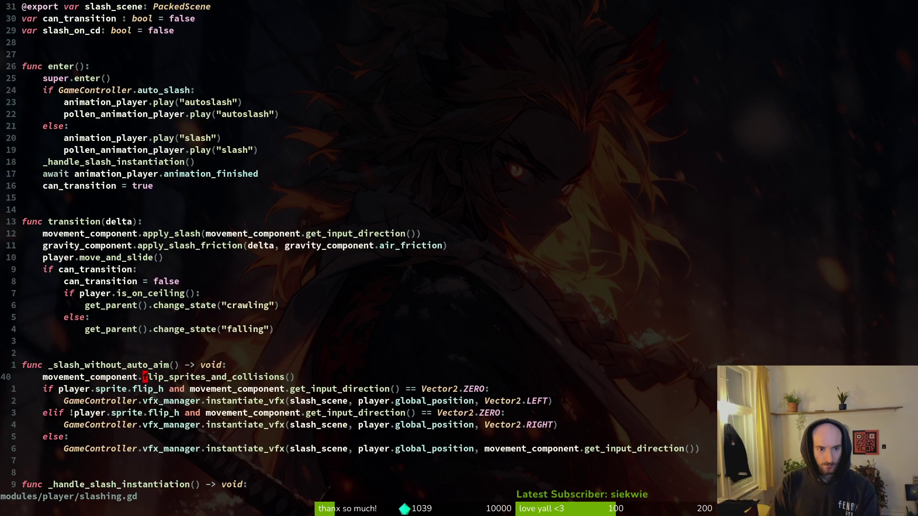
{"action": "key", "text": "g"}
{"action": "key", "text": "d"}
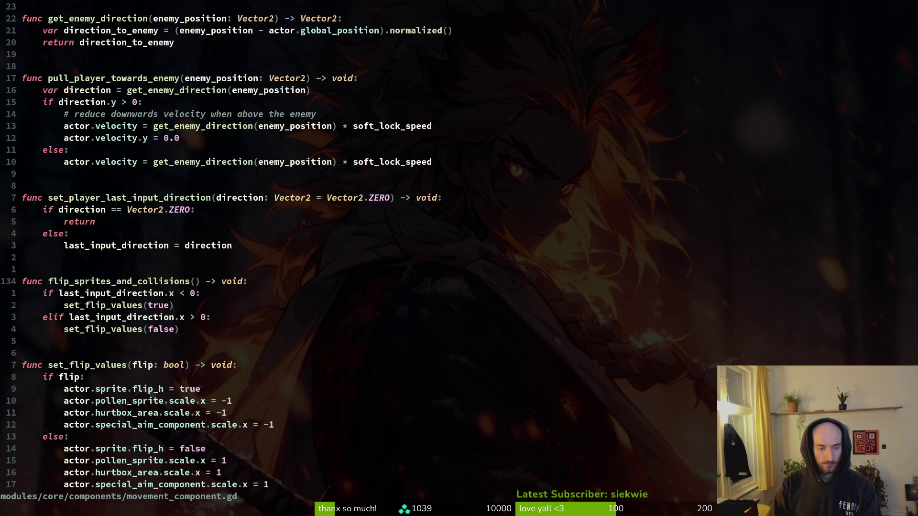
Step: Open special.gd and paste the flip_sprites_and_collisions call above apply_slash in transition()
{"action": "key", "text": "ctrl+o"}
{"action": "key", "text": "space"}
{"action": "key", "text": "f"}
{"action": "key", "text": "f"}
{"action": "type", "text": "specdial"}
{"action": "key", "text": "BackSpace"}
{"action": "key", "text": "BackSpace"}
{"action": "key", "text": "BackSpace"}
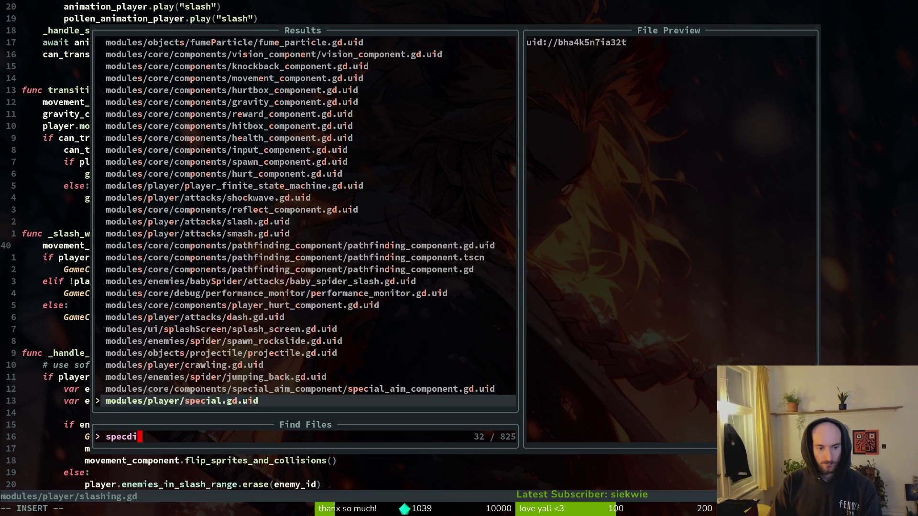
{"action": "type", "text": "ial"}
{"action": "key", "text": "Return"}
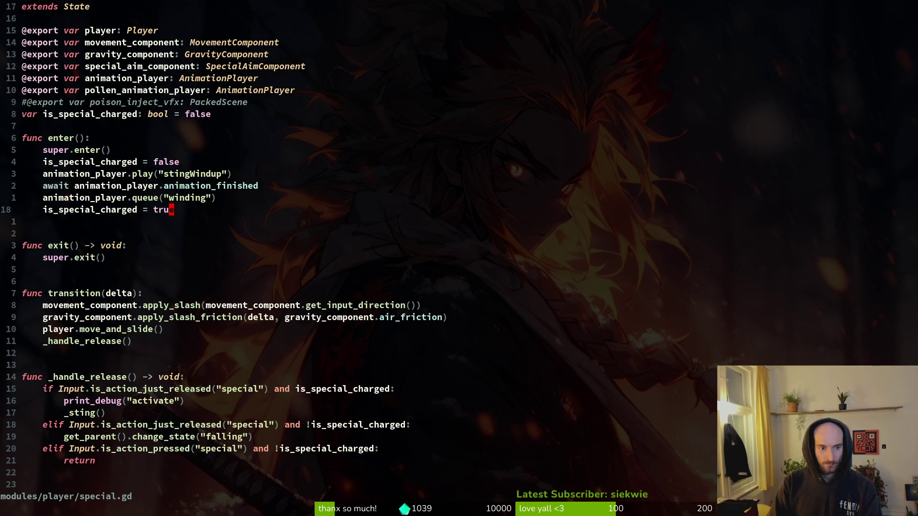
{"action": "key", "text": "j"}
{"action": "key", "text": "j"}
{"action": "key", "text": "p"}
{"action": "key", "text": "V"}
{"action": "key", "text": "K"}
{"action": "key", "text": "Escape"}
Step: Save special.gd with :w and run the game with F5
{"action": "type", "text": ":w"}
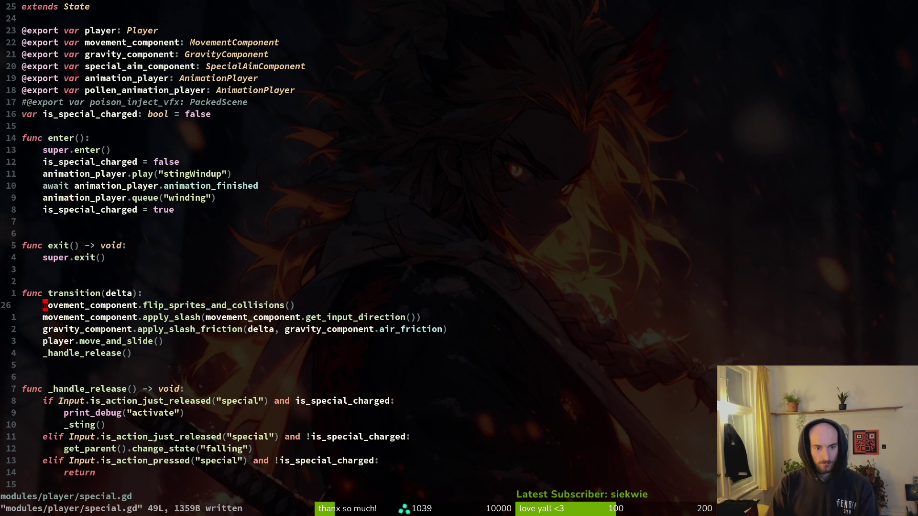
{"action": "key", "text": "alt+Tab"}
{"action": "key", "text": "F5"}
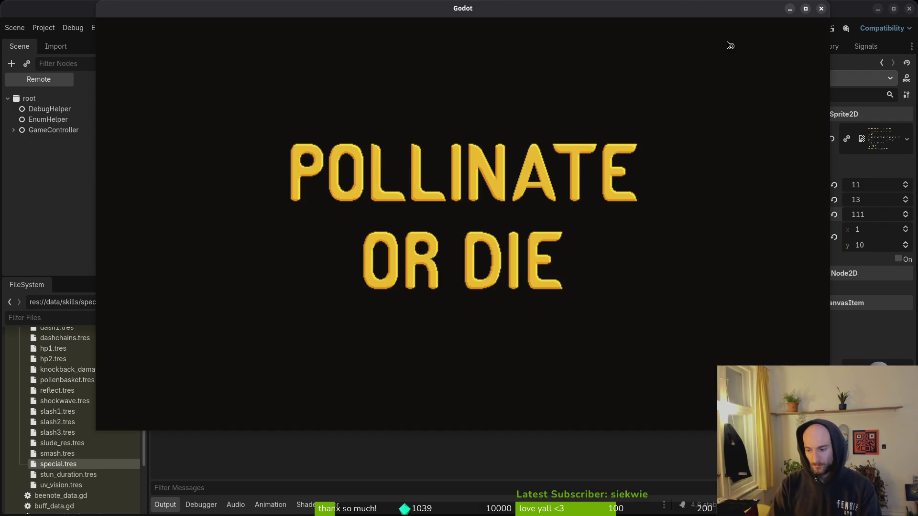
Step: Start from the menu, charge the special while steering left and right, release it, then stop the game
{"action": "key", "text": "Return"}
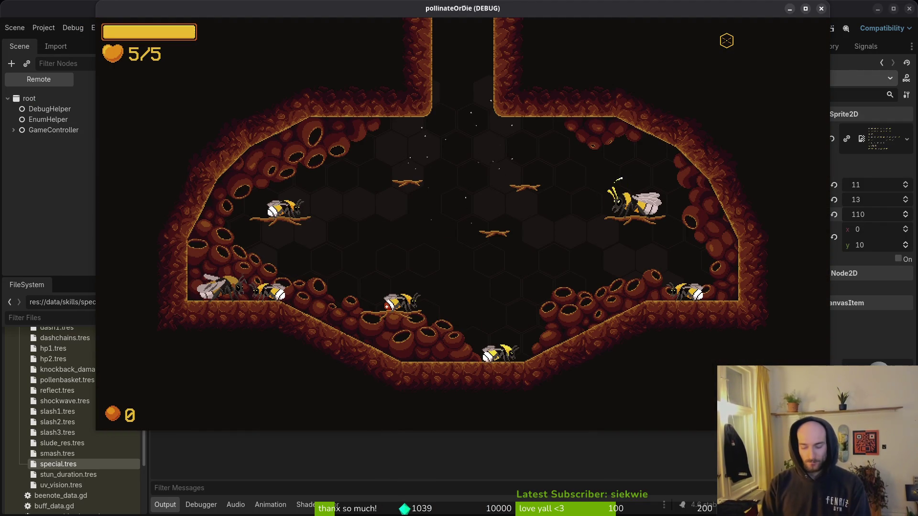
{"action": "key", "text": "w"}
{"action": "key", "text": "a"}
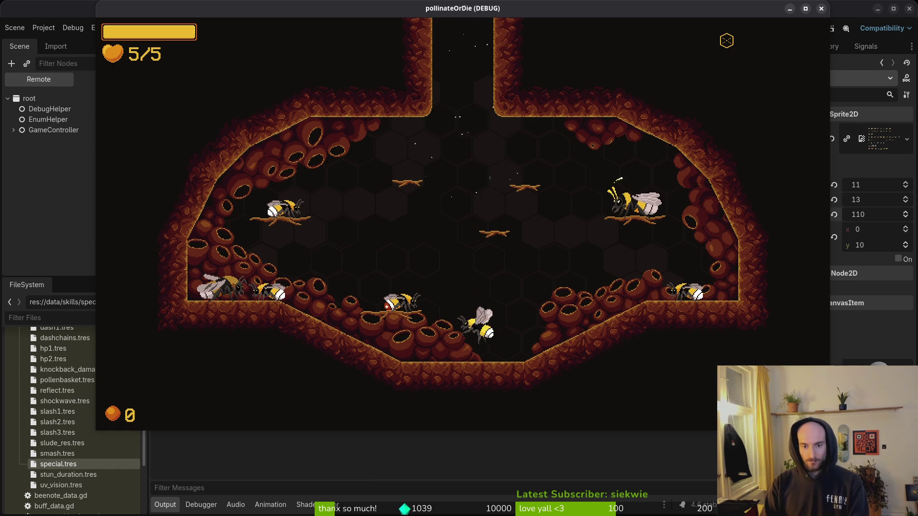
{"action": "key", "text": "d"}
{"action": "key", "text": "w"}
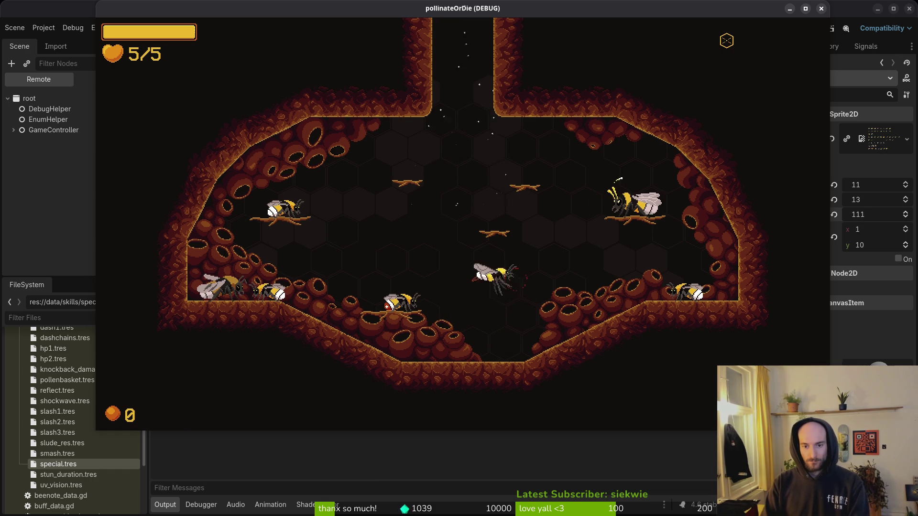
{"action": "key", "text": "space"}
{"action": "key", "text": "w"}
{"action": "key", "text": "a"}
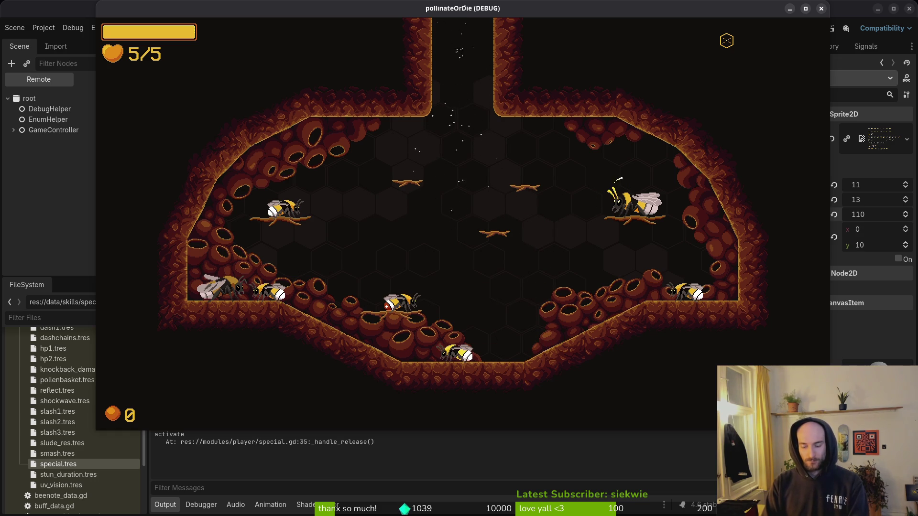
{"action": "key", "text": "F8"}
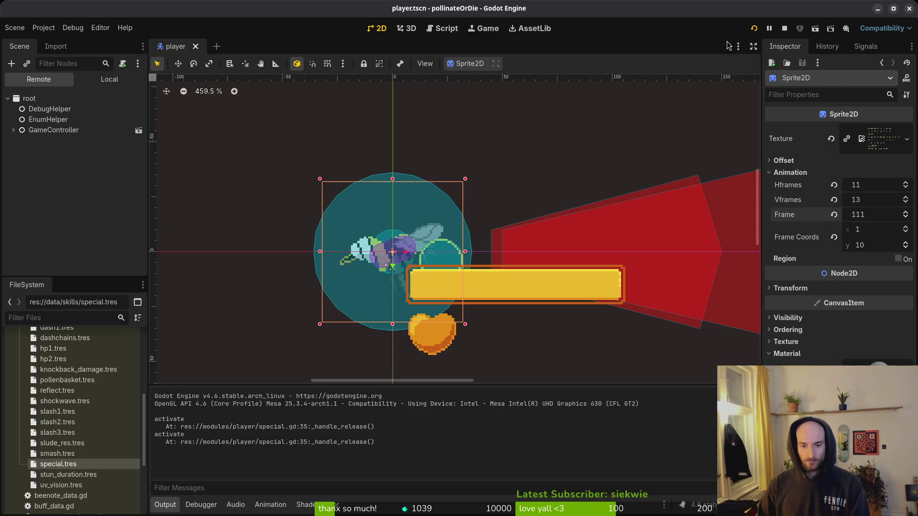
Step: Change the special action's key from Q (Physical) to I (Physical) in Project Settings' Input Map
{"action": "left_click", "coordinate": [44, 28]}
{"action": "left_click", "coordinate": [71, 39]}
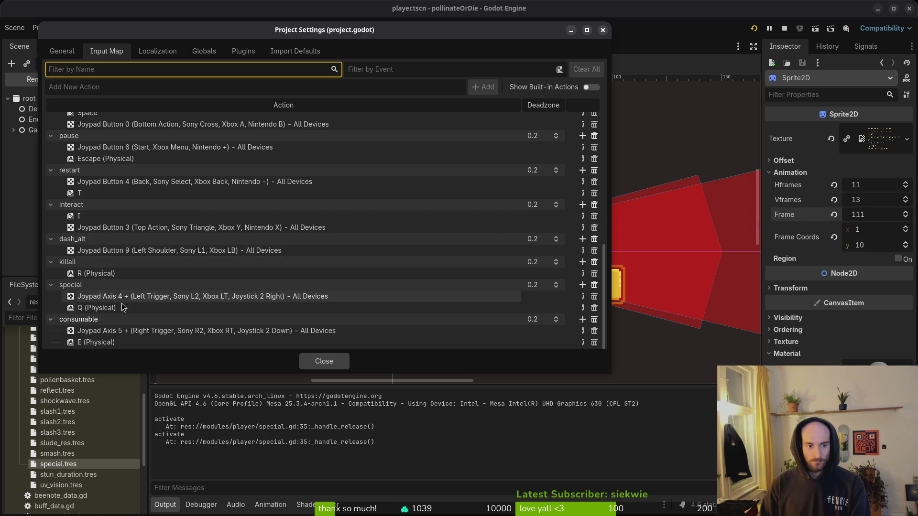
{"action": "left_click", "coordinate": [583, 309]}
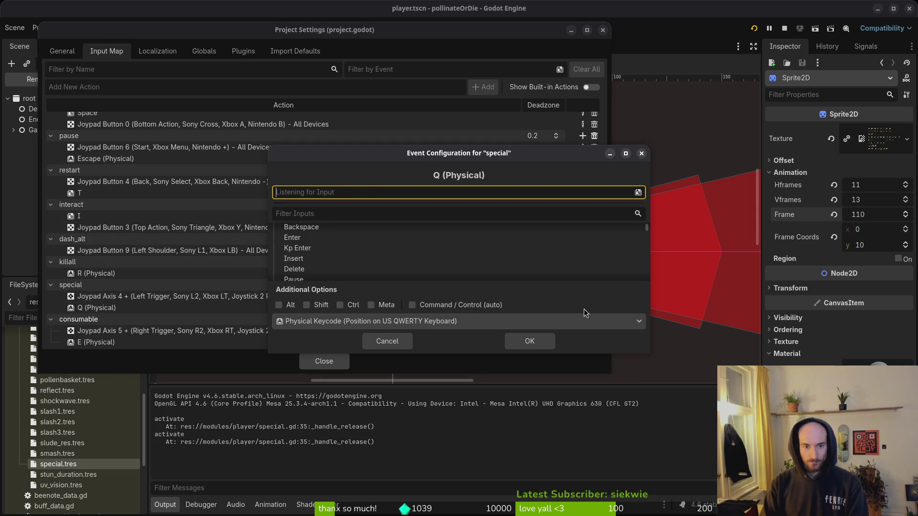
{"action": "key", "text": "i"}
{"action": "left_click", "coordinate": [530, 342]}
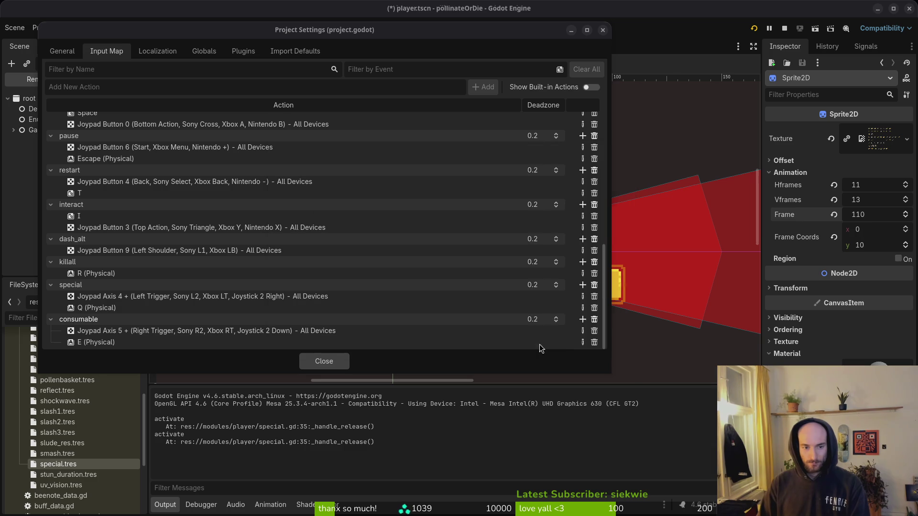
{"action": "left_click", "coordinate": [324, 362]}
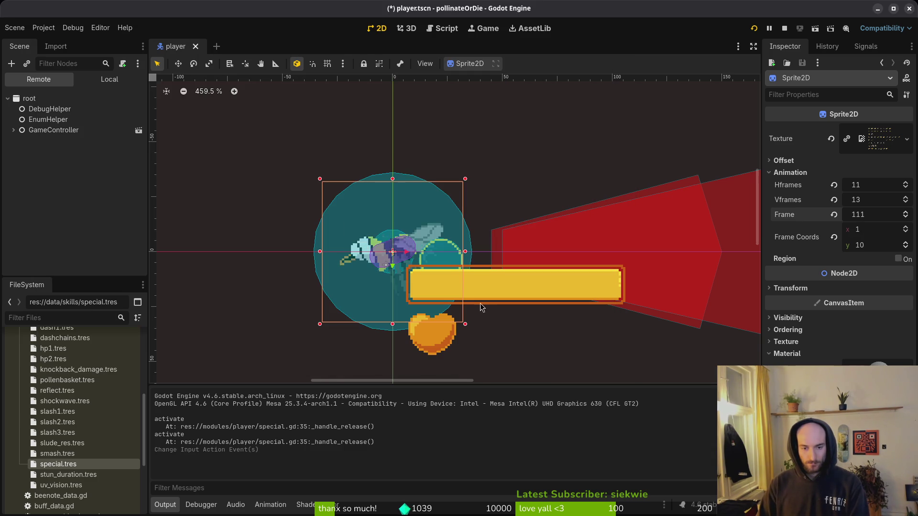
{"action": "key", "text": "alt+Tab"}
{"action": "key", "text": "alt+Tab"}
{"action": "key", "text": "alt+Tab"}
Step: Wrap the apply_slash call in 'if !is_special_charged:' in transition() and save special.gd
{"action": "left_click", "coordinate": [107, 198]}
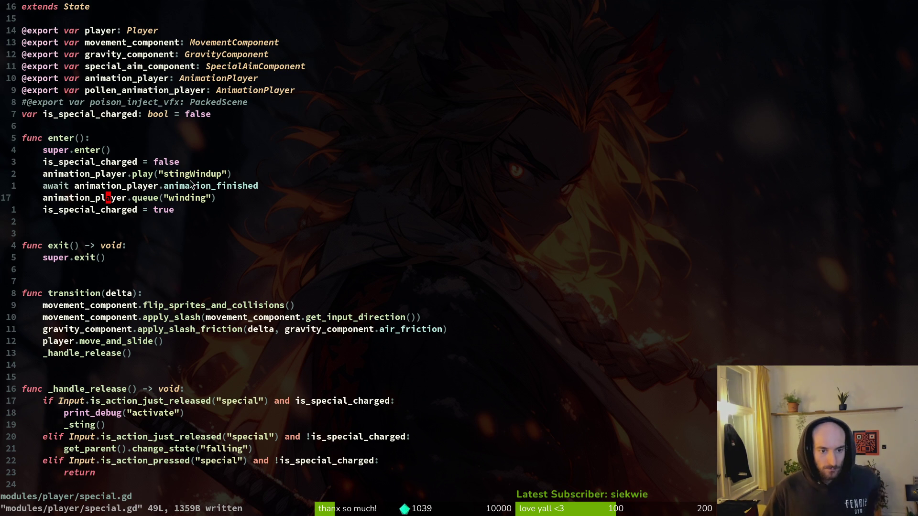
{"action": "scroll", "coordinate": [264, 249], "scroll_direction": "down", "scroll_amount": 1}
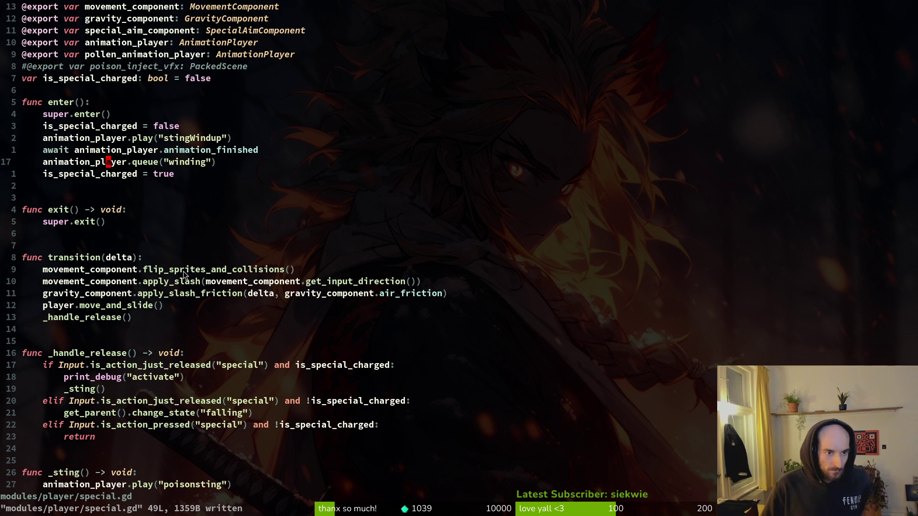
{"action": "left_click", "coordinate": [150, 270]}
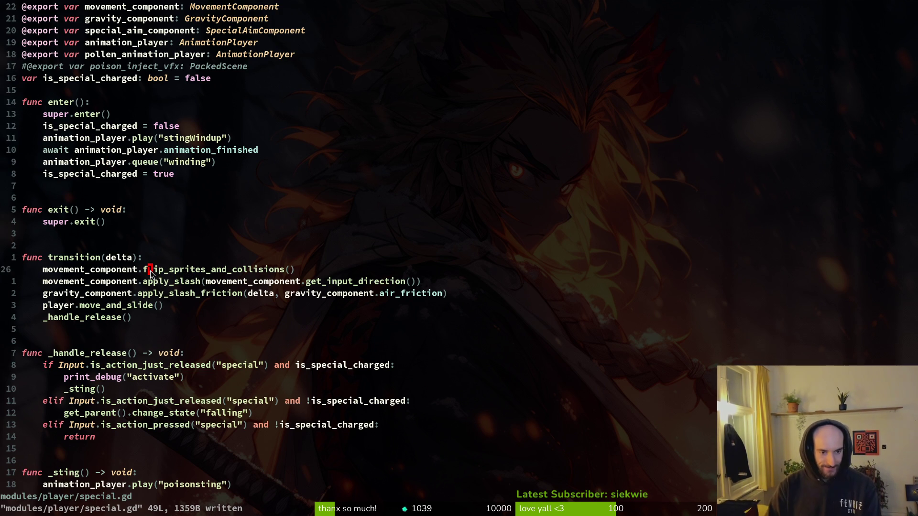
{"action": "type", "text": "oif is_special_charged:"}
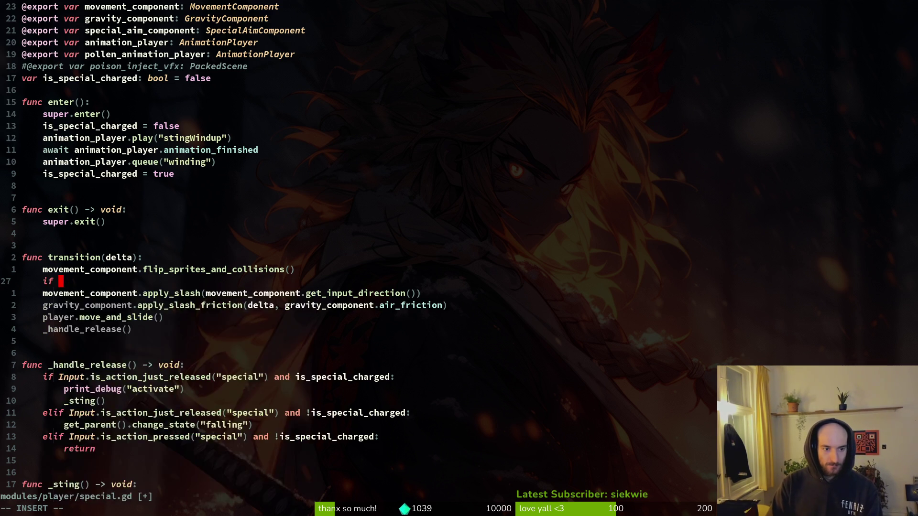
{"action": "key", "text": "Escape"}
{"action": "key", "text": "j"}
{"action": "key", "text": "shift+v"}
{"action": "key", "text": "greater"}
{"action": "type", "text": "kbi@"}
{"action": "key", "text": "BackSpace"}
{"action": "type", "text": "!"}
{"action": "key", "text": "Escape"}
{"action": "type", "text": ":w"}
{"action": "key", "text": "Return"}
{"action": "key", "text": "alt+Tab"}
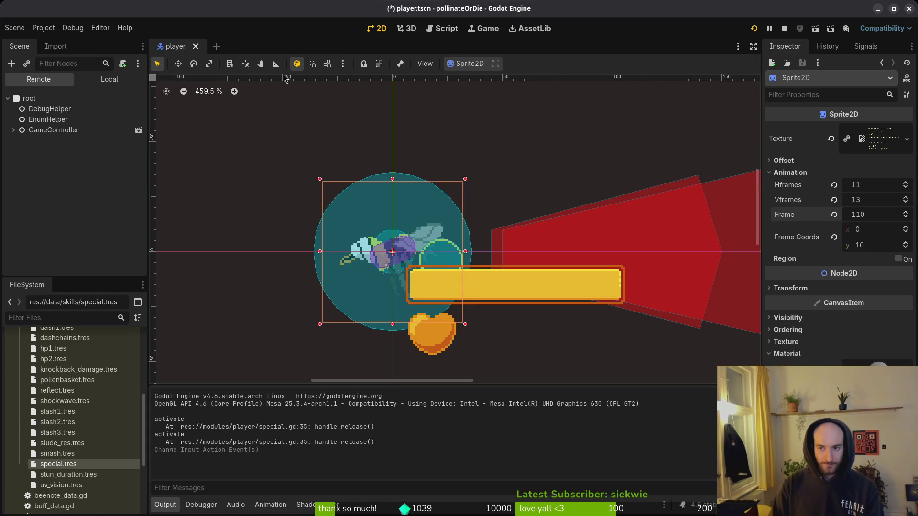
Step: Delete the queue("winding") line from enter() and save the file
{"action": "key", "text": "alt+Tab"}
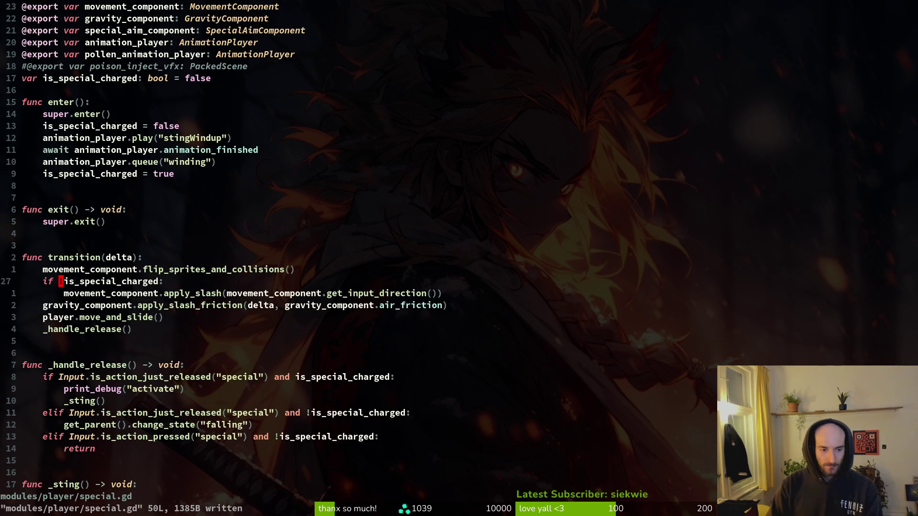
{"action": "key", "text": "k"}
{"action": "key", "text": "k"}
{"action": "key", "text": "k"}
{"action": "key", "text": "j"}
{"action": "key", "text": "k"}
{"action": "key", "text": "k"}
{"action": "key", "text": "k"}
{"action": "key", "text": "k"}
{"action": "key", "text": "k"}
{"action": "key", "text": "k"}
{"action": "type", "text": "kVd:w"}
{"action": "key", "text": "Return"}
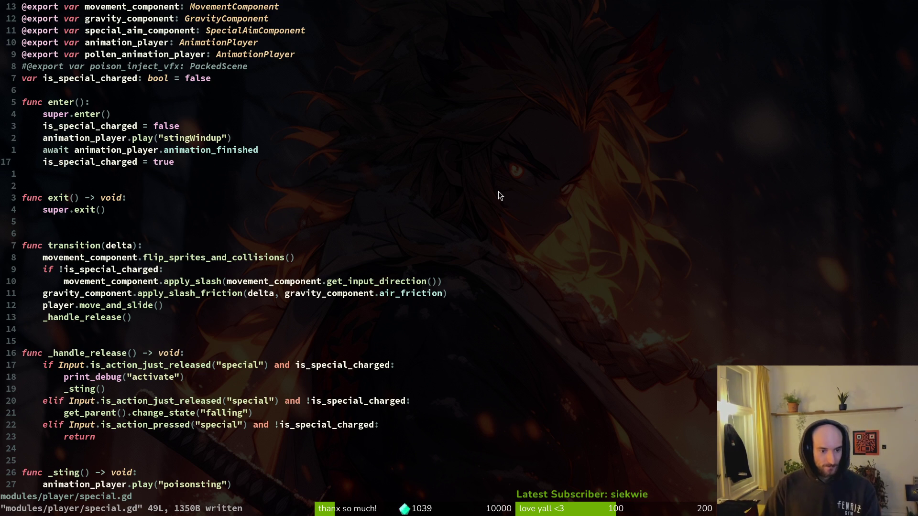
{"action": "left_click", "coordinate": [159, 376]}
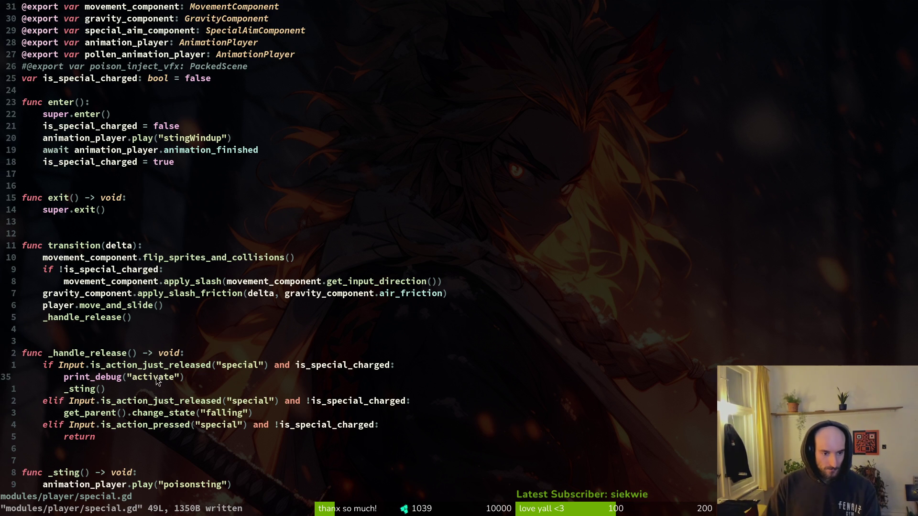
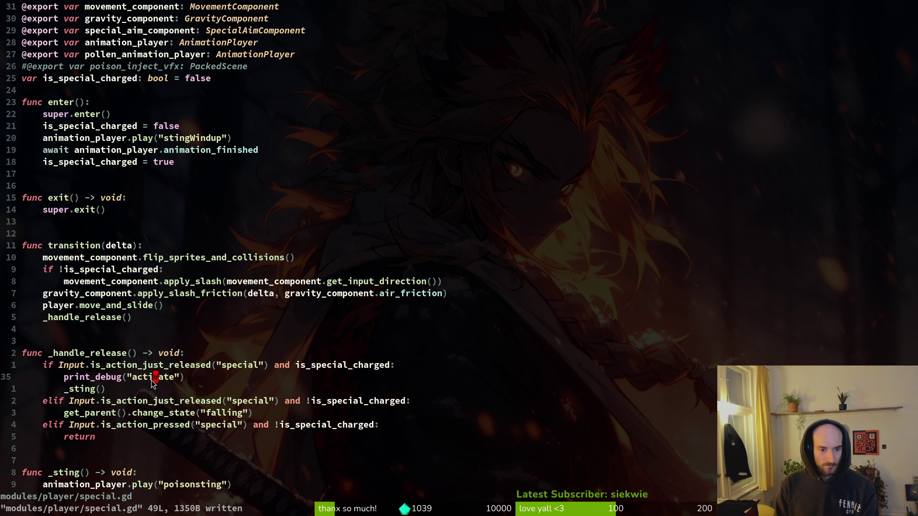
Step: Copy the _sting() call line and paste it into enter()
{"action": "key", "text": "k"}
{"action": "key", "text": "k"}
{"action": "key", "text": "k"}
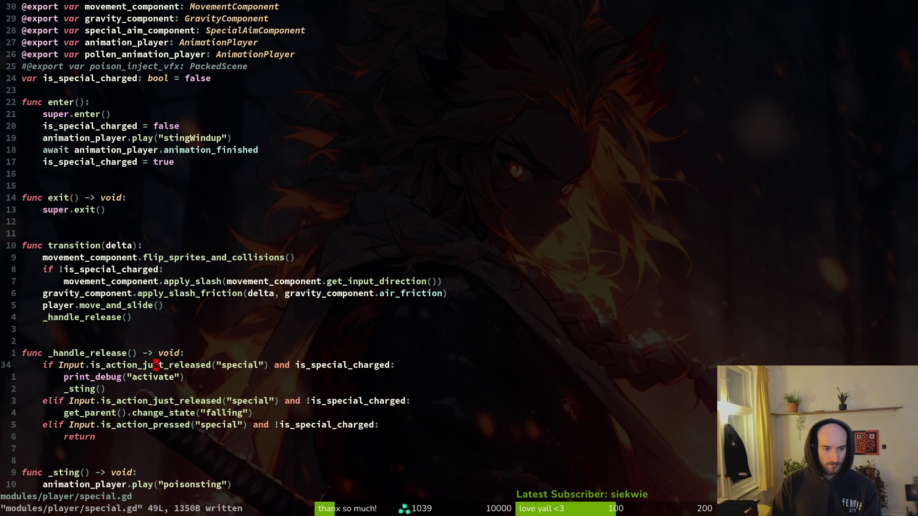
{"action": "key", "text": "j"}
{"action": "key", "text": "y"}
{"action": "key", "text": "y"}
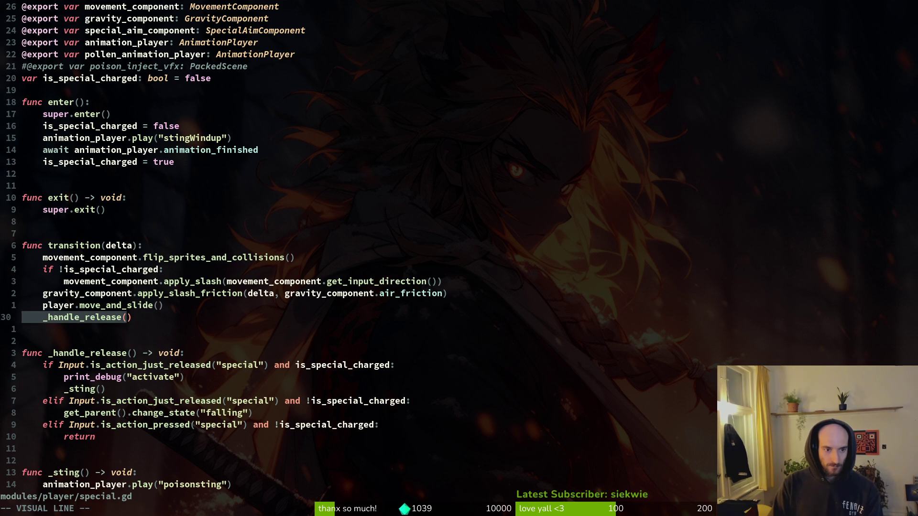
{"action": "key", "text": "j"}
{"action": "key", "text": "j"}
{"action": "key", "text": "j"}
{"action": "key", "text": "y"}
{"action": "key", "text": "y"}
{"action": "key", "text": "2"}
{"action": "key", "text": "0"}
{"action": "key", "text": "k"}
{"action": "key", "text": "p"}
Step: Fix the pasted _sting() line's indentation, place it after the charged flag, and save
{"action": "key", "text": "shift+v"}
{"action": "key", "text": "less"}
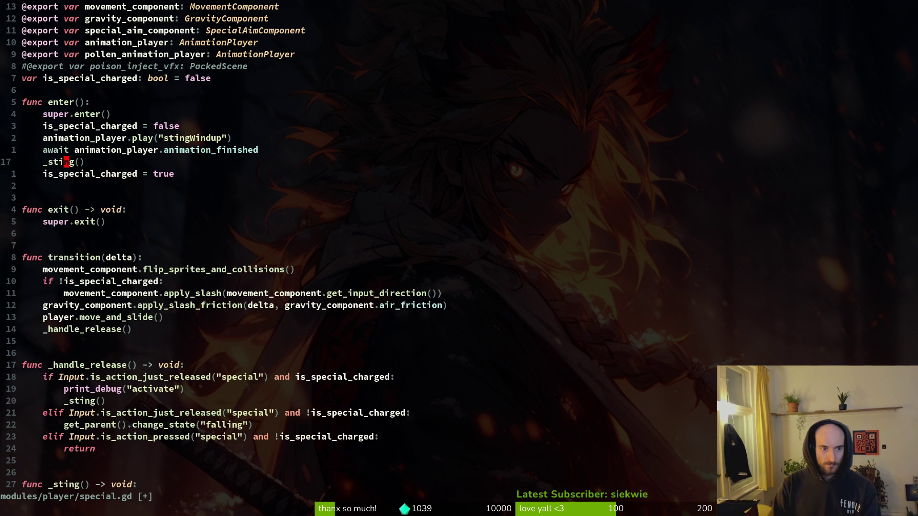
{"action": "key", "text": "j"}
{"action": "key", "text": "d"}
{"action": "key", "text": "d"}
{"action": "type", "text": "kP:w"}
{"action": "key", "text": "Return"}
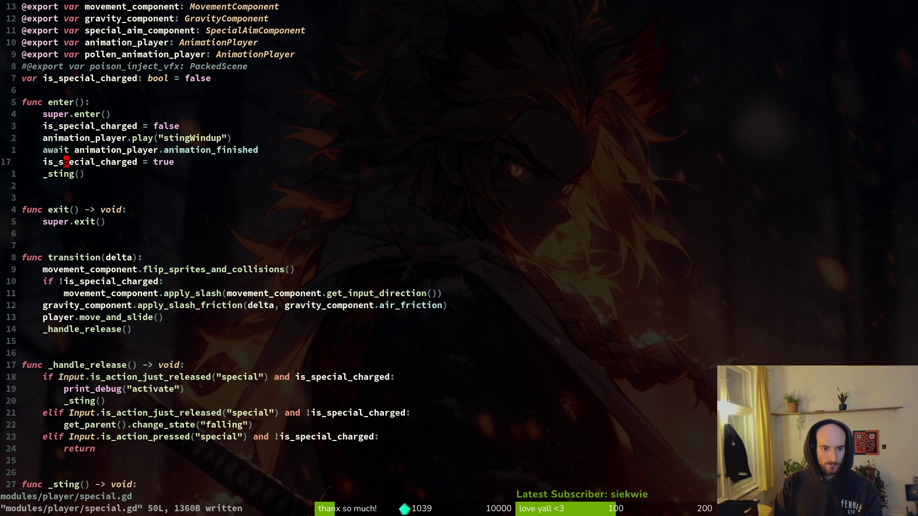
Step: Delete the _handle_release() call from transition() and save special.gd
{"action": "key", "text": "j"}
{"action": "key", "text": "j"}
{"action": "key", "text": "j"}
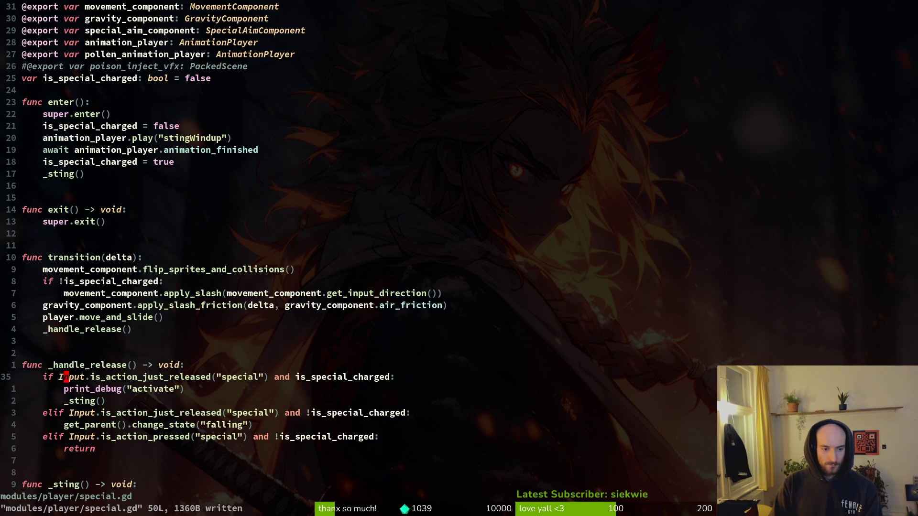
{"action": "key", "text": "k"}
{"action": "key", "text": "k"}
{"action": "key", "text": "k"}
{"action": "key", "text": "k"}
{"action": "key", "text": "d"}
{"action": "key", "text": "d"}
{"action": "type", "text": ":w"}
{"action": "key", "text": "Return"}
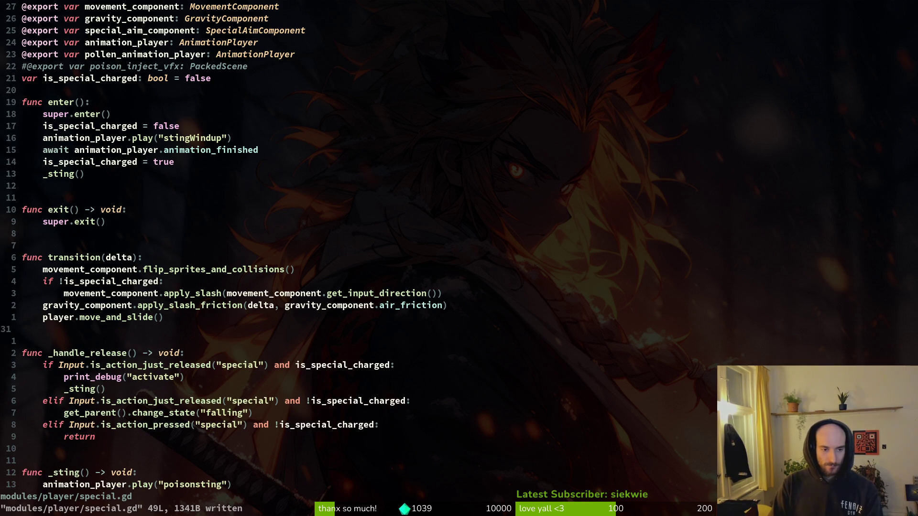
{"action": "key", "text": "k"}
{"action": "key", "text": "k"}
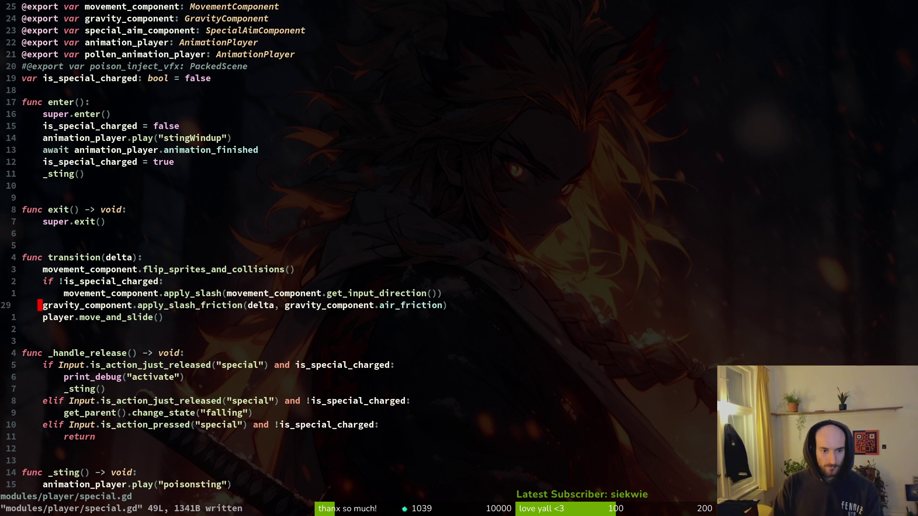
{"action": "key", "text": "j"}
{"action": "left_click", "coordinate": [152, 377]}
{"action": "key", "text": "alt+Tab"}
Step: Launch the game and turn the music volume down in Settings
{"action": "key", "text": "F5"}
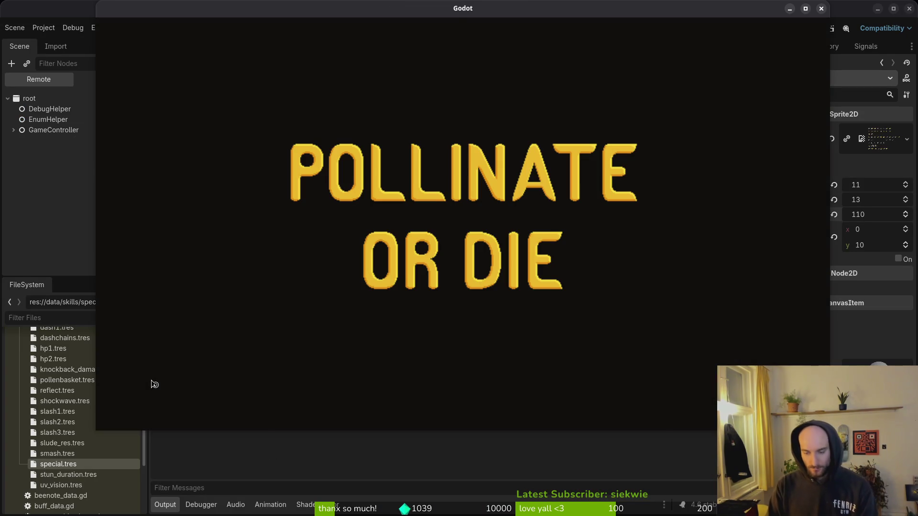
{"action": "key", "text": "Down"}
{"action": "key", "text": "Down"}
{"action": "key", "text": "Return"}
{"action": "key", "text": "Down"}
{"action": "key", "text": "Up"}
{"action": "key", "text": "Left"}
{"action": "key", "text": "Left"}
{"action": "key", "text": "Left"}
{"action": "key", "text": "Left"}
{"action": "key", "text": "Escape"}
Step: Continue into the hive, fly the bee around, then charge and release the sting
{"action": "key", "text": "Return"}
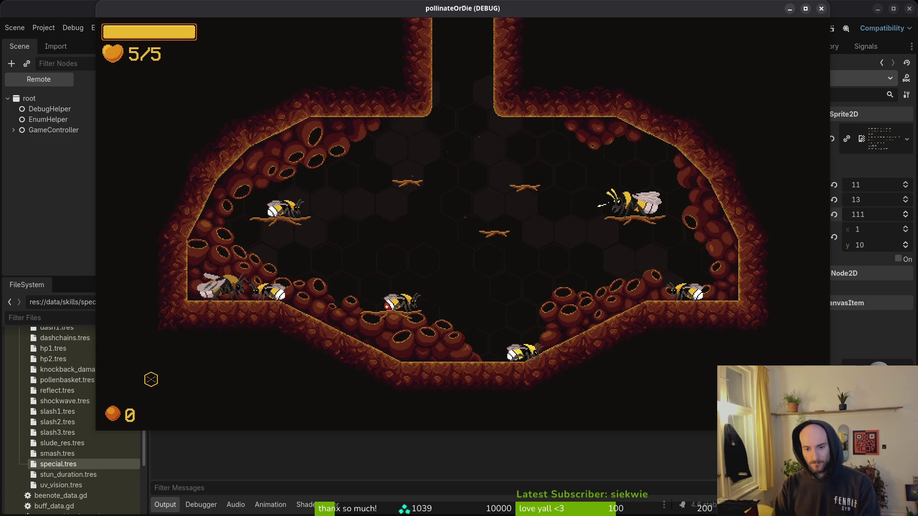
{"action": "key", "text": "Right"}
{"action": "key", "text": "space"}
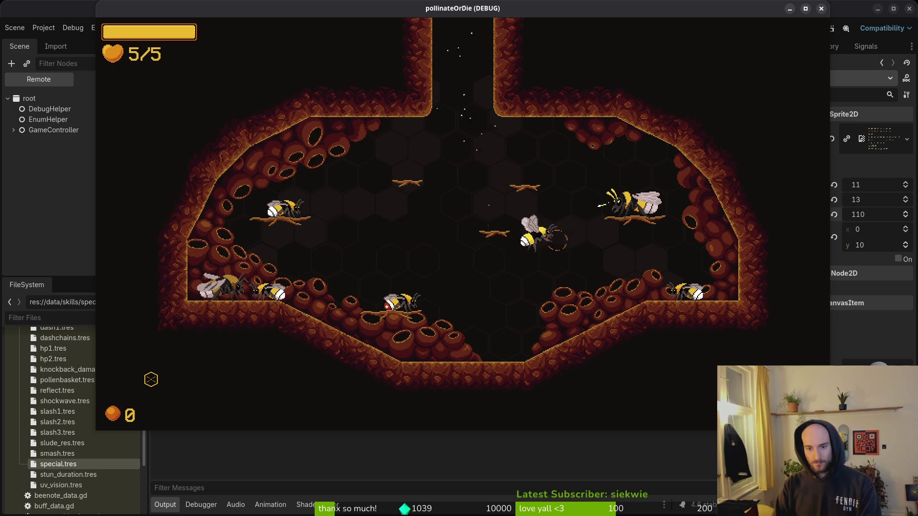
{"action": "key", "text": "Left"}
{"action": "key", "text": "space"}
{"action": "key", "text": "Right"}
{"action": "key", "text": "space"}
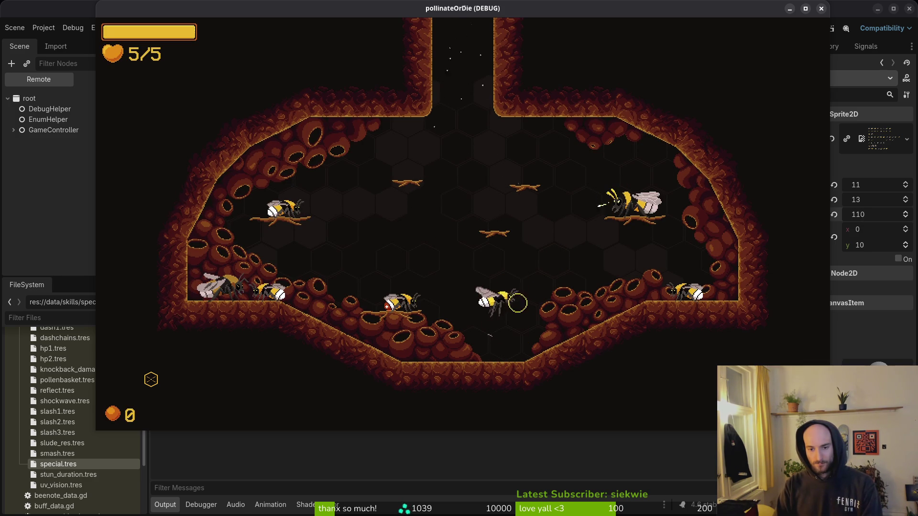
{"action": "key", "text": "space"}
{"action": "key", "text": "Right"}
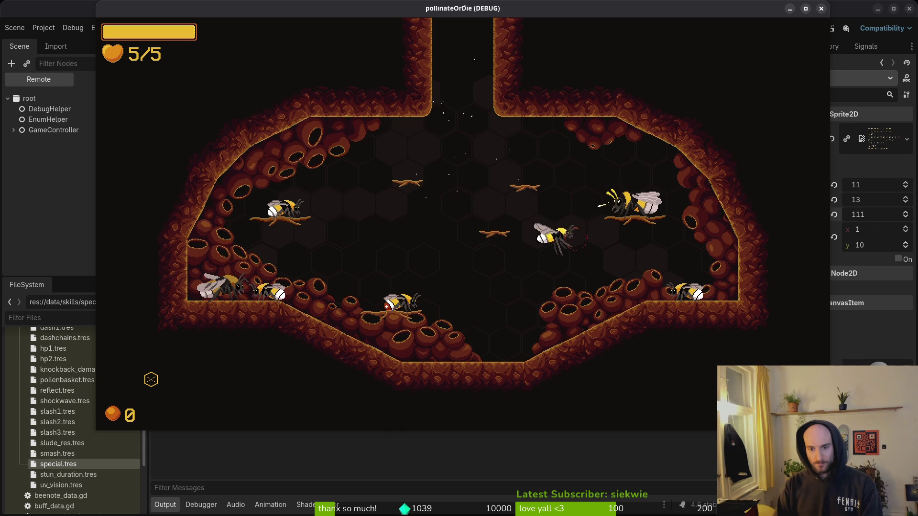
Step: Stop the running game and return to the code editor
{"action": "key", "text": "Left"}
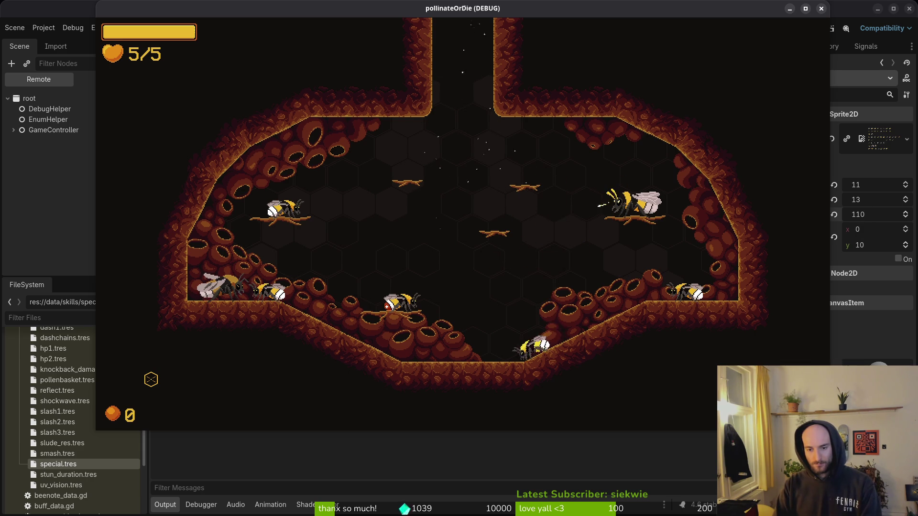
{"action": "key", "text": "F8"}
{"action": "key", "text": "alt+Tab"}
Step: Indent the slash-friction and move_and_slide lines under the !is_special_charged check
{"action": "key", "text": "k"}
{"action": "key", "text": "k"}
{"action": "key", "text": "k"}
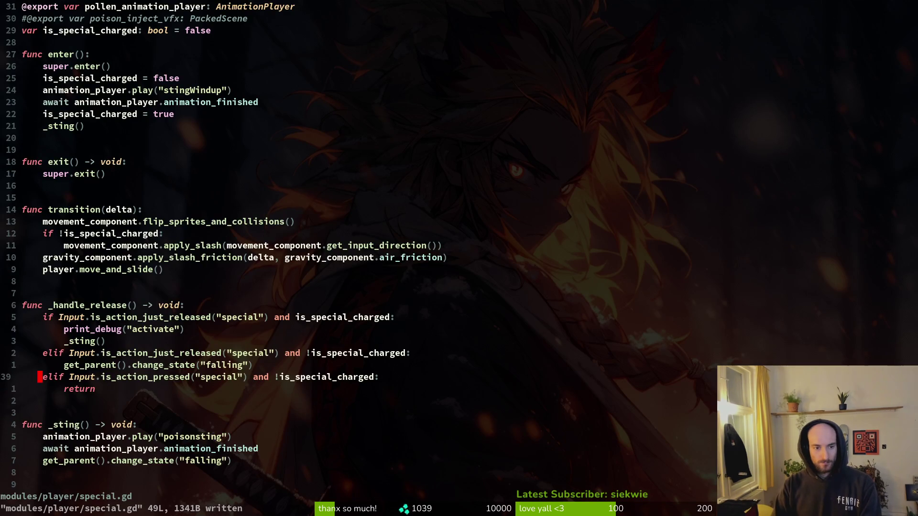
{"action": "key", "text": "k"}
{"action": "key", "text": "k"}
{"action": "key", "text": "k"}
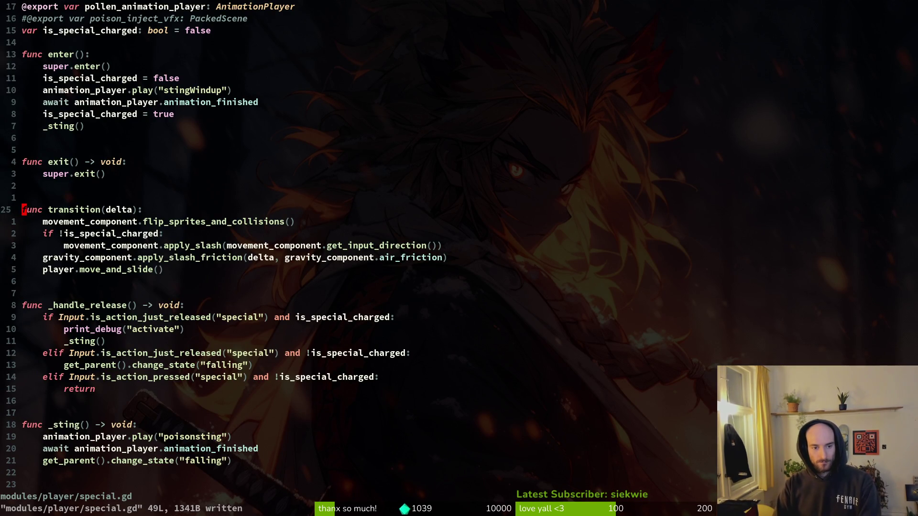
{"action": "key", "text": "k"}
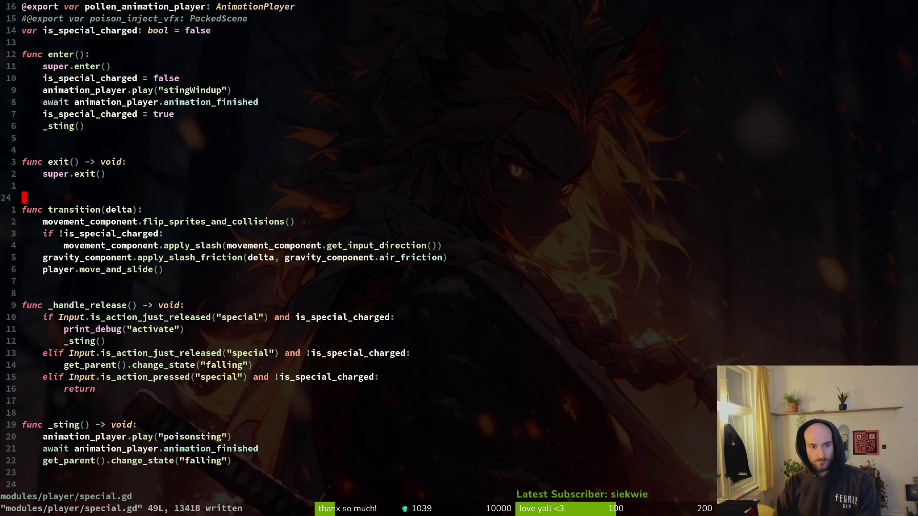
{"action": "key", "text": "j"}
{"action": "key", "text": "j"}
{"action": "key", "text": "j"}
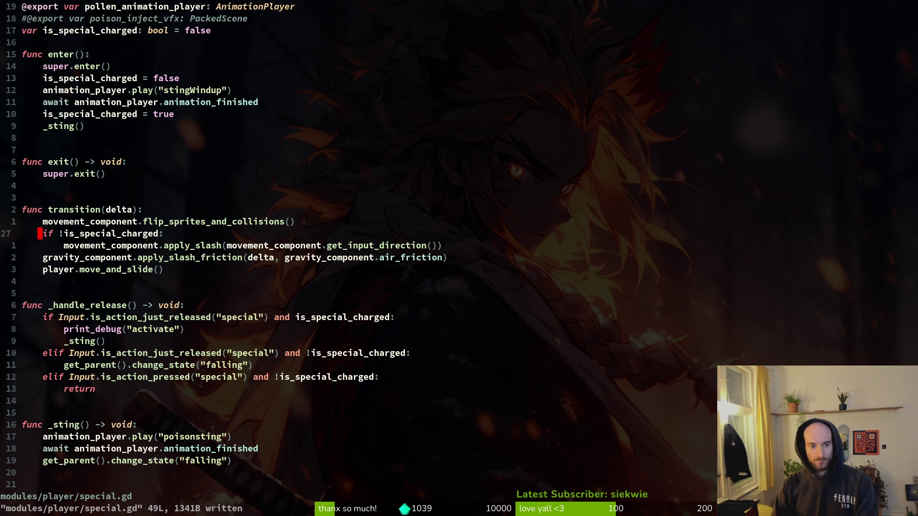
{"action": "key", "text": "j"}
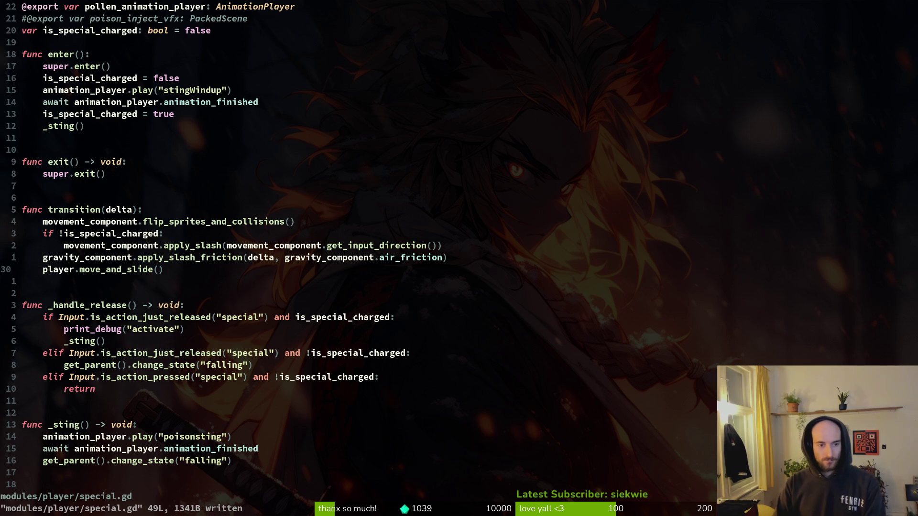
{"action": "key", "text": "k"}
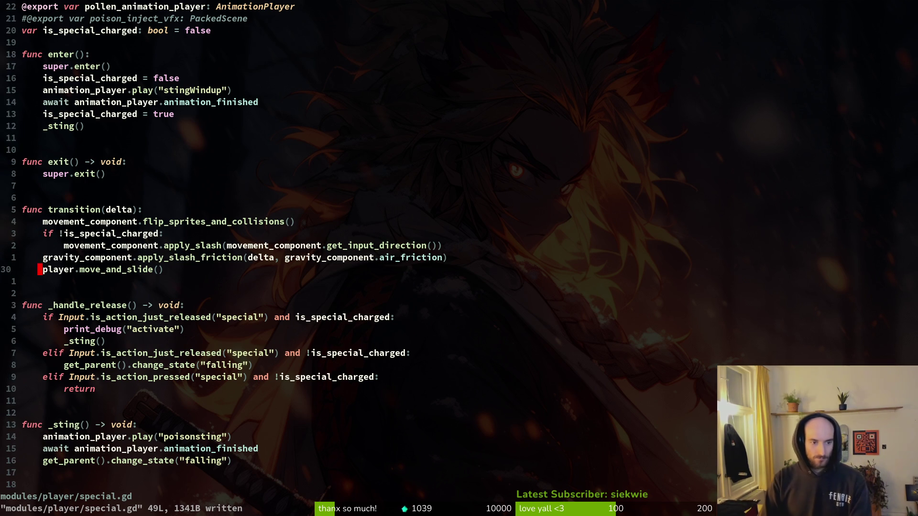
{"action": "key", "text": "shift+v"}
{"action": "key", "text": "j"}
{"action": "key", "text": "greater"}
Step: Save special.gd and relaunch the game from Godot
{"action": "type", "text": ":w"}
{"action": "key", "text": "Return"}
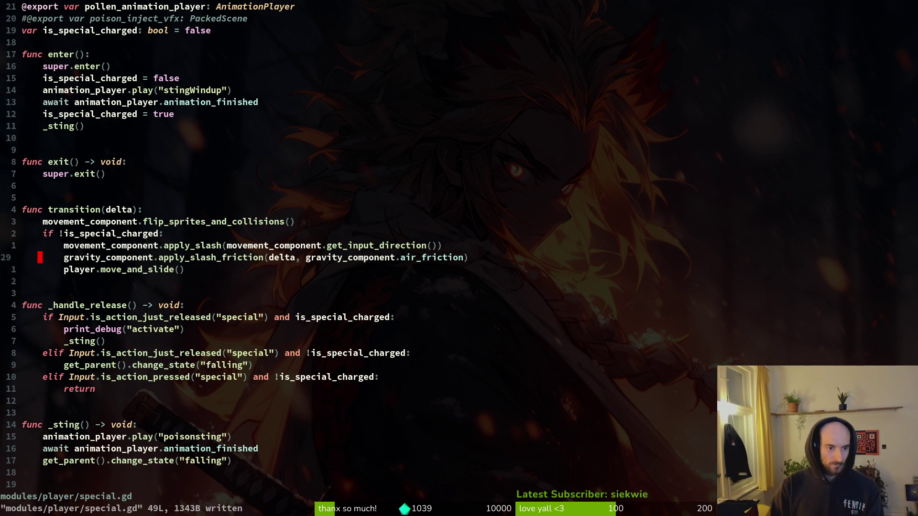
{"action": "key", "text": "alt+Tab"}
{"action": "key", "text": "F5"}
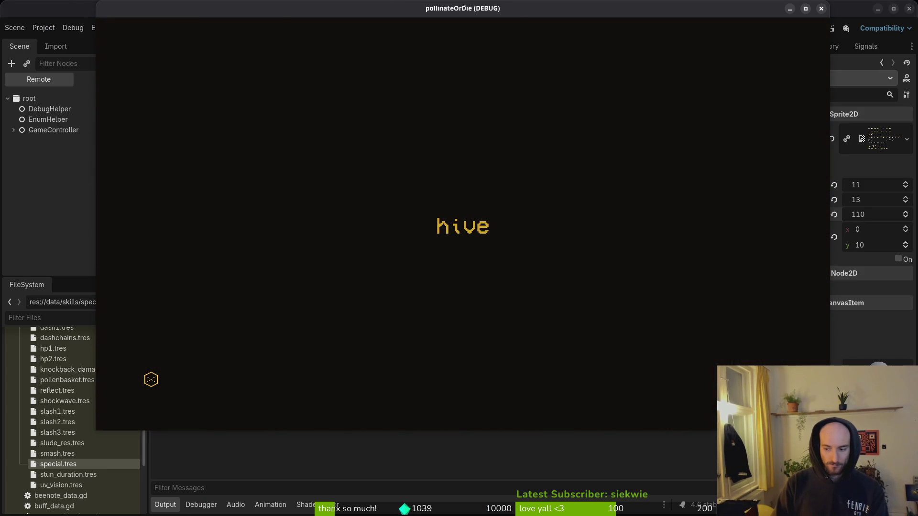
Step: Fly the bee left and right across the hive's ledges to test movement
{"action": "key", "text": "space"}
{"action": "key", "text": "d"}
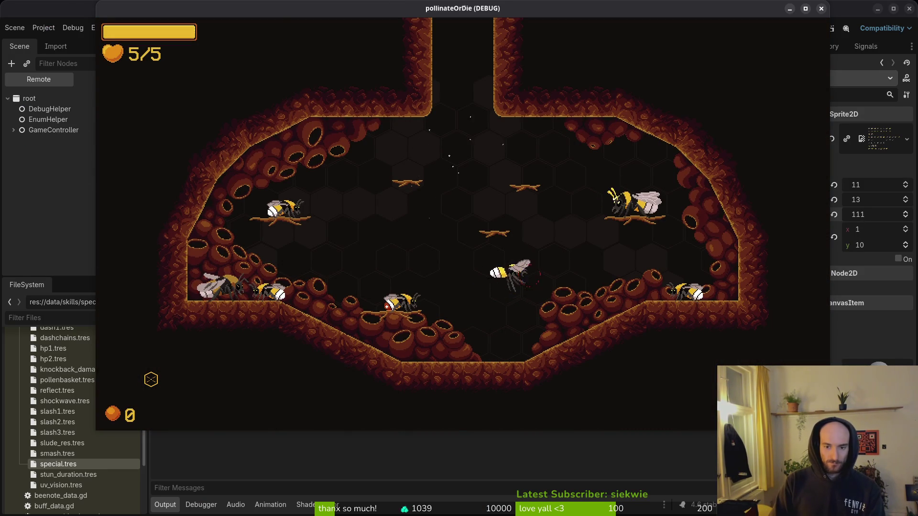
{"action": "key", "text": "a"}
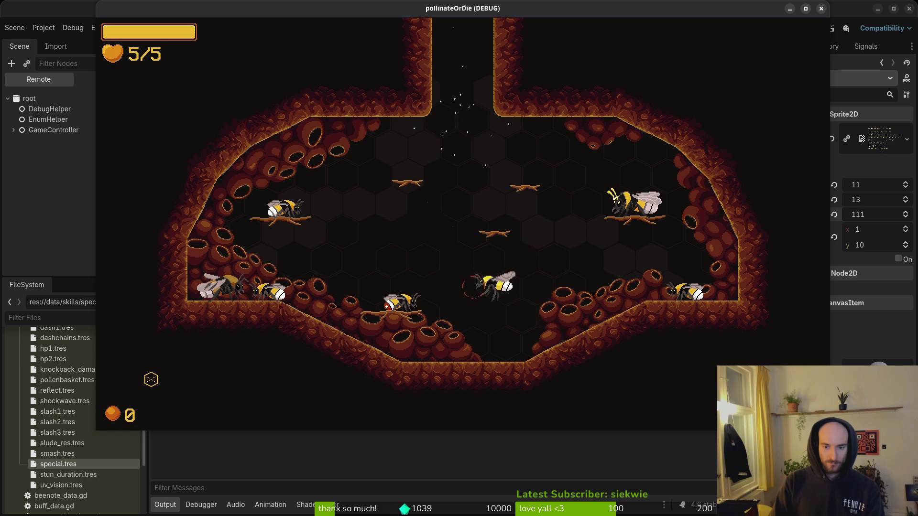
{"action": "key", "text": "d"}
{"action": "key", "text": "space"}
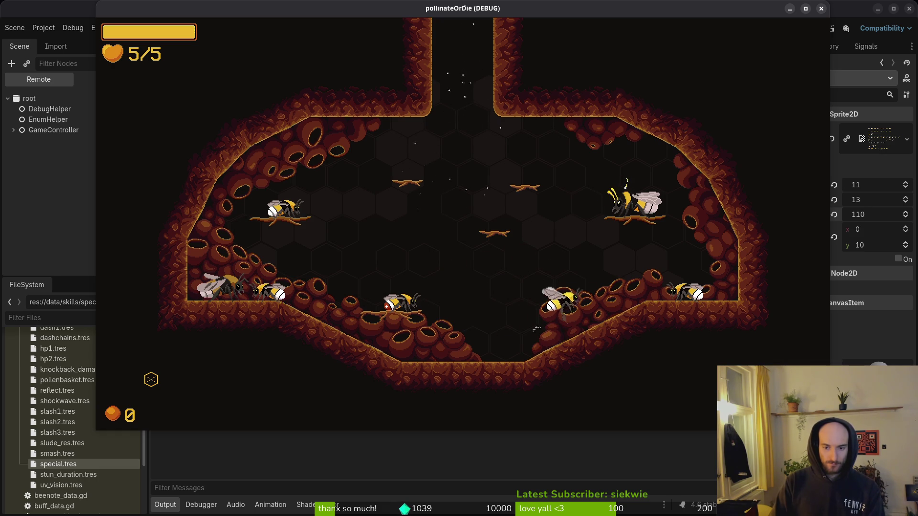
{"action": "key", "text": "a"}
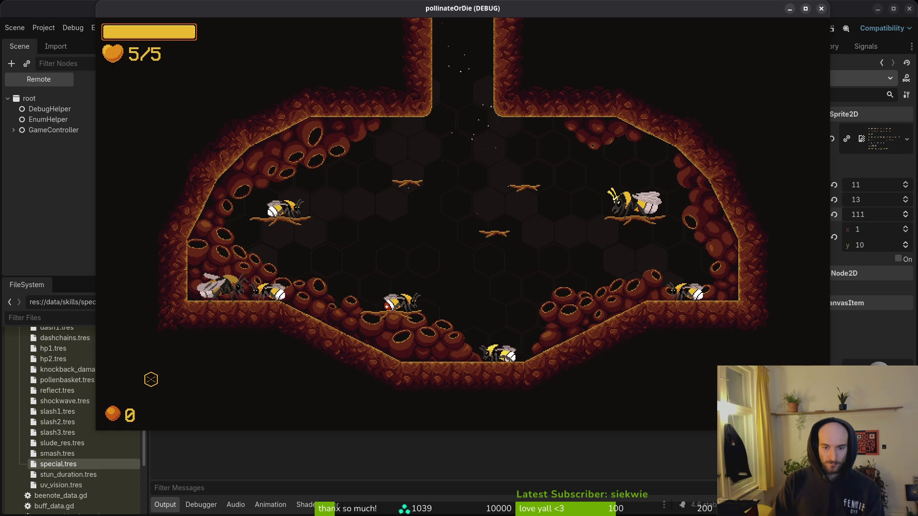
{"action": "key", "text": "space"}
{"action": "key", "text": "d"}
{"action": "key", "text": "space"}
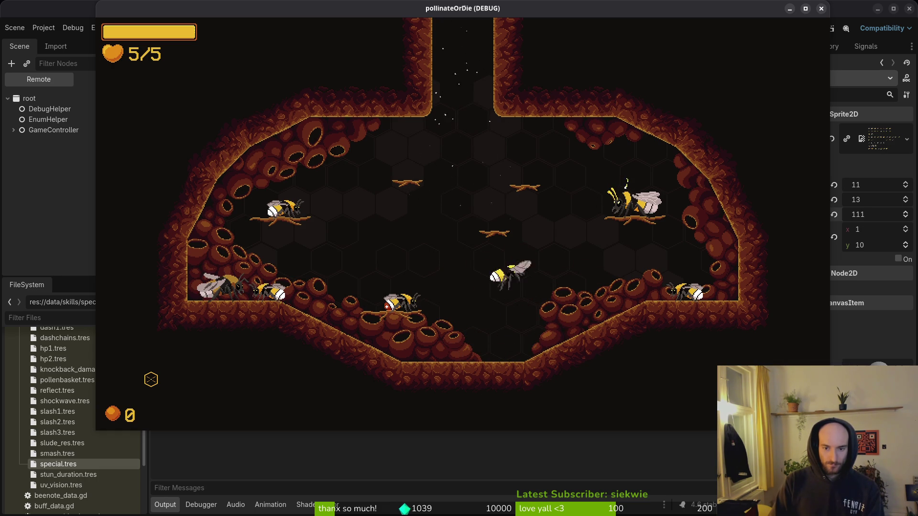
{"action": "key", "text": "space"}
{"action": "key", "text": "space"}
{"action": "key", "text": "space"}
{"action": "key", "text": "space"}
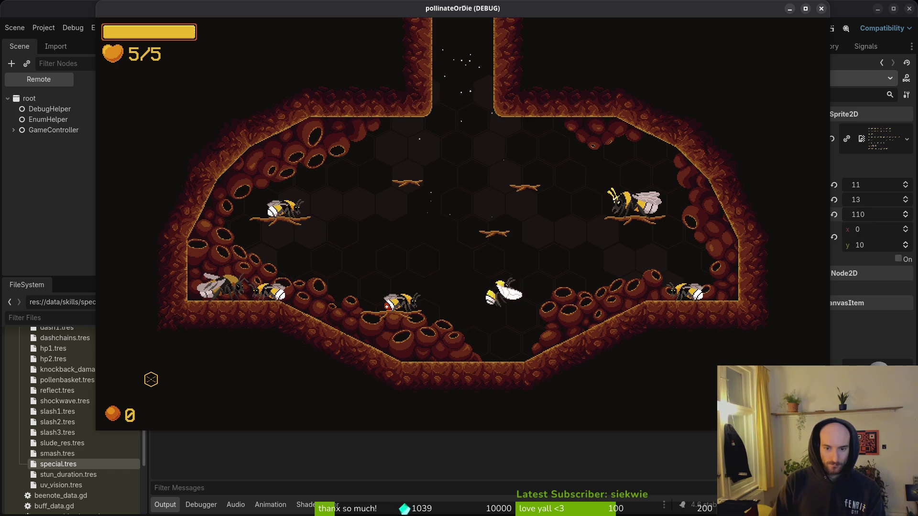
Step: Lift off and trigger the sting attack, then stop the game
{"action": "key", "text": "space"}
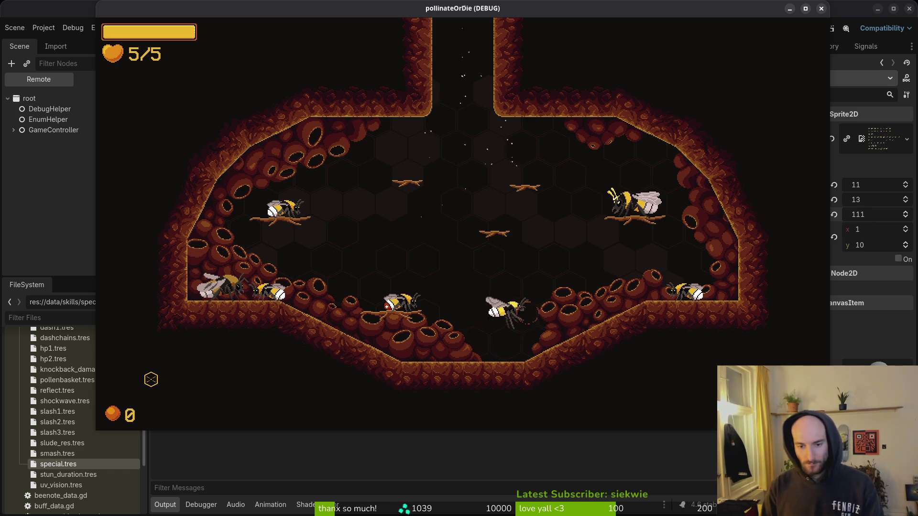
{"action": "key", "text": "space"}
{"action": "key", "text": "space"}
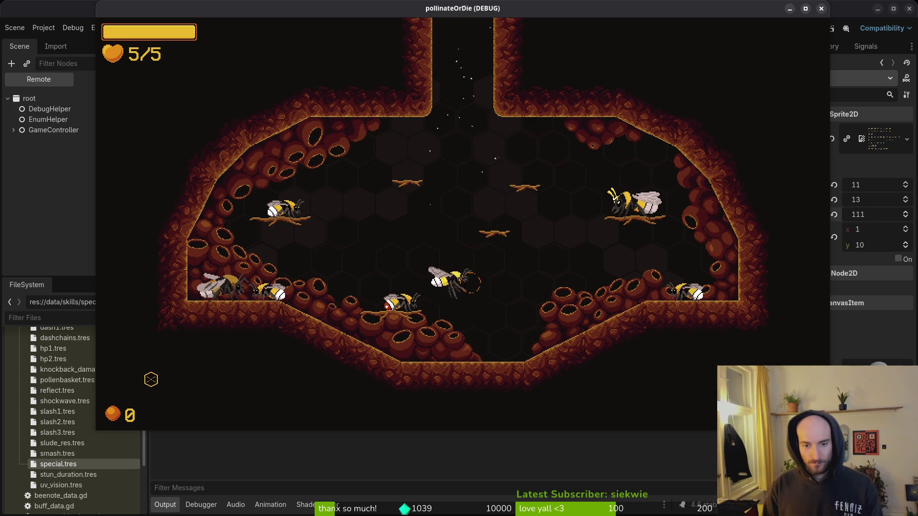
{"action": "key", "text": "d"}
{"action": "key", "text": "space"}
{"action": "key", "text": "space"}
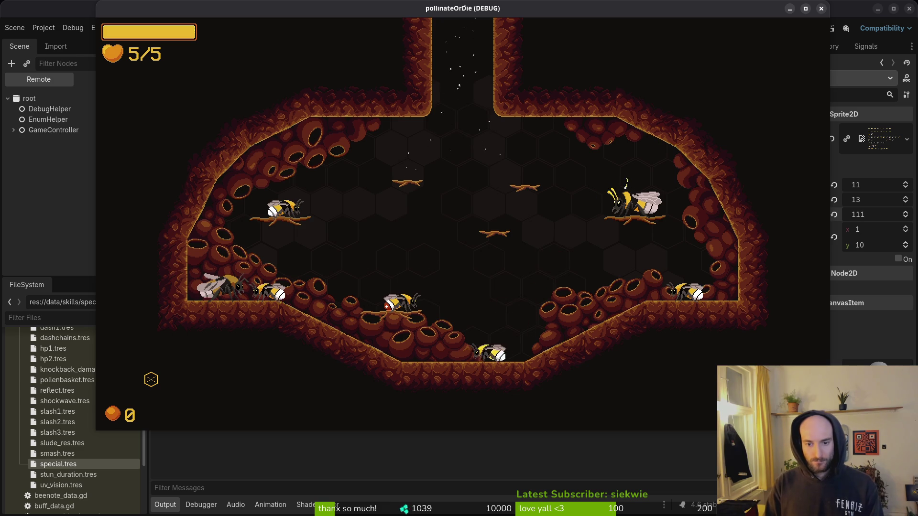
{"action": "key", "text": "F8"}
{"action": "key", "text": "alt+Tab"}
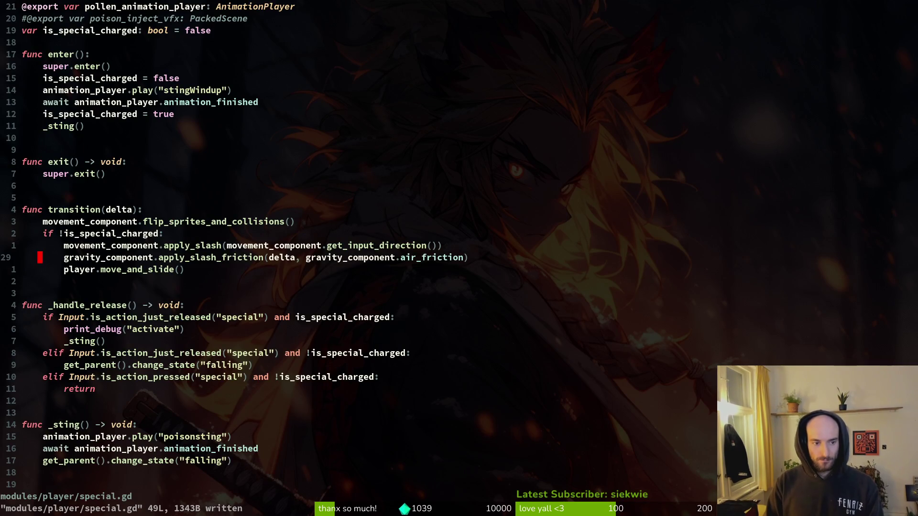
Step: Peek at player.manager.gd via a 'playerman' file search, then jump back to special.gd
{"action": "key", "text": "space"}
{"action": "key", "text": "f"}
{"action": "key", "text": "f"}
{"action": "type", "text": "playerman"}
{"action": "key", "text": "Return"}
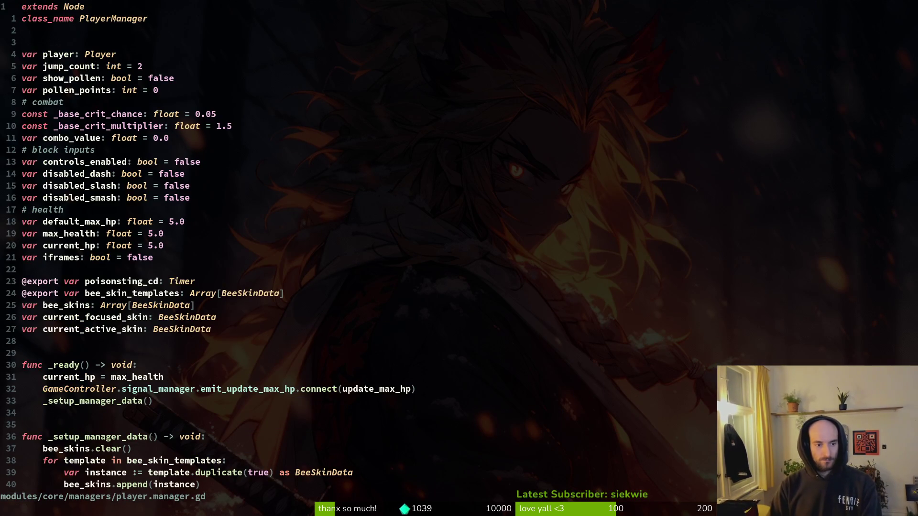
{"action": "key", "text": "ctrl+o"}
Step: Move through special.gd to the move_and_slide() line in transition()
{"action": "key", "text": "k"}
{"action": "key", "text": "j"}
{"action": "key", "text": "7"}
{"action": "key", "text": "j"}
{"action": "key", "text": "j"}
{"action": "key", "text": "j"}
{"action": "key", "text": "j"}
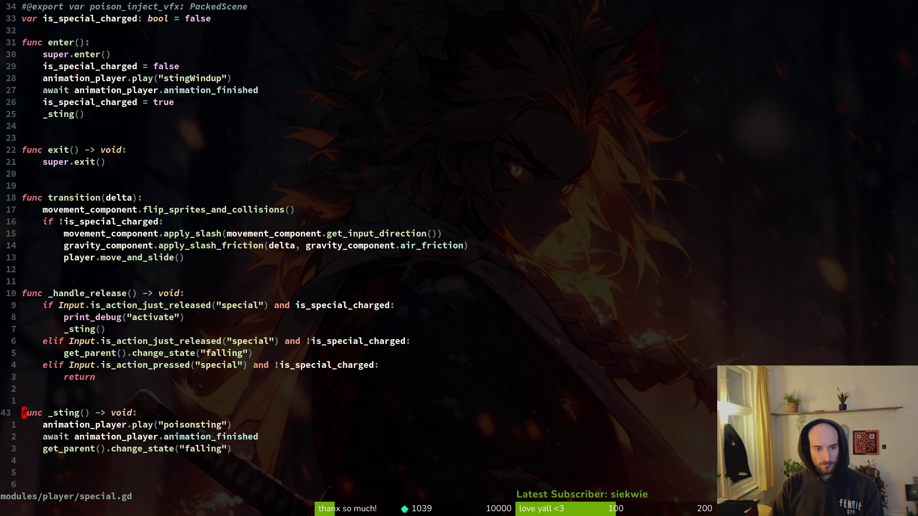
{"action": "key", "text": "k"}
{"action": "key", "text": "7"}
{"action": "key", "text": "k"}
{"action": "key", "text": "6"}
{"action": "key", "text": "k"}
{"action": "key", "text": "j"}
{"action": "key", "text": "j"}
{"action": "key", "text": "j"}
{"action": "key", "text": "j"}
{"action": "key", "text": "j"}
{"action": "key", "text": "j"}
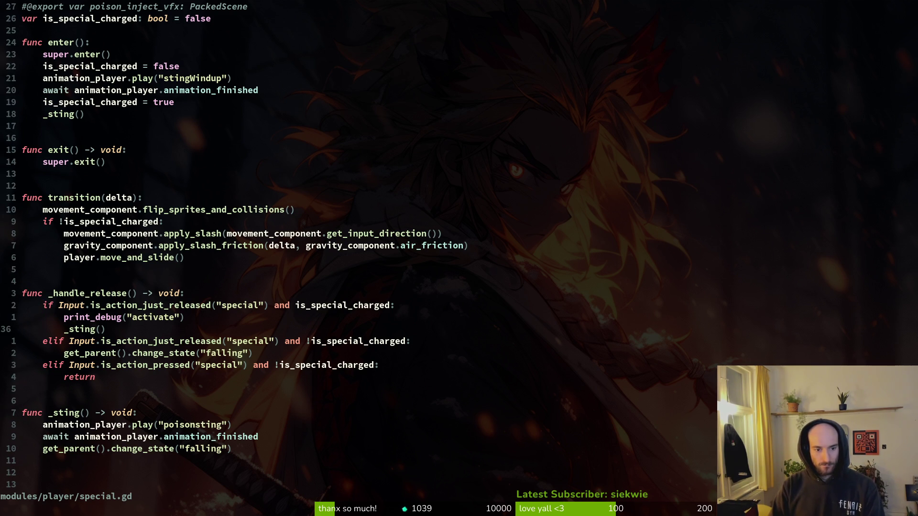
{"action": "key", "text": "j"}
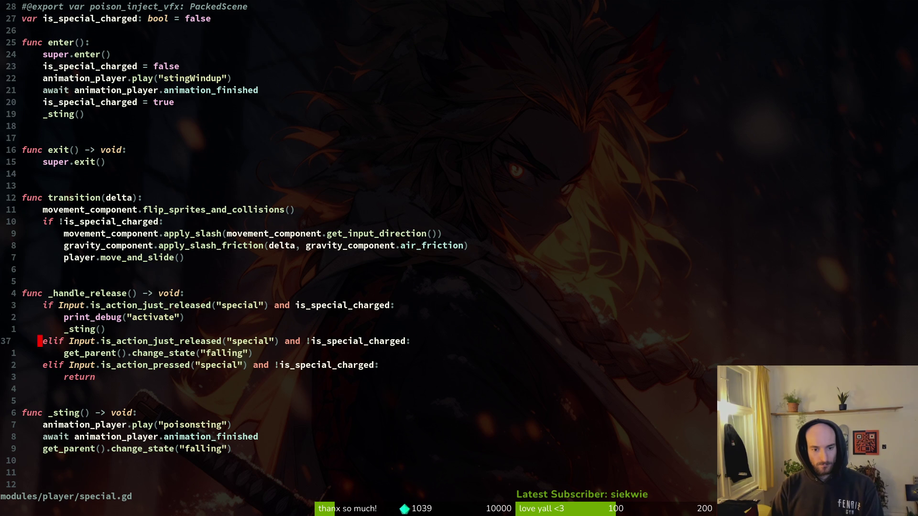
{"action": "key", "text": "k"}
{"action": "key", "text": "k"}
{"action": "key", "text": "k"}
{"action": "key", "text": "k"}
{"action": "key", "text": "k"}
{"action": "key", "text": "k"}
{"action": "key", "text": "k"}
{"action": "key", "text": "k"}
{"action": "key", "text": "k"}
{"action": "key", "text": "O"}
{"action": "key", "text": "Escape"}
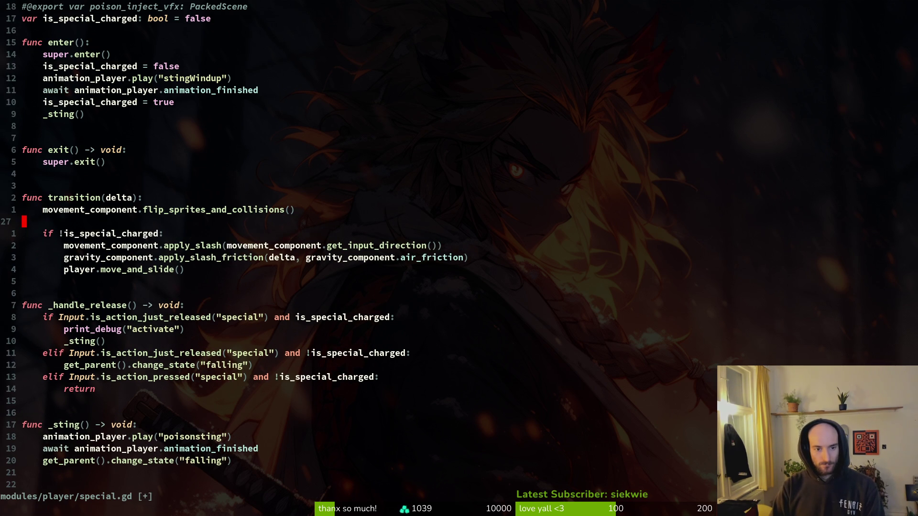
{"action": "key", "text": "d"}
{"action": "key", "text": "d"}
Step: Add a _handle_release() call after move_and_slide(), remove the extra blank line, and save
{"action": "key", "text": "j"}
{"action": "key", "text": "j"}
{"action": "key", "text": "j"}
{"action": "type", "text": "jo"}
{"action": "type", "text": "_han"}
{"action": "key", "text": "Return"}
{"action": "key", "text": "Escape"}
{"action": "type", "text": ":w"}
{"action": "key", "text": "Return"}
{"action": "key", "text": "k"}
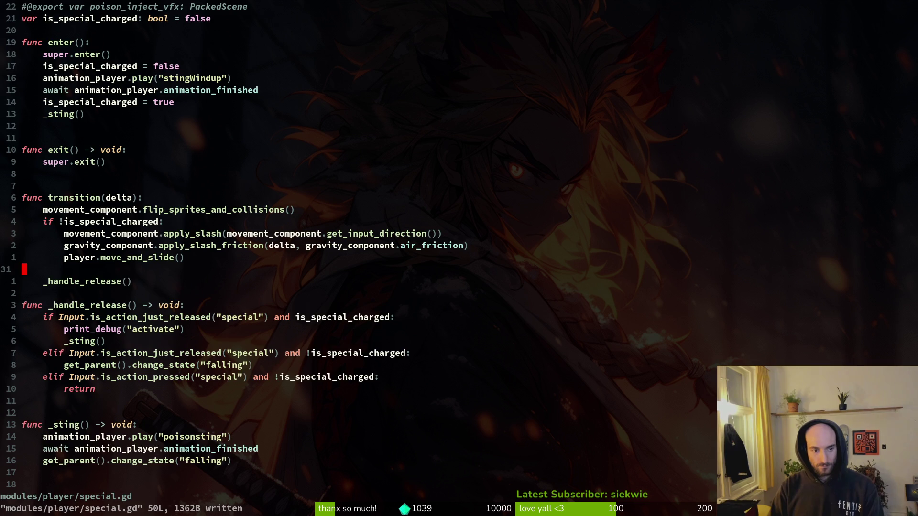
{"action": "key", "text": "d"}
{"action": "key", "text": "d"}
{"action": "type", "text": ":w"}
{"action": "key", "text": "Return"}
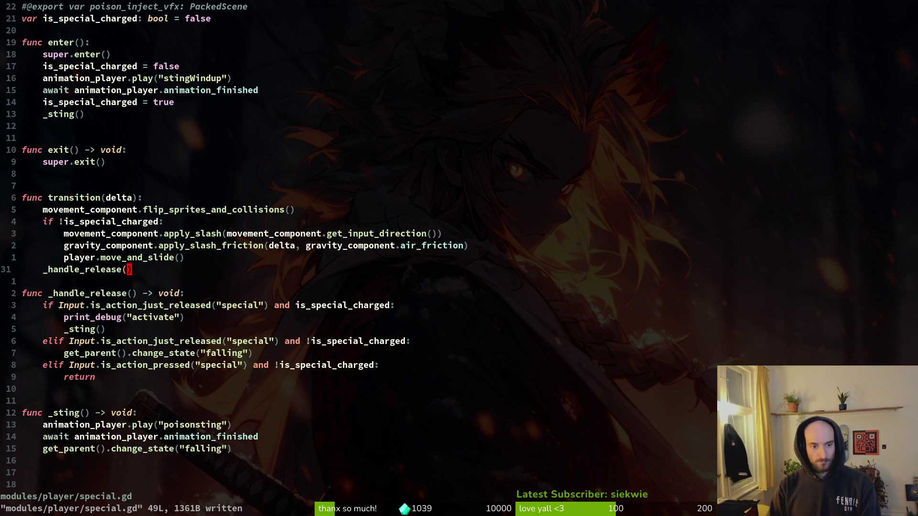
{"action": "key", "text": "k"}
{"action": "key", "text": "k"}
{"action": "key", "text": "k"}
{"action": "key", "text": "ctrl+y"}
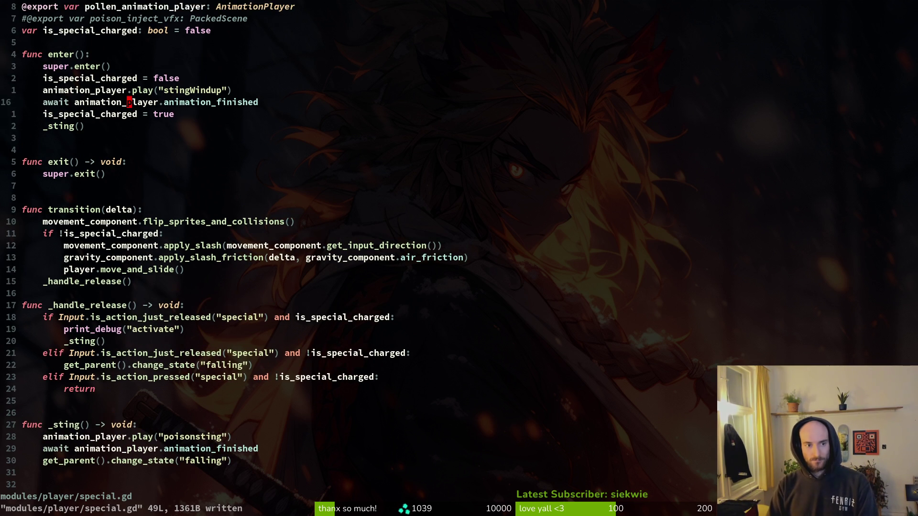
Step: Duplicate the stingWindup play line and rename its animation to 'winding', then save
{"action": "key", "text": "k"}
{"action": "key", "text": "y"}
{"action": "key", "text": "y"}
{"action": "key", "text": "j"}
{"action": "key", "text": "p"}
{"action": "key", "text": "w"}
{"action": "key", "text": "w"}
{"action": "key", "text": "w"}
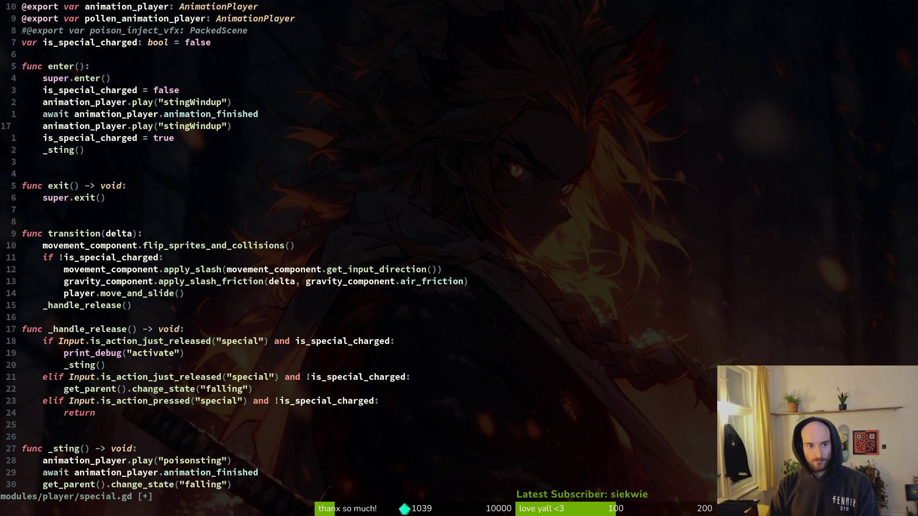
{"action": "key", "text": "w"}
{"action": "key", "text": "BackSpace"}
{"action": "key", "text": "BackSpace"}
{"action": "key", "text": "BackSpace"}
{"action": "type", "text": "winding"}
{"action": "key", "text": "Escape"}
{"action": "type", "text": ":w"}
{"action": "key", "text": "Return"}
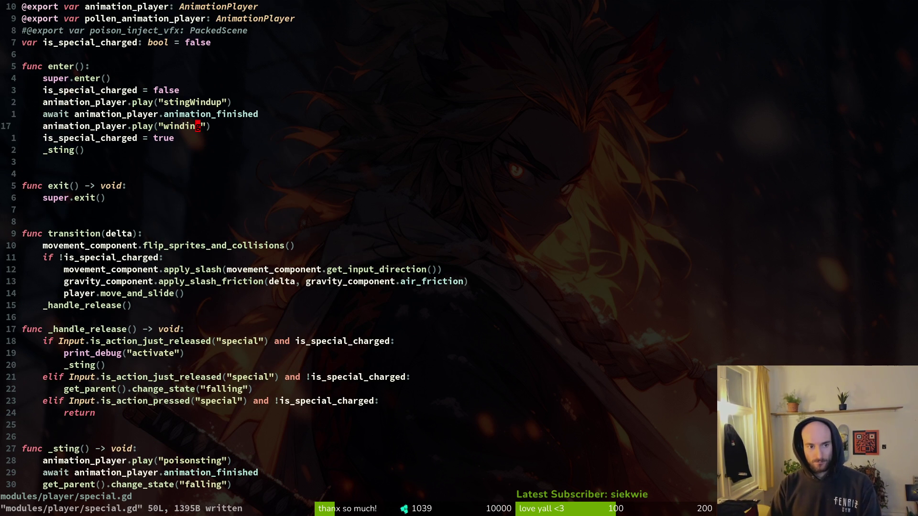
Step: Move the winding play line below is_special_charged = true, add an await animation_finished after it, and save
{"action": "key", "text": "j"}
{"action": "key", "text": "alt+k"}
{"action": "type", "text": ":w"}
{"action": "key", "text": "Return"}
{"action": "key", "text": "k"}
{"action": "key", "text": "y"}
{"action": "key", "text": "y"}
{"action": "type", "text": "j"}
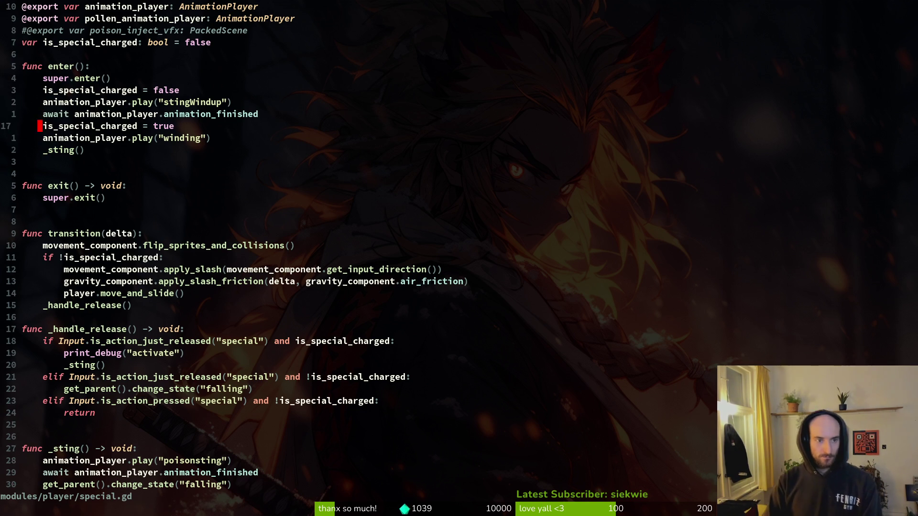
{"action": "type", "text": "p:w"}
{"action": "key", "text": "Return"}
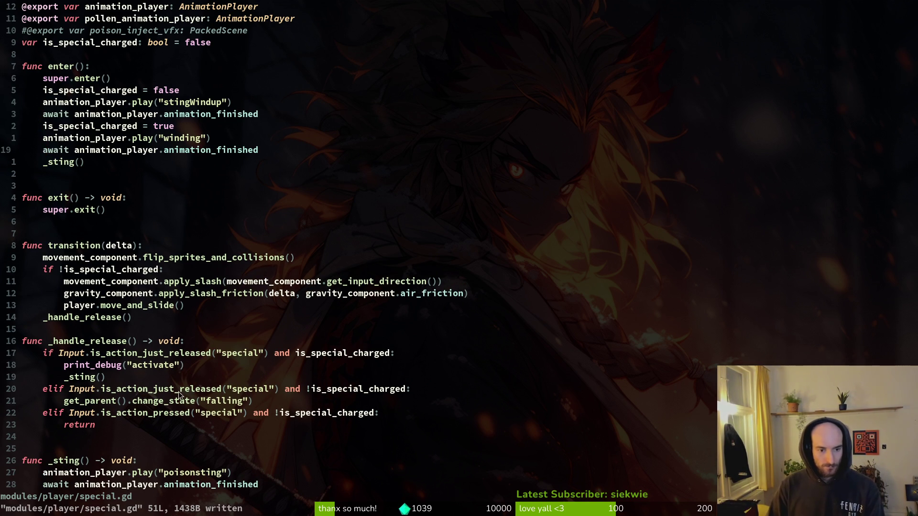
Step: Scroll down to review the change_state calls around _handle_release()
{"action": "scroll", "coordinate": [160, 411], "scroll_direction": "down", "scroll_amount": 1}
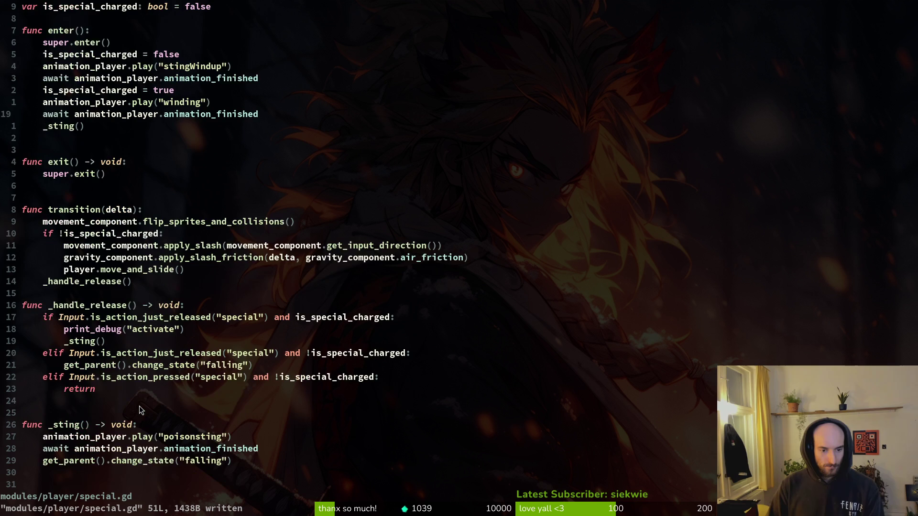
{"action": "left_click", "coordinate": [158, 365]}
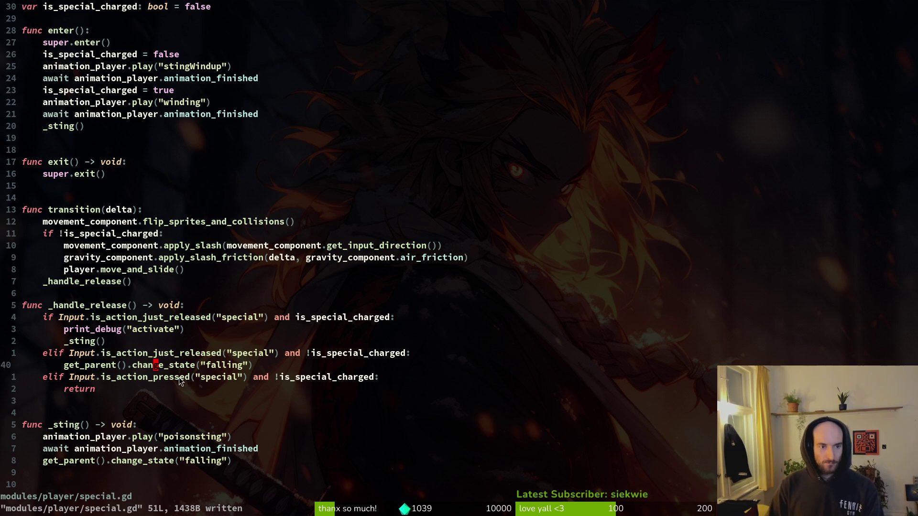
{"action": "left_click", "coordinate": [158, 460]}
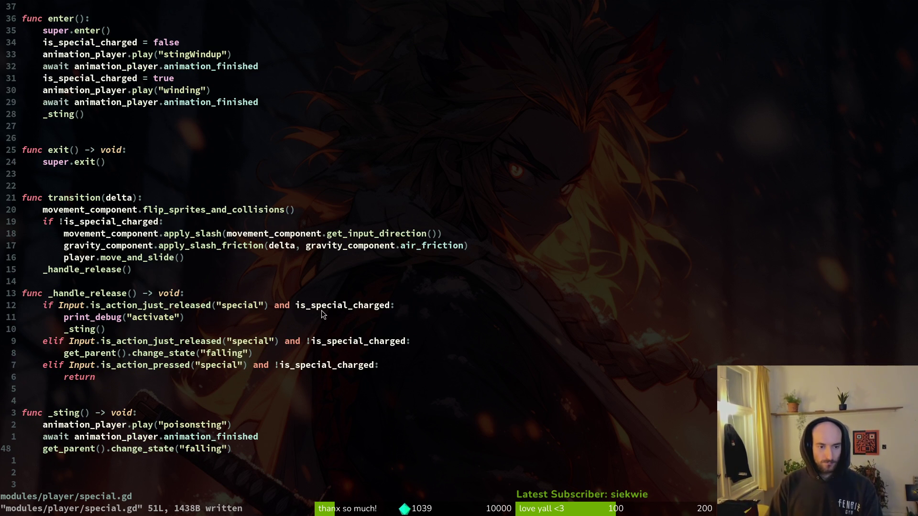
{"action": "left_click", "coordinate": [113, 282]}
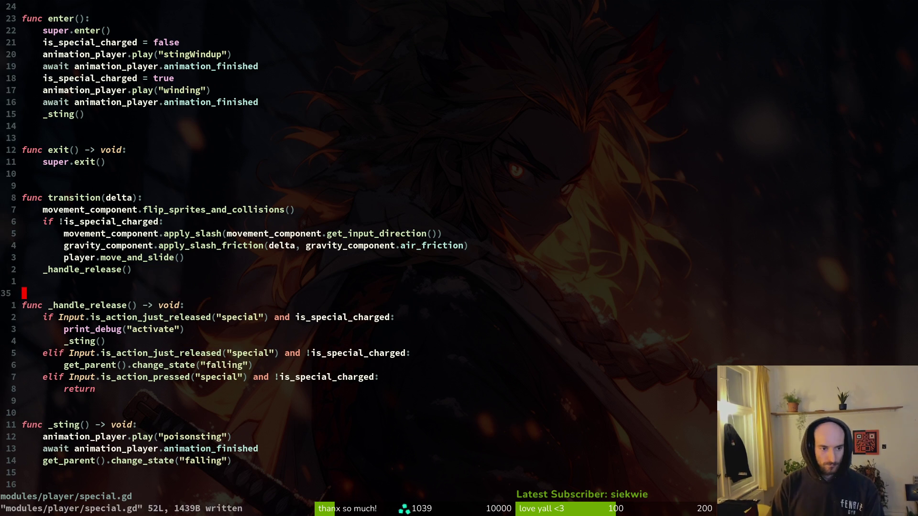
Step: Lengthen the AnimationPlayer's winding animation with two extra frame keys pasted at 0.25, then run the game
{"action": "key", "text": "alt+Tab"}
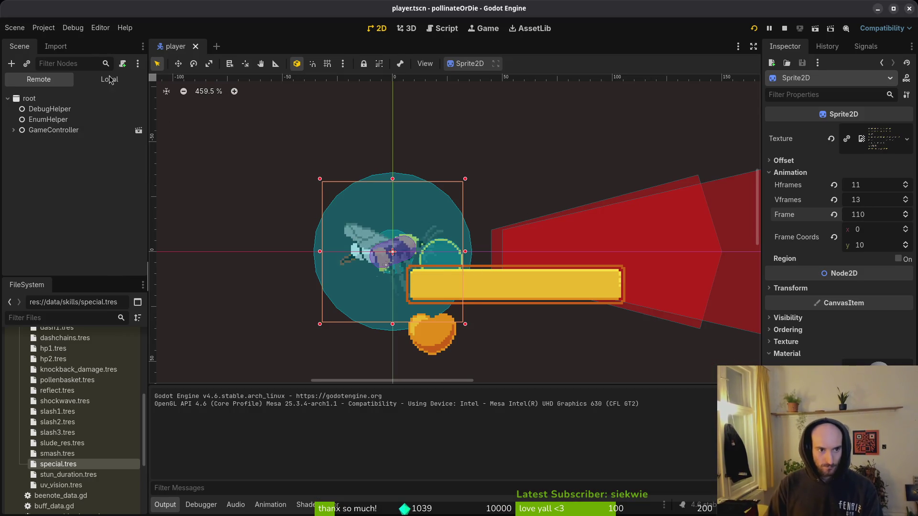
{"action": "left_click", "coordinate": [110, 79]}
{"action": "left_click", "coordinate": [65, 150]}
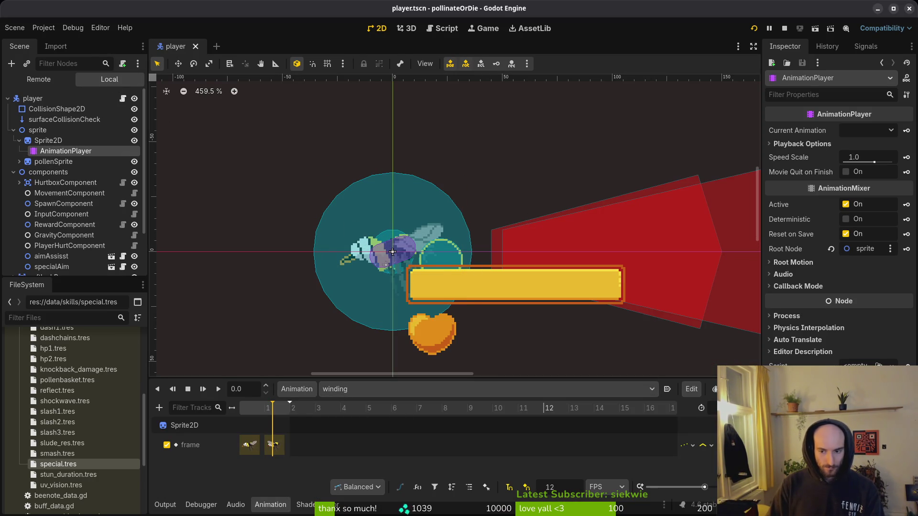
{"action": "key", "text": "ctrl+s"}
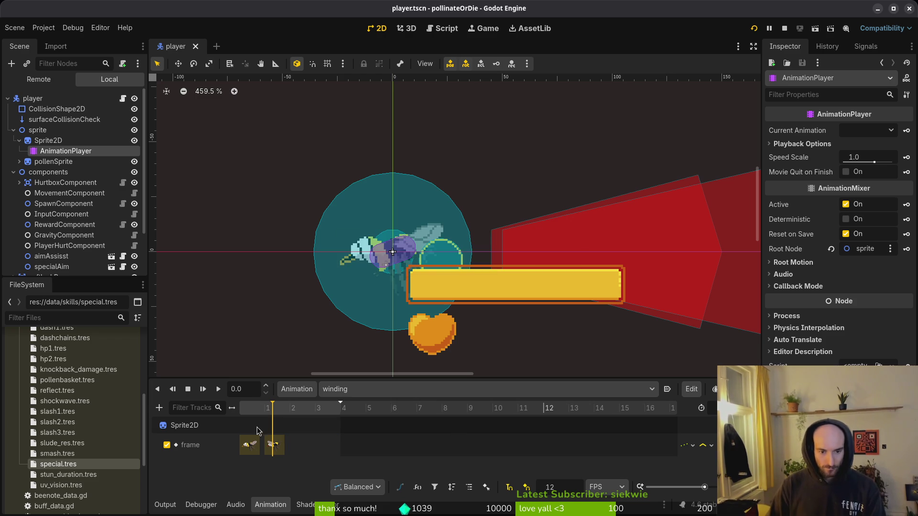
{"action": "left_click", "coordinate": [282, 449]}
{"action": "left_click", "coordinate": [317, 446]}
{"action": "left_click", "coordinate": [316, 410]}
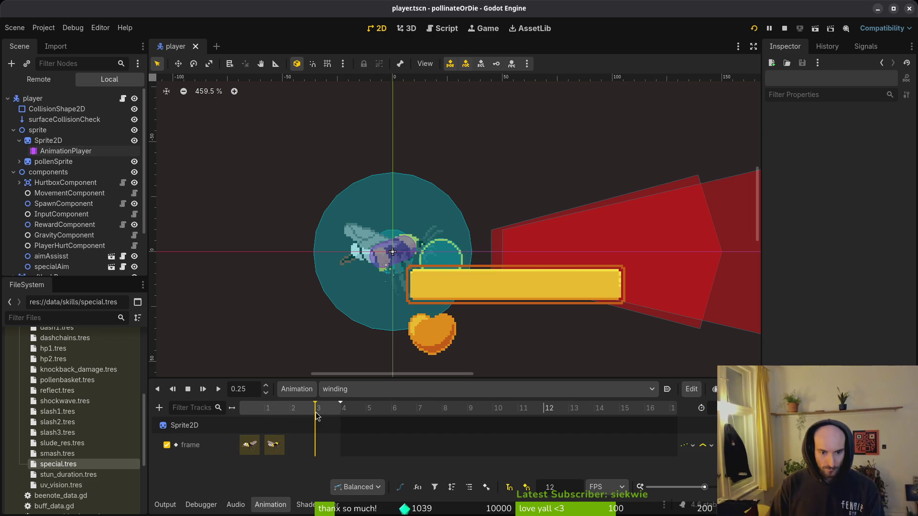
{"action": "key", "text": "ctrl+v"}
{"action": "left_click", "coordinate": [297, 408]}
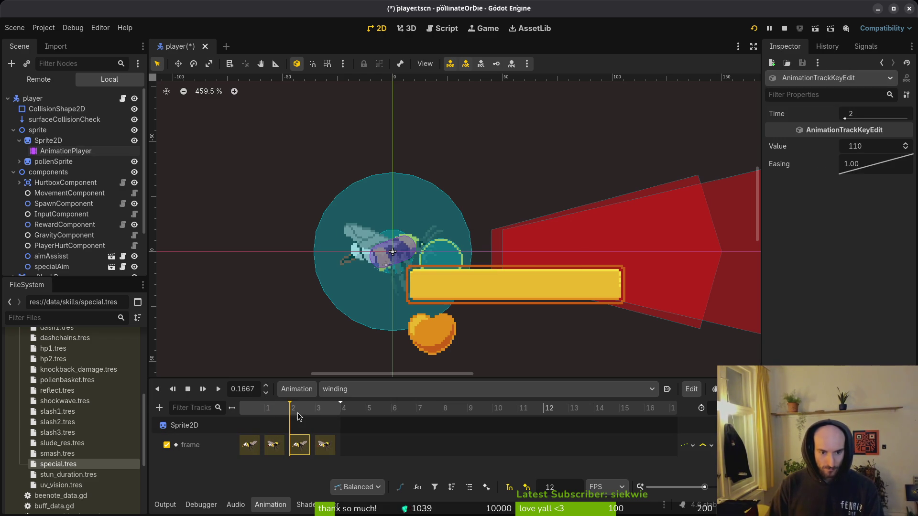
{"action": "left_click", "coordinate": [755, 28]}
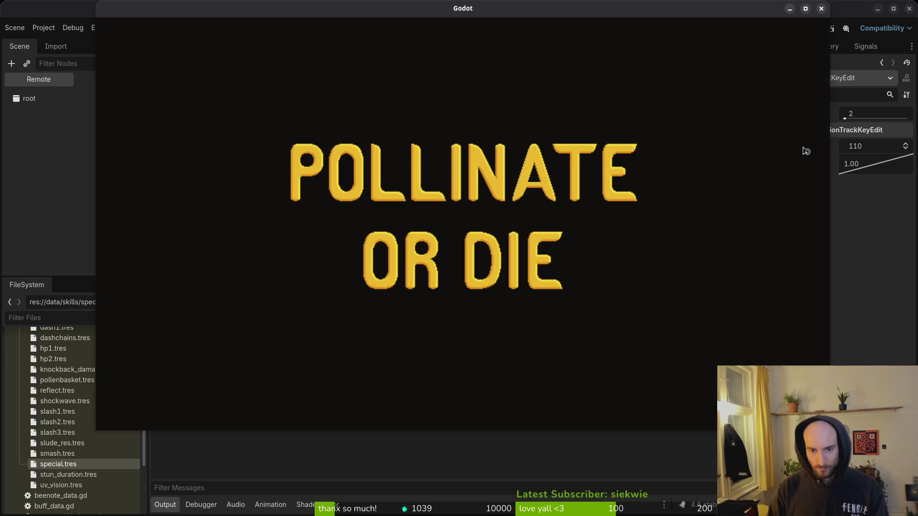
{"action": "key", "text": "Return"}
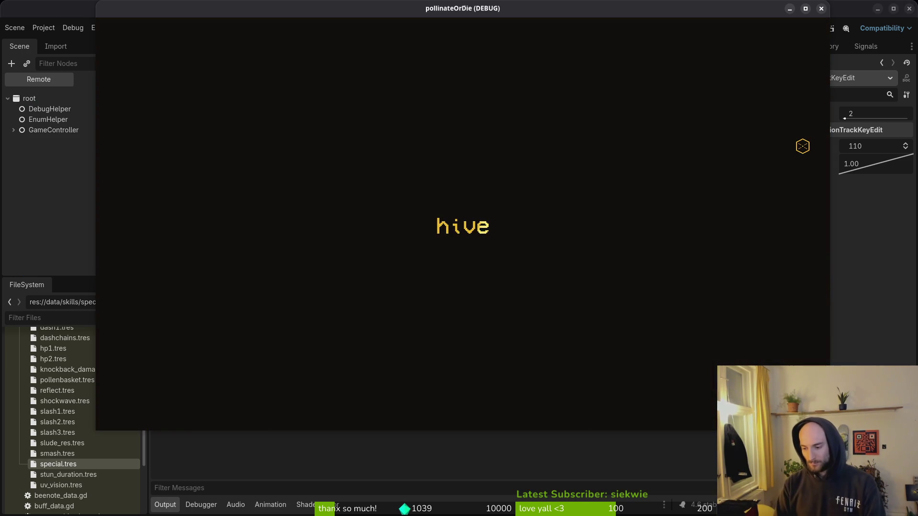
{"action": "key", "text": "w"}
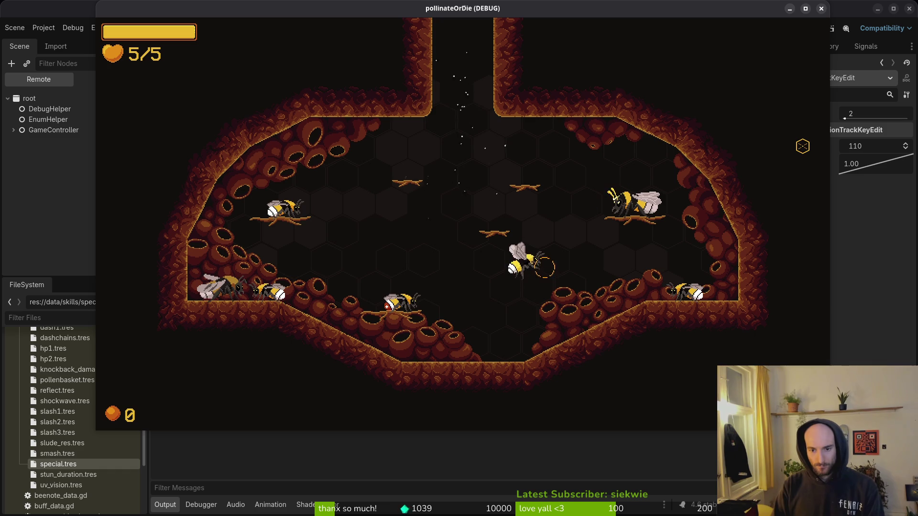
{"action": "key", "text": "w"}
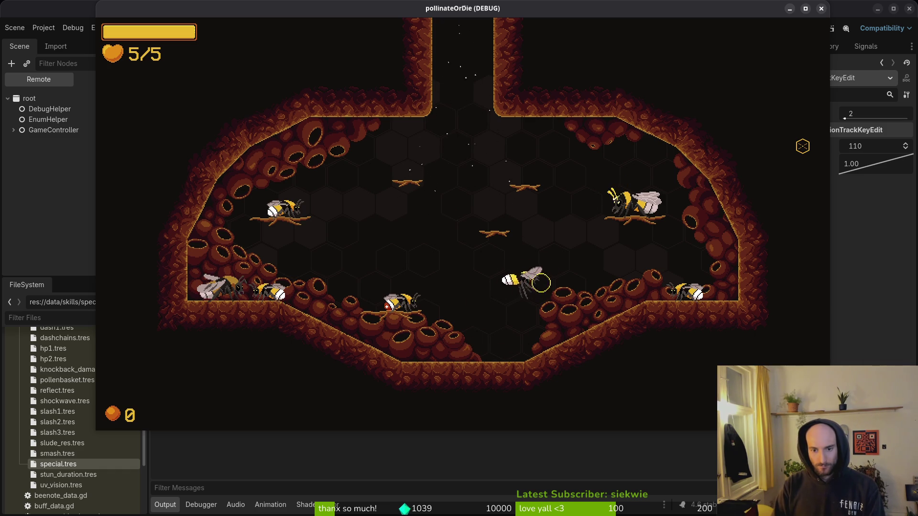
{"action": "key", "text": "s"}
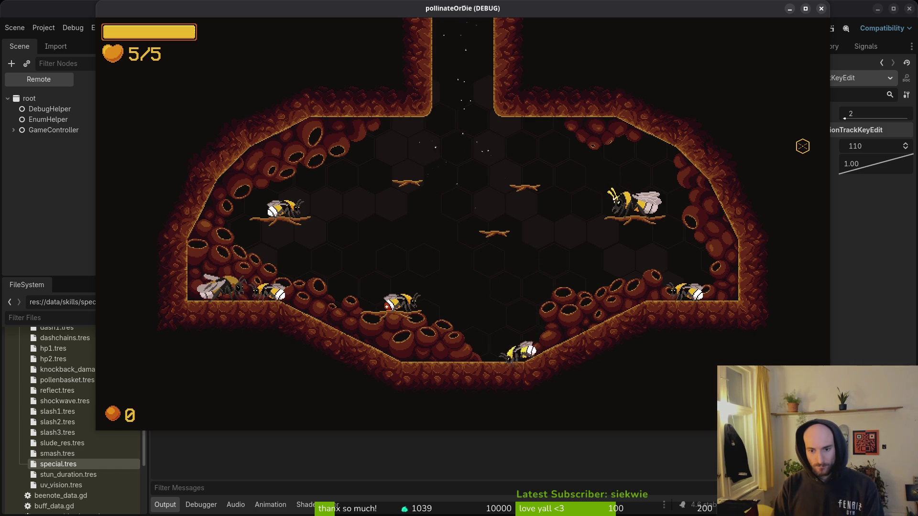
{"action": "key", "text": "F8"}
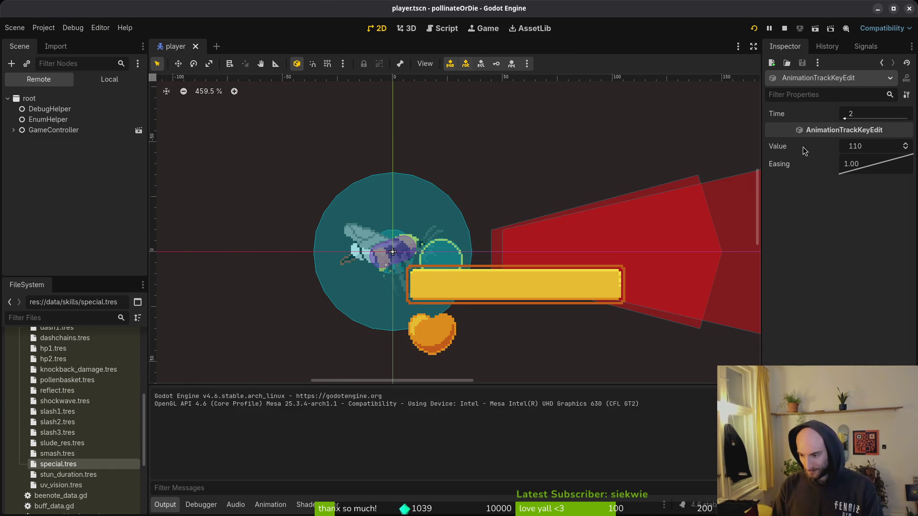
{"action": "key", "text": "alt+Tab"}
{"action": "key", "text": "space"}
{"action": "key", "text": "f"}
{"action": "key", "text": "f"}
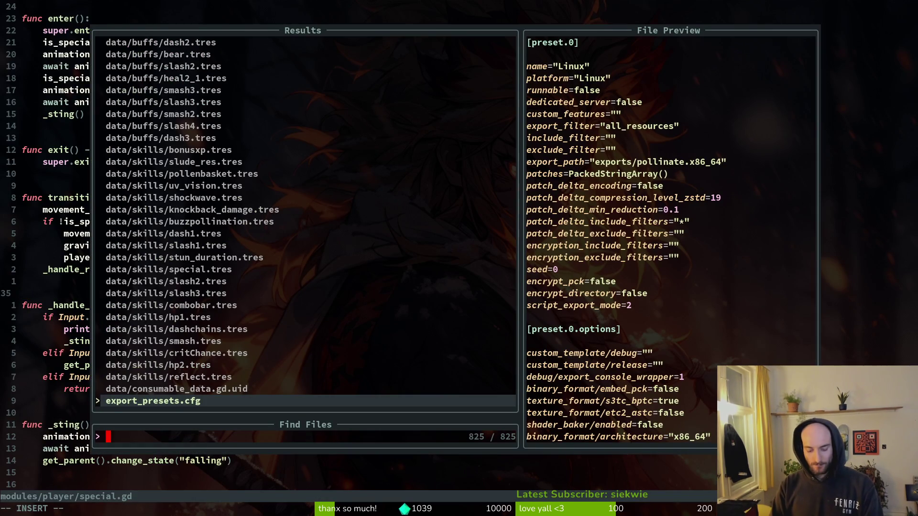
Step: Open special_aim_component.gd and go to its func _process header
{"action": "type", "text": "special_aim"}
{"action": "key", "text": "Return"}
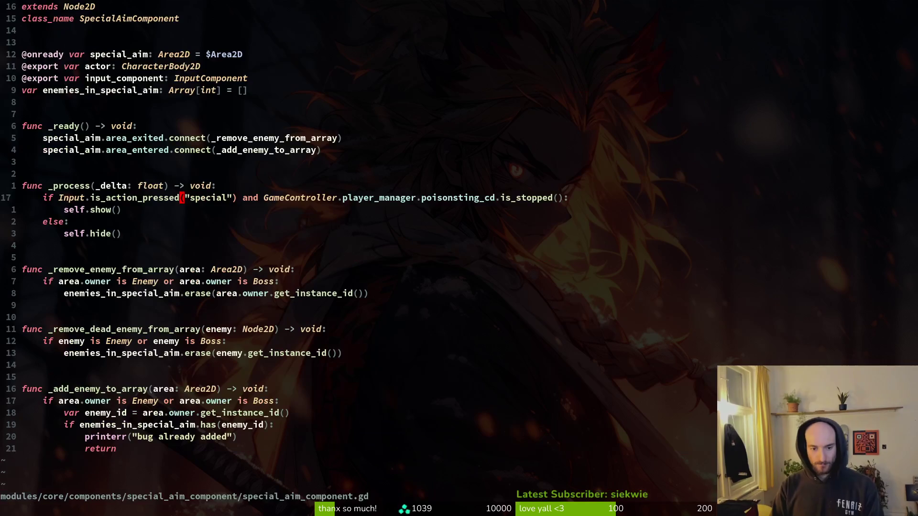
{"action": "key", "text": "j"}
{"action": "key", "text": "w"}
{"action": "key", "text": "w"}
{"action": "key", "text": "w"}
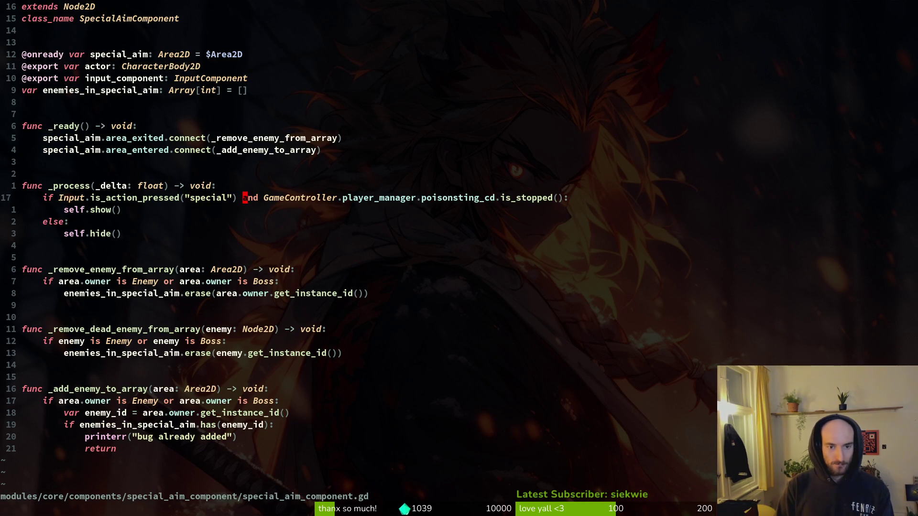
{"action": "key", "text": "w"}
{"action": "key", "text": "w"}
{"action": "key", "text": "w"}
{"action": "key", "text": "w"}
{"action": "key", "text": "w"}
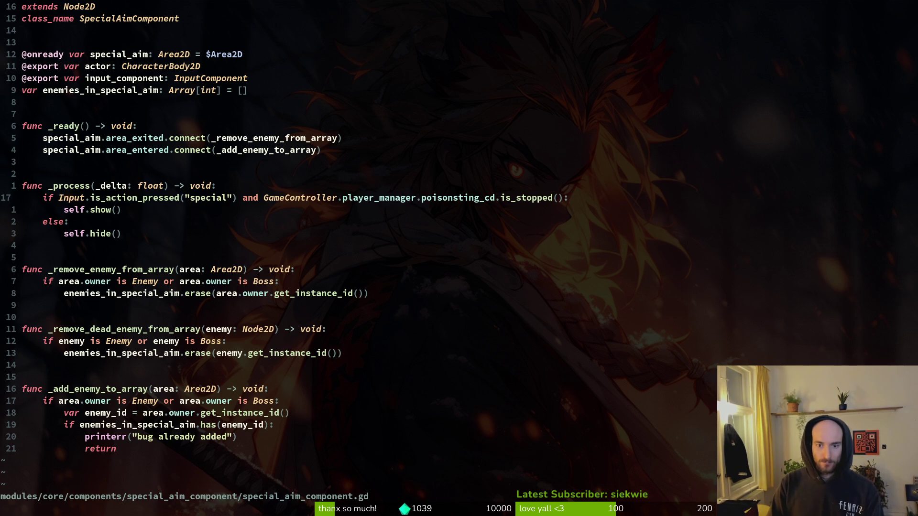
{"action": "key", "text": "k"}
{"action": "key", "text": "k"}
{"action": "key", "text": "j"}
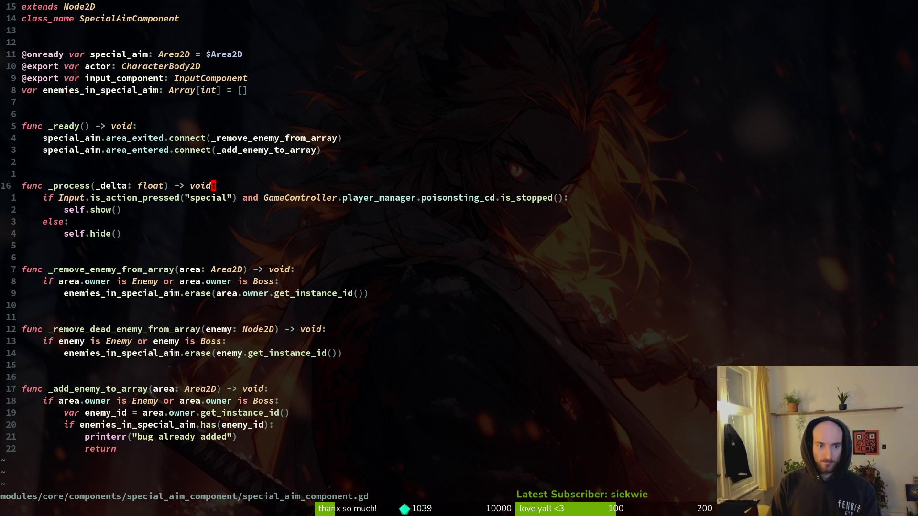
{"action": "key", "text": "j"}
{"action": "key", "text": "k"}
{"action": "key", "text": "k"}
{"action": "key", "text": "j"}
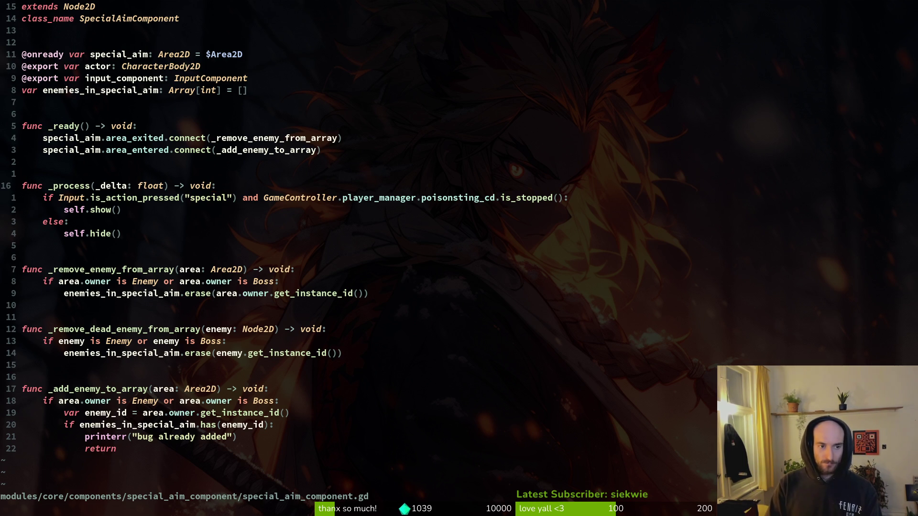
Step: Cut the six-line _process block, from func _process to self.hide, and return to special.gd
{"action": "key", "text": "j"}
{"action": "key", "text": "k"}
{"action": "key", "text": "shift+v"}
{"action": "key", "text": "j"}
{"action": "key", "text": "j"}
{"action": "key", "text": "j"}
{"action": "key", "text": "j"}
{"action": "key", "text": "j"}
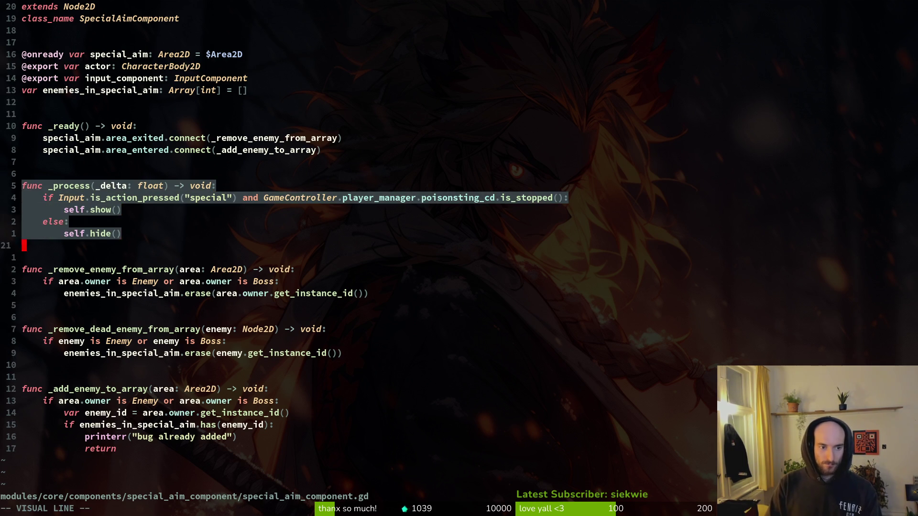
{"action": "key", "text": "d"}
{"action": "key", "text": "u"}
{"action": "key", "text": "ctrl+r"}
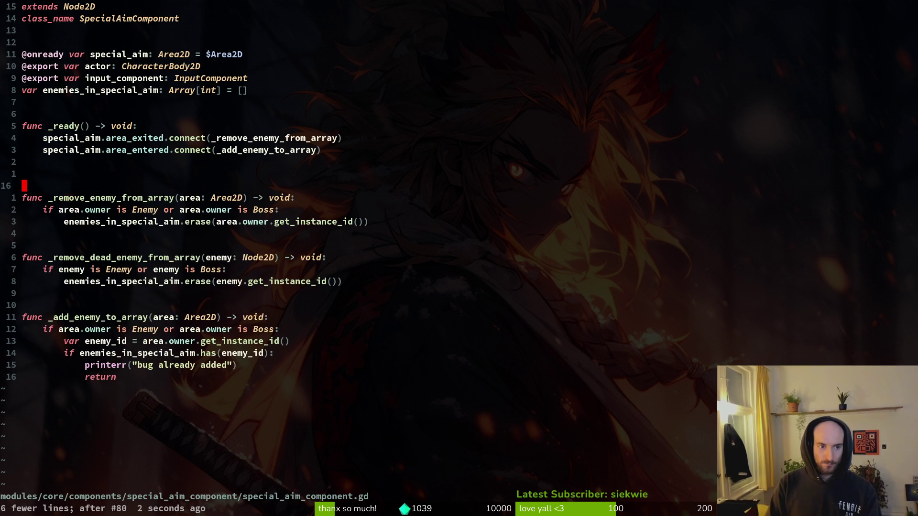
{"action": "key", "text": "ctrl+6"}
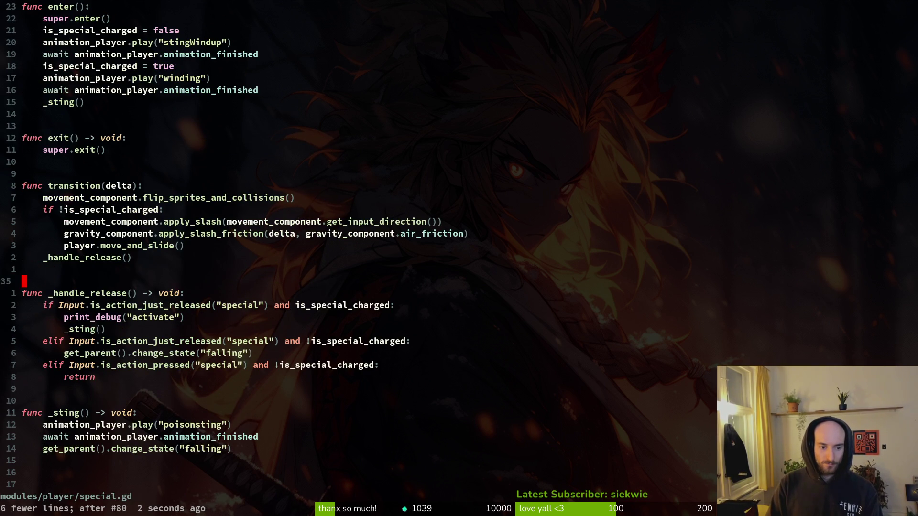
Step: Paste the _process block under func transition, delete its func _process header, and save
{"action": "key", "text": "k"}
{"action": "key", "text": "k"}
{"action": "key", "text": "k"}
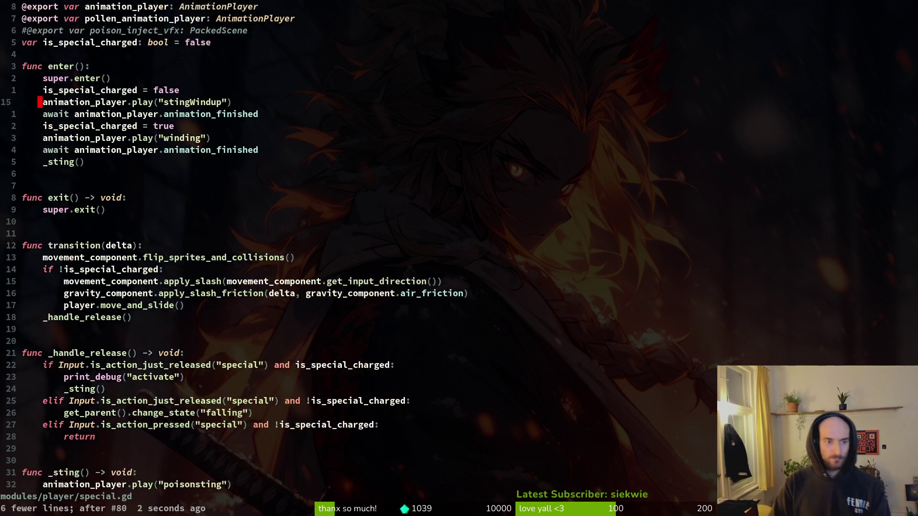
{"action": "key", "text": "j"}
{"action": "key", "text": "j"}
{"action": "key", "text": "j"}
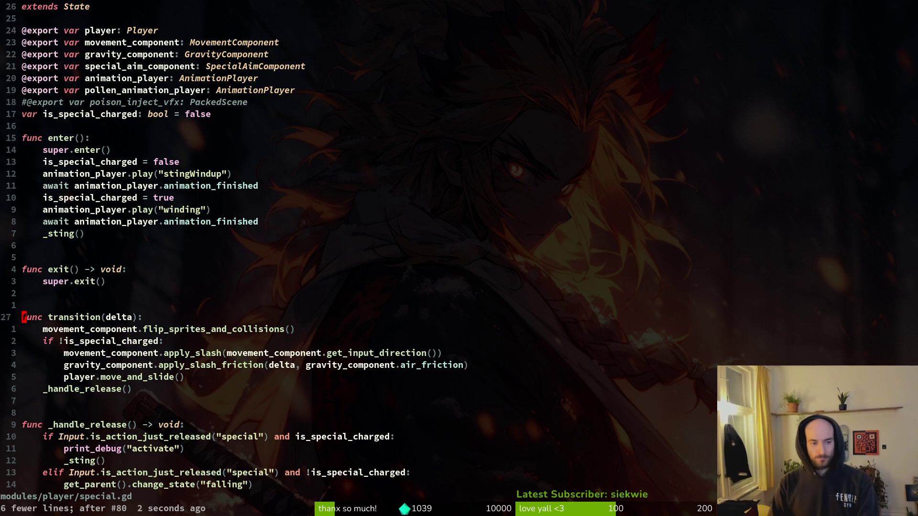
{"action": "key", "text": "p"}
{"action": "key", "text": "shift+v"}
{"action": "key", "text": "j"}
{"action": "key", "text": "j"}
{"action": "key", "text": "j"}
{"action": "key", "text": "j"}
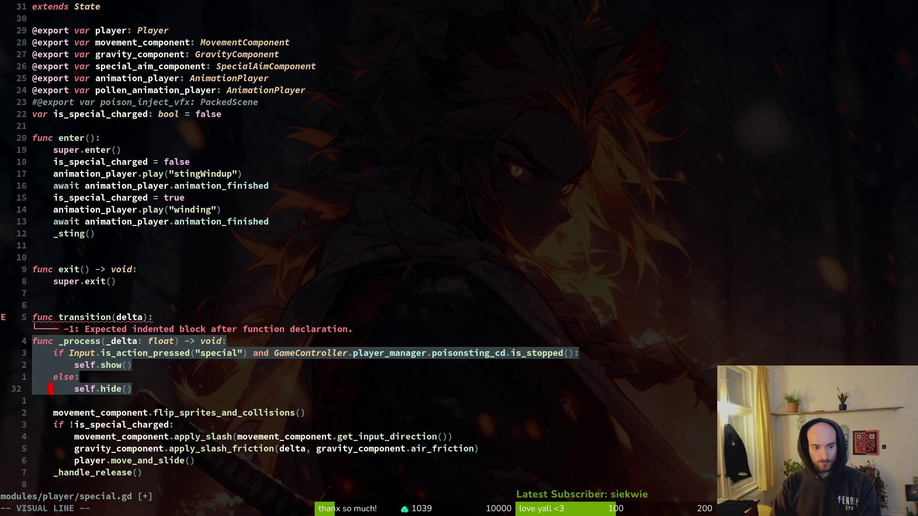
{"action": "key", "text": "Escape"}
{"action": "key", "text": "k"}
{"action": "key", "text": "k"}
{"action": "key", "text": "k"}
{"action": "key", "text": "k"}
{"action": "key", "text": "d"}
{"action": "key", "text": "d"}
{"action": "type", "text": ":w"}
{"action": "key", "text": "Return"}
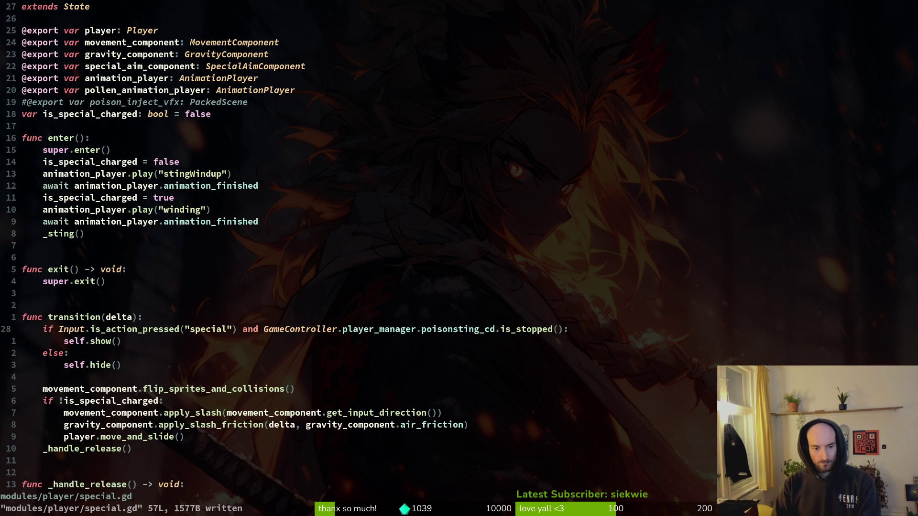
Step: Delete the poisonsting cooldown check from the if condition and save special.gd
{"action": "key", "text": "j"}
{"action": "key", "text": "j"}
{"action": "key", "text": "j"}
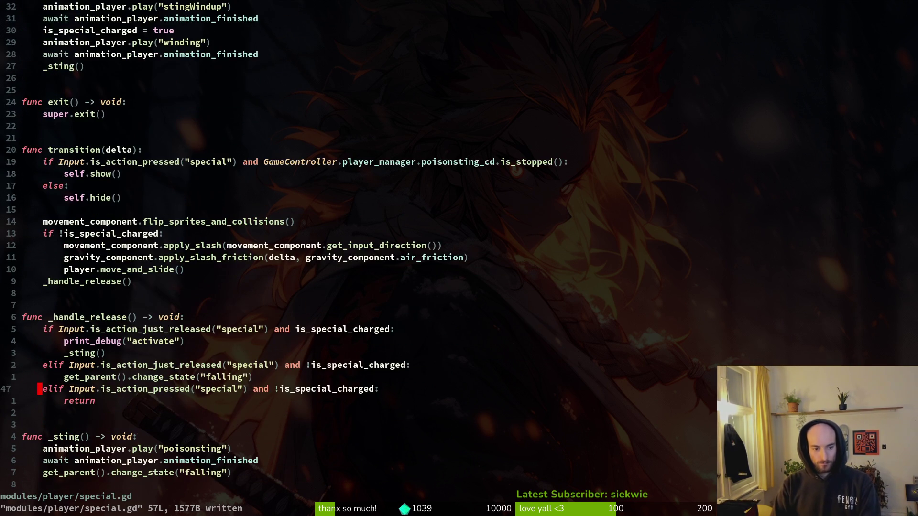
{"action": "key", "text": "alt+Tab"}
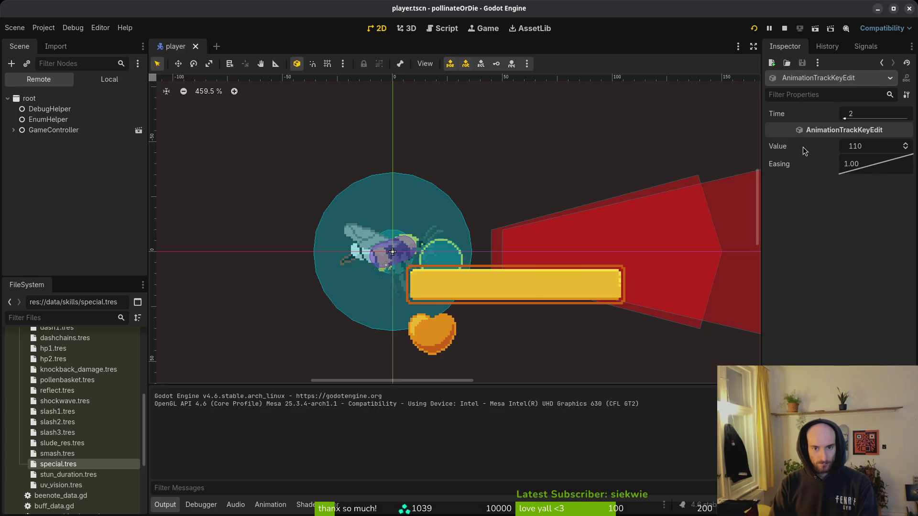
{"action": "key", "text": "alt+Tab"}
{"action": "key", "text": "k"}
{"action": "key", "text": "k"}
{"action": "key", "text": "k"}
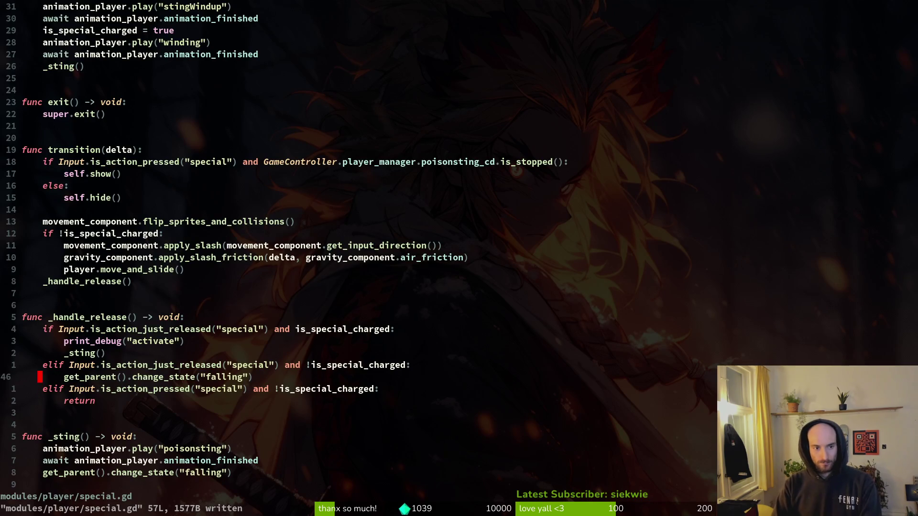
{"action": "key", "text": "j"}
{"action": "key", "text": "w"}
{"action": "key", "text": "w"}
{"action": "key", "text": "w"}
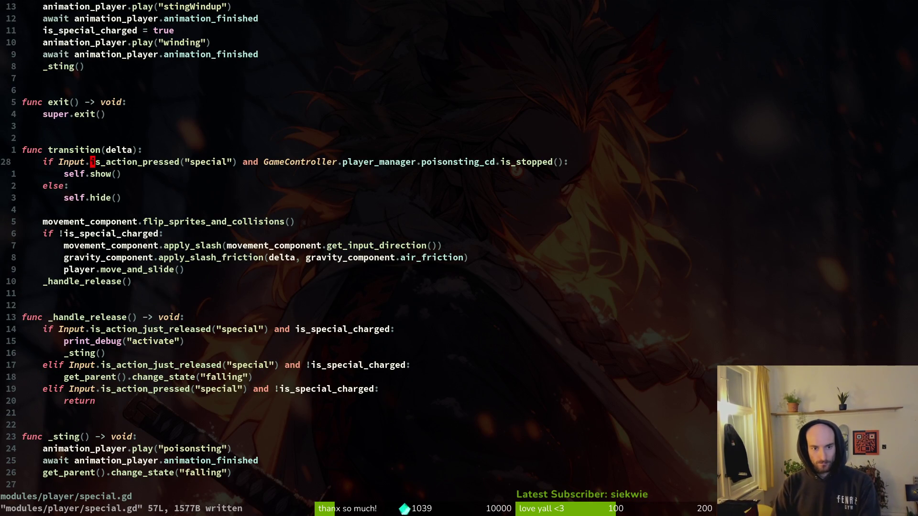
{"action": "key", "text": "w"}
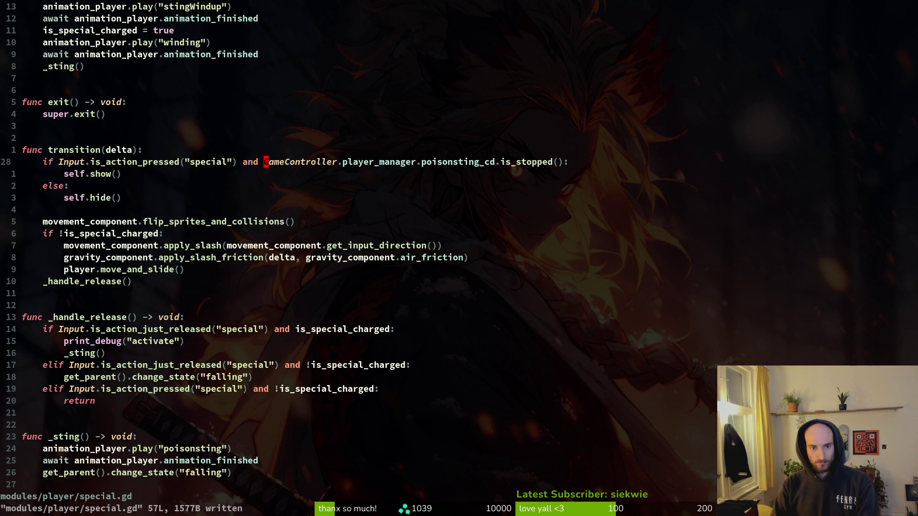
{"action": "key", "text": "v"}
{"action": "key", "text": "w"}
{"action": "key", "text": "w"}
{"action": "key", "text": "w"}
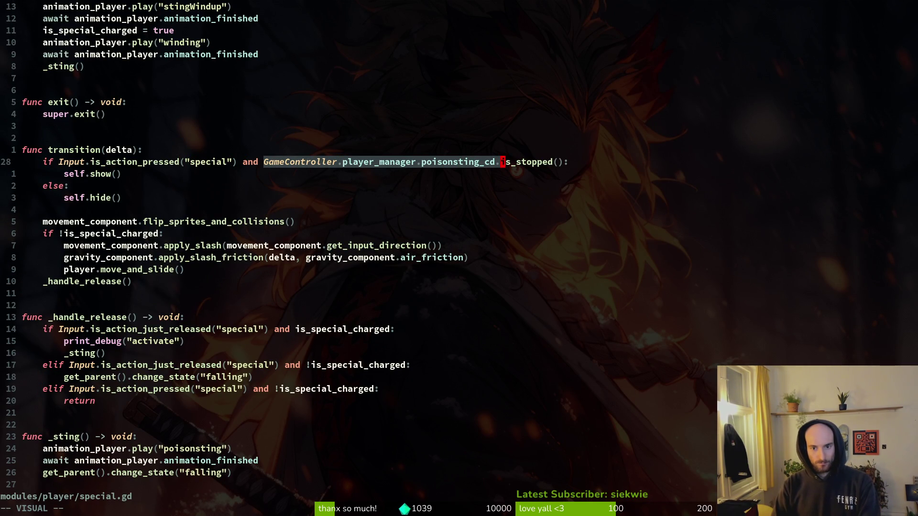
{"action": "key", "text": "l"}
{"action": "key", "text": "c"}
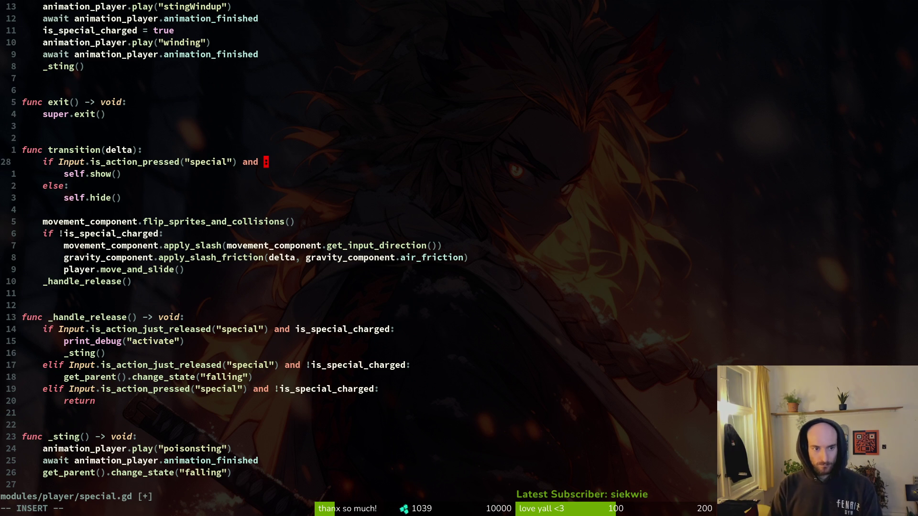
{"action": "type", "text": "i"}
{"action": "key", "text": "BackSpace"}
{"action": "key", "text": "Escape"}
{"action": "type", "text": ":w"}
{"action": "key", "text": "Return"}
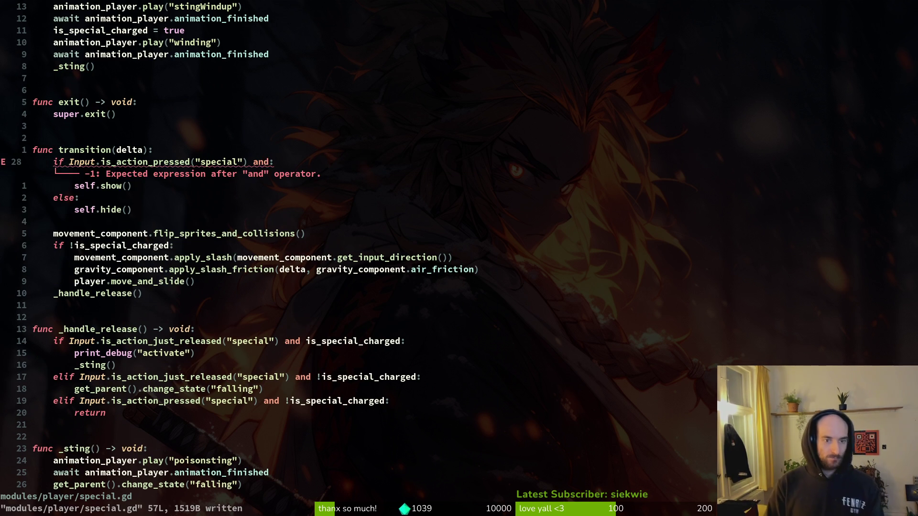
Step: Remove the leftover 'and' from the condition and save special.gd
{"action": "key", "text": "c"}
{"action": "key", "text": "i"}
{"action": "key", "text": "w"}
{"action": "key", "text": "BackSpace"}
{"action": "key", "text": "Escape"}
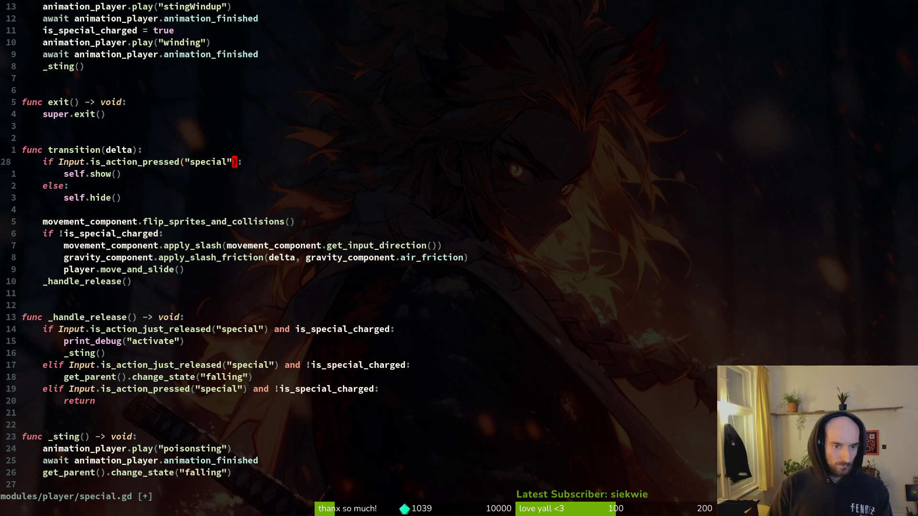
{"action": "type", "text": ":w"}
{"action": "key", "text": "Return"}
{"action": "key", "text": "alt+Tab"}
{"action": "key", "text": "alt+Tab"}
Step: Replace self with special_aim_component on the show and hide lines, save, and run the game
{"action": "key", "text": "j"}
{"action": "key", "text": "b"}
{"action": "key", "text": "b"}
{"action": "key", "text": "b"}
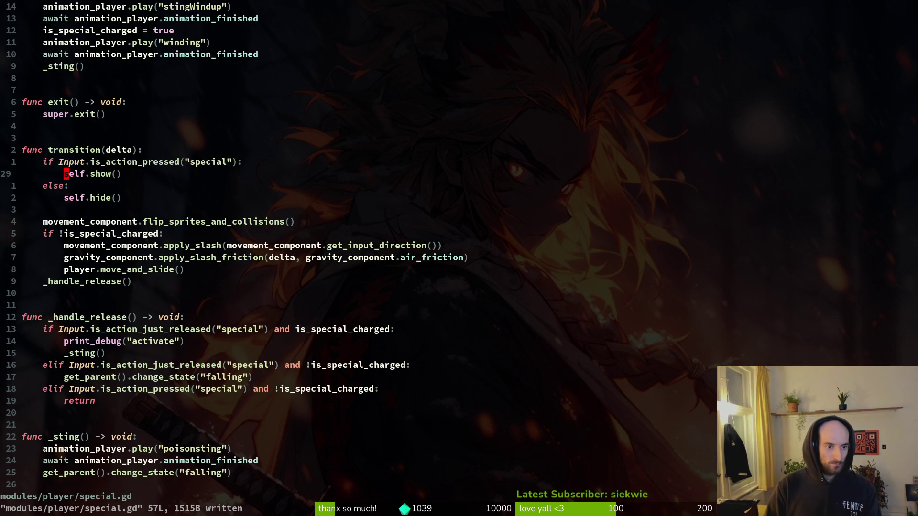
{"action": "type", "text": "ciw"}
{"action": "type", "text": "spe"}
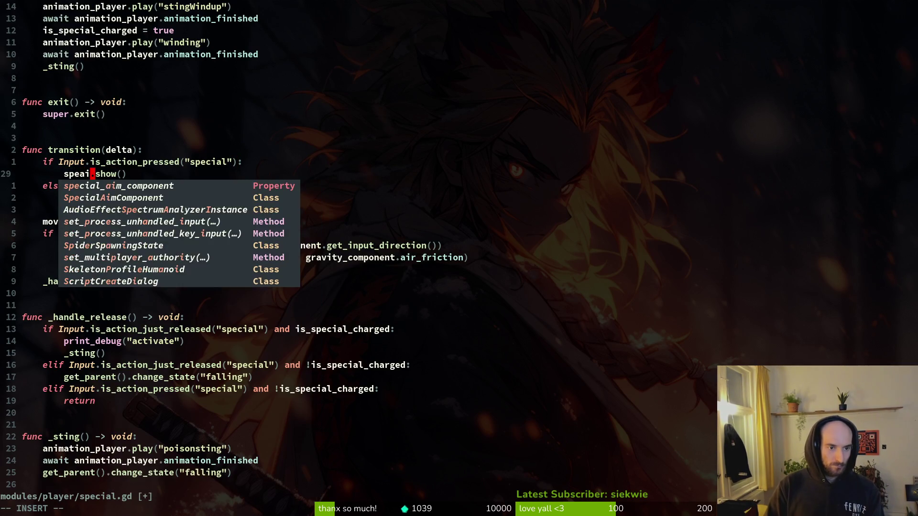
{"action": "key", "text": "Return"}
{"action": "key", "text": "Escape"}
{"action": "key", "text": "v"}
{"action": "key", "text": "y"}
{"action": "key", "text": "j"}
{"action": "key", "text": "j"}
{"action": "type", "text": "viw"}
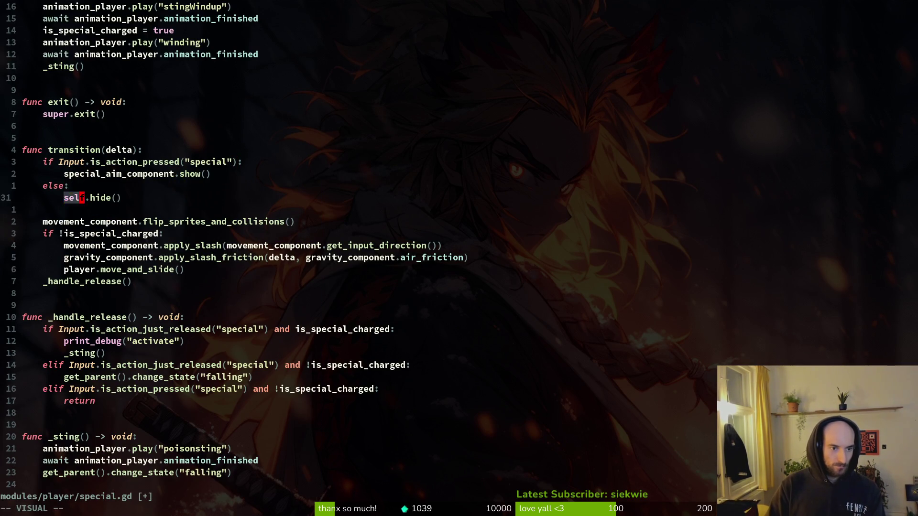
{"action": "type", "text": "p:w"}
{"action": "key", "text": "Return"}
{"action": "key", "text": "alt+Tab"}
{"action": "key", "text": "F5"}
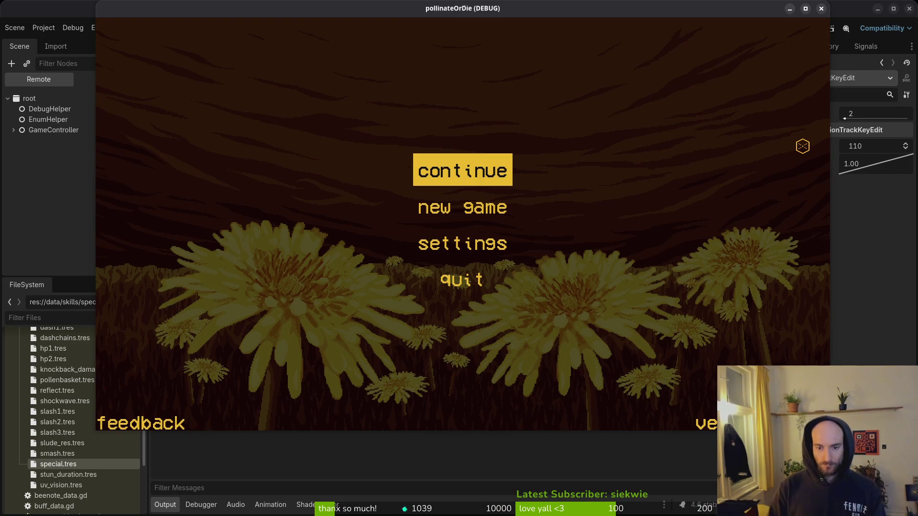
Step: Continue from the main menu into the hive level, try the special, then return to special.gd
{"action": "key", "text": "Return"}
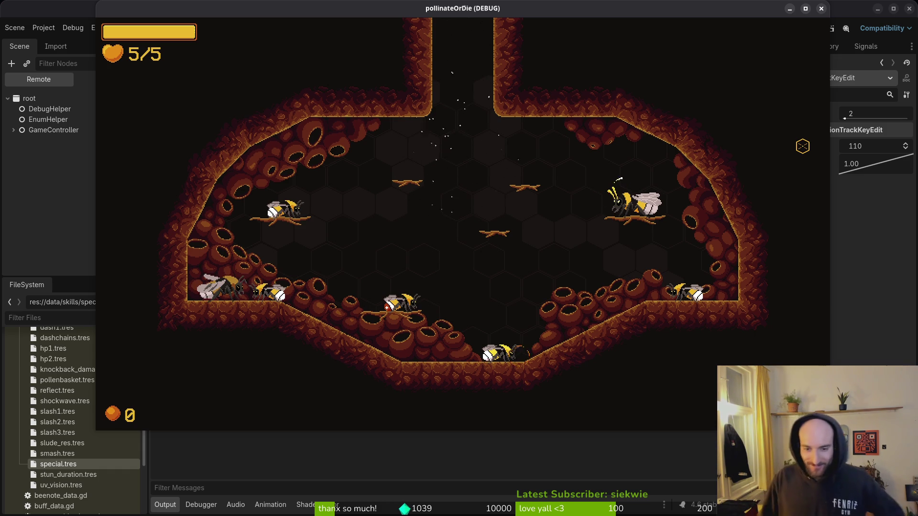
{"action": "key", "text": "alt+Tab"}
{"action": "key", "text": "alt+Tab"}
{"action": "key", "text": "alt+Tab"}
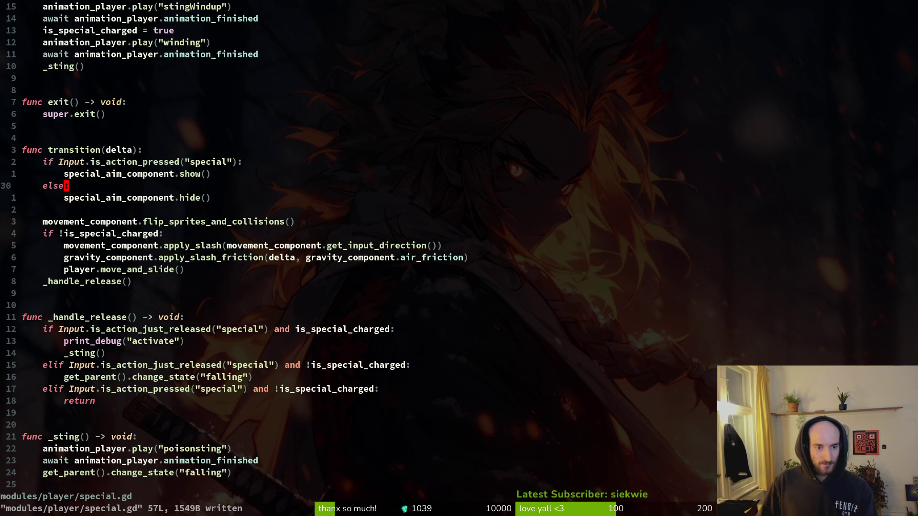
Step: Hide the specialAim root node in special_aim_component.tscn, then continue into the hive level
{"action": "left_click", "coordinate": [124, 163]}
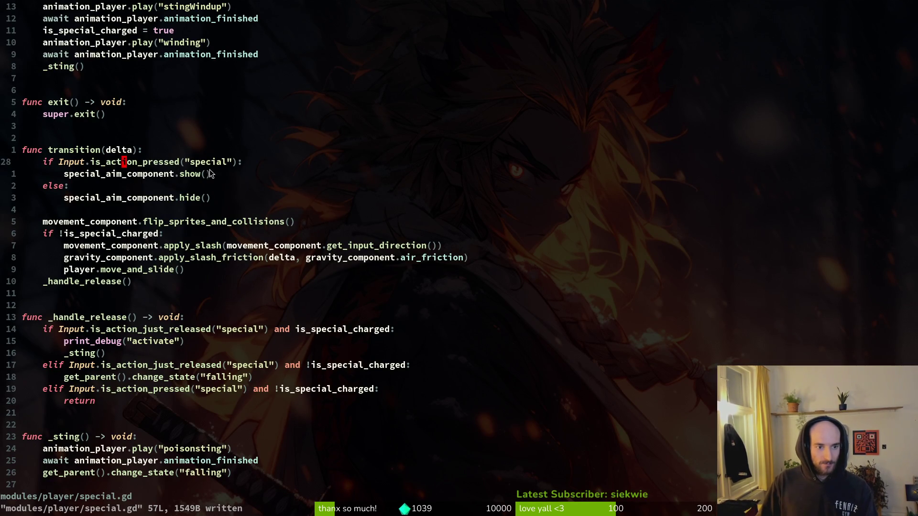
{"action": "scroll", "coordinate": [181, 162], "scroll_direction": "up", "scroll_amount": 5}
{"action": "key", "text": "alt+Tab"}
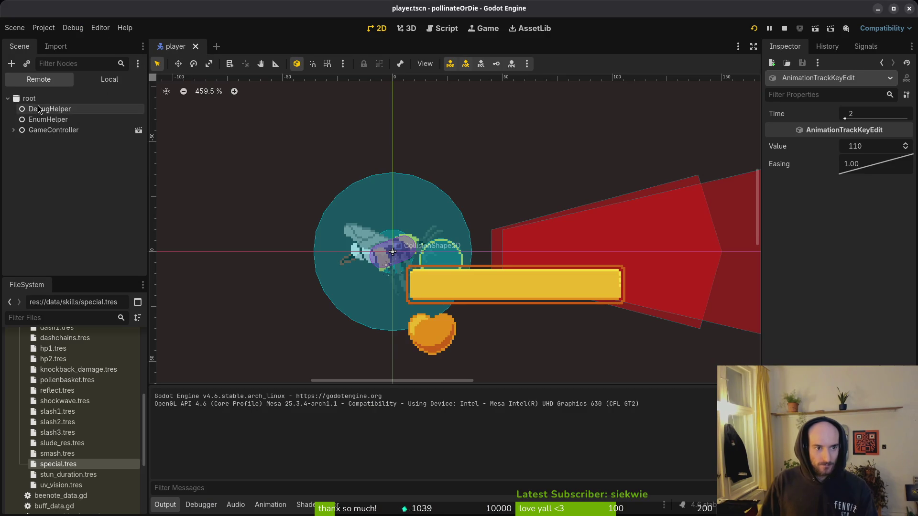
{"action": "left_click", "coordinate": [85, 81]}
{"action": "key", "text": "alt+shift+o"}
{"action": "type", "text": "special_aim"}
{"action": "key", "text": "Return"}
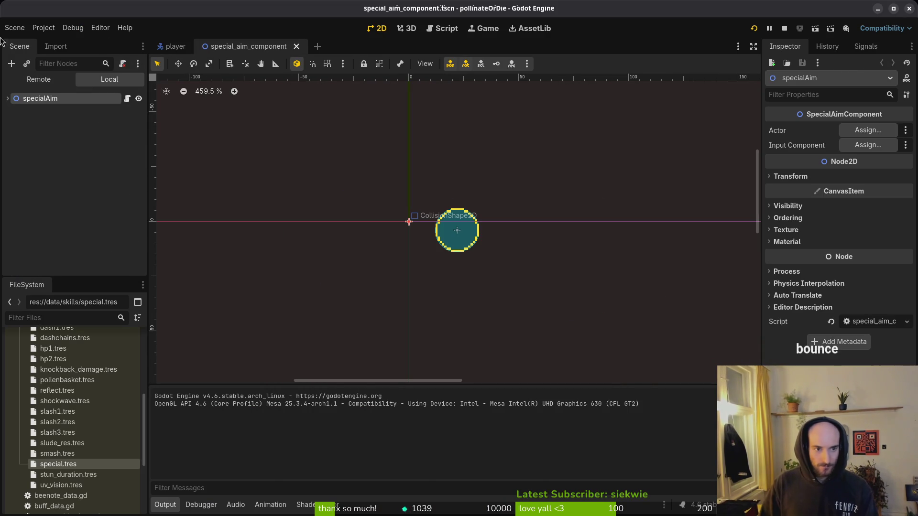
{"action": "left_click", "coordinate": [139, 98]}
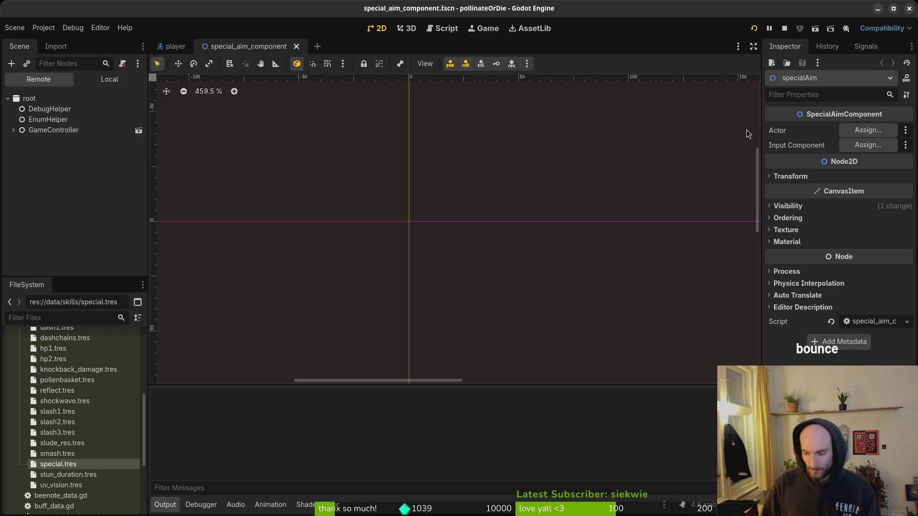
{"action": "key", "text": "Return"}
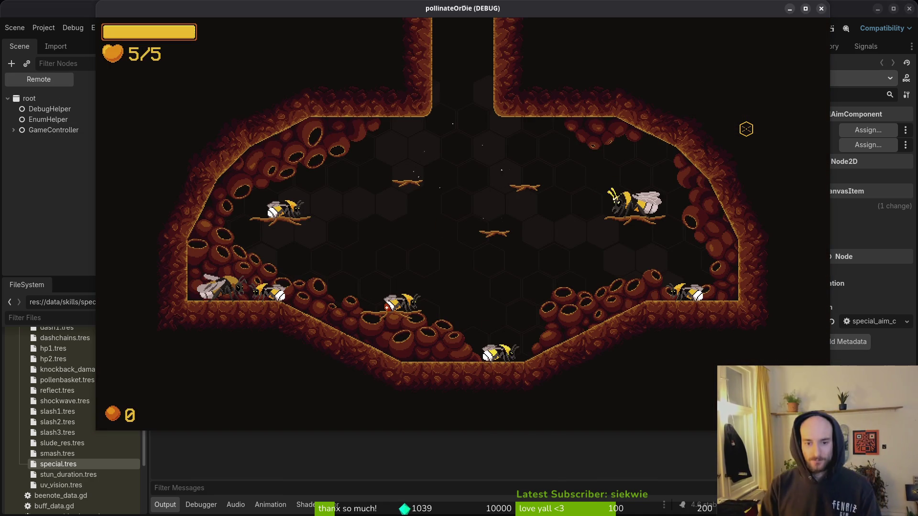
Step: Fly and slash the bee around the hive, then close the game and return to special.gd
{"action": "key", "text": "w"}
{"action": "key", "text": "a"}
{"action": "key", "text": "d"}
{"action": "key", "text": "w"}
{"action": "key", "text": "d"}
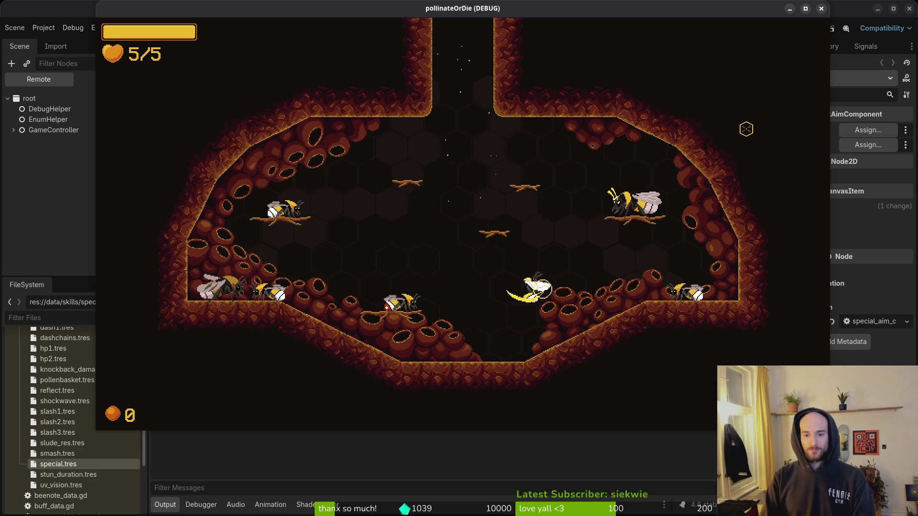
{"action": "key", "text": "w"}
{"action": "key", "text": "w"}
{"action": "key", "text": "a"}
{"action": "key", "text": "a"}
{"action": "key", "text": "w"}
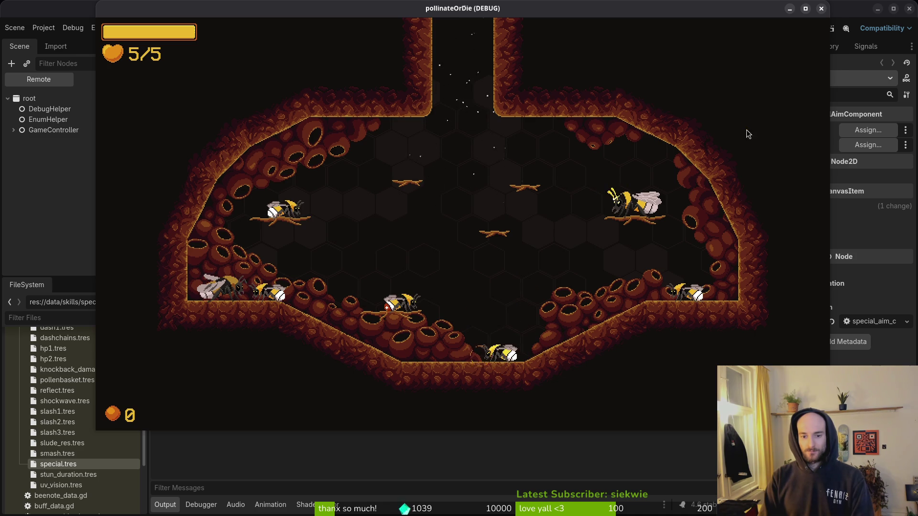
{"action": "key", "text": "F8"}
{"action": "key", "text": "alt+Tab"}
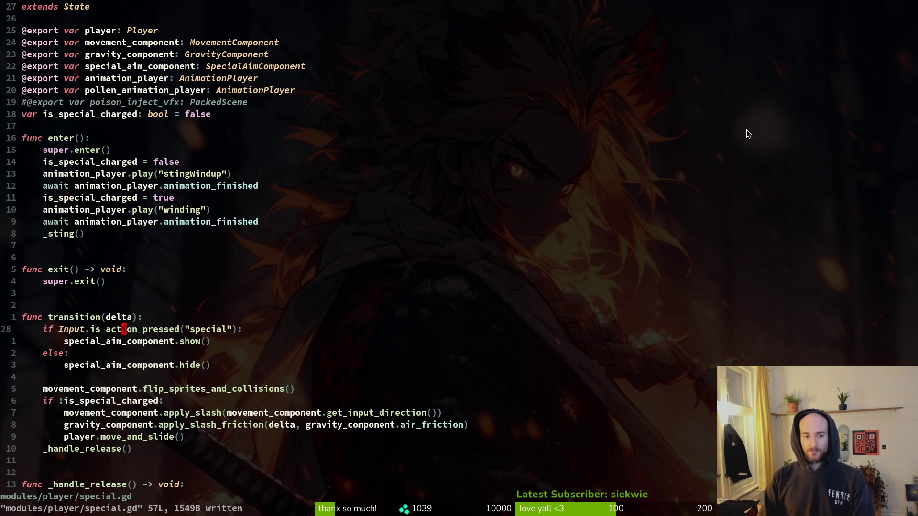
Step: Relaunch the game and make the bee jump to check the aim indicator
{"action": "key", "text": "j"}
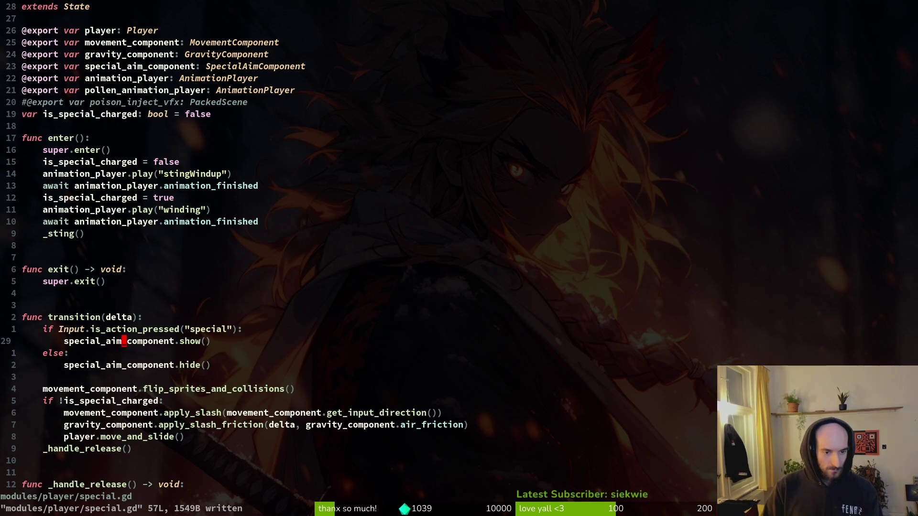
{"action": "key", "text": "alt+Tab"}
{"action": "key", "text": "F5"}
{"action": "key", "text": "space"}
{"action": "key", "text": "d"}
{"action": "key", "text": "alt+Tab"}
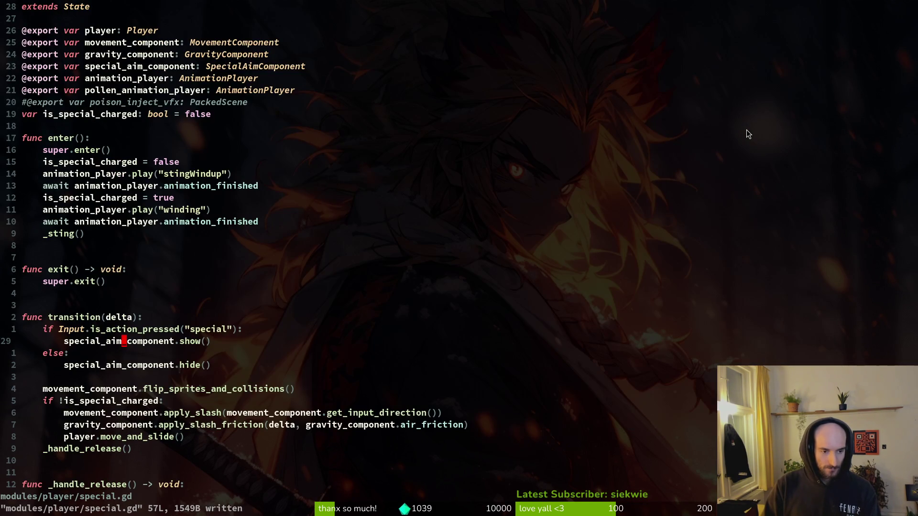
Step: Cut the show/hide block from special.gd and paste it into special_aim_component.gd as _process
{"action": "key", "text": "shift+v"}
{"action": "key", "text": "j"}
{"action": "key", "text": "j"}
{"action": "key", "text": "j"}
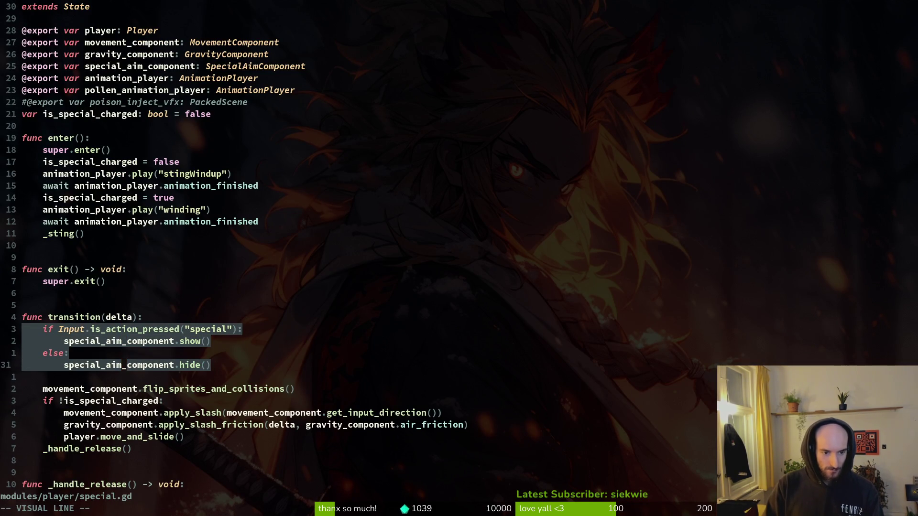
{"action": "key", "text": "d"}
{"action": "key", "text": "ctrl+s"}
{"action": "key", "text": "space"}
{"action": "key", "text": "f"}
{"action": "key", "text": "f"}
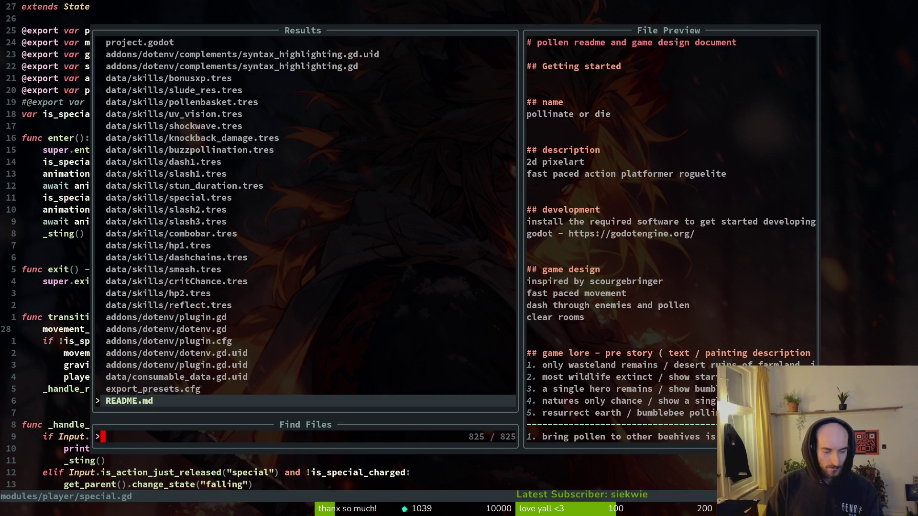
{"action": "key", "text": "Escape"}
{"action": "key", "text": "ctrl+o"}
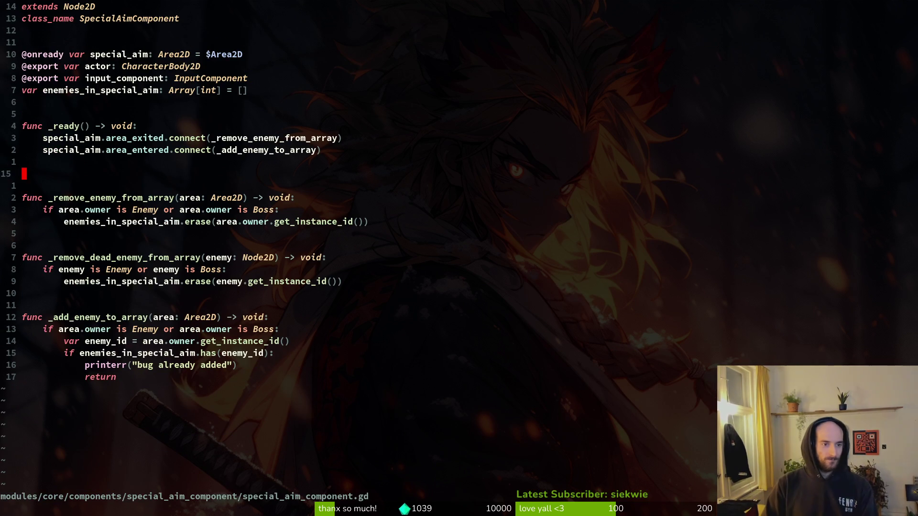
{"action": "key", "text": "P"}
{"action": "key", "text": "ctrl+s"}
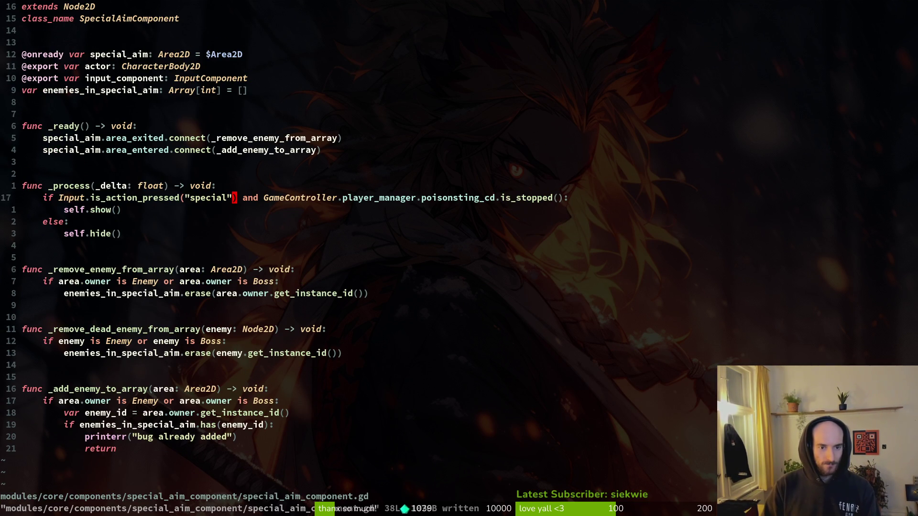
Step: Replace the poisonsting_cd check with a player state-machine reference, checking player.gd for finiteStateMachine
{"action": "key", "text": "v"}
{"action": "key", "text": "w"}
{"action": "key", "text": "w"}
{"action": "key", "text": "w"}
{"action": "key", "text": "Escape"}
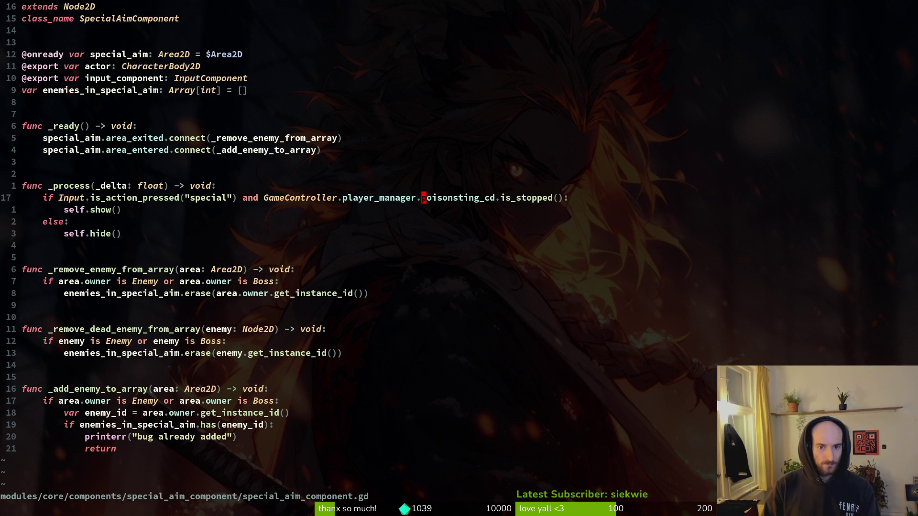
{"action": "type", "text": "ciw"}
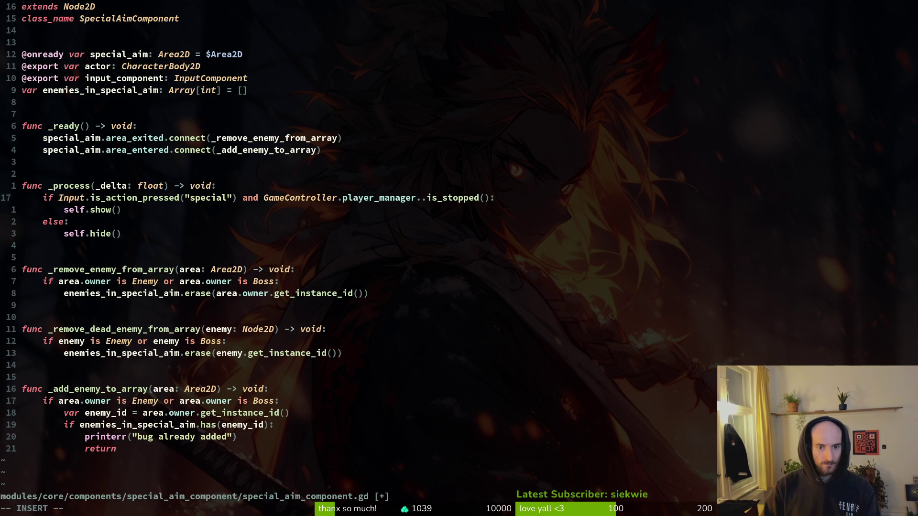
{"action": "type", "text": "layer.fin"}
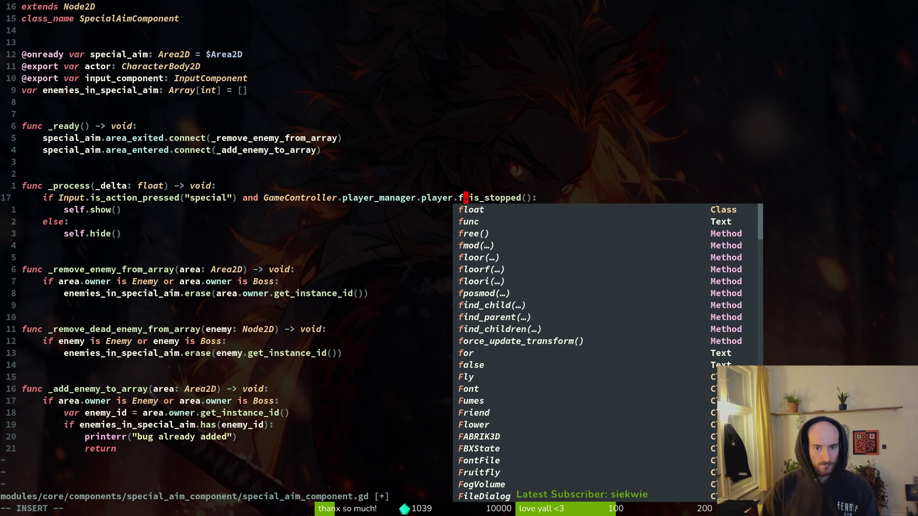
{"action": "type", "text": "ite"}
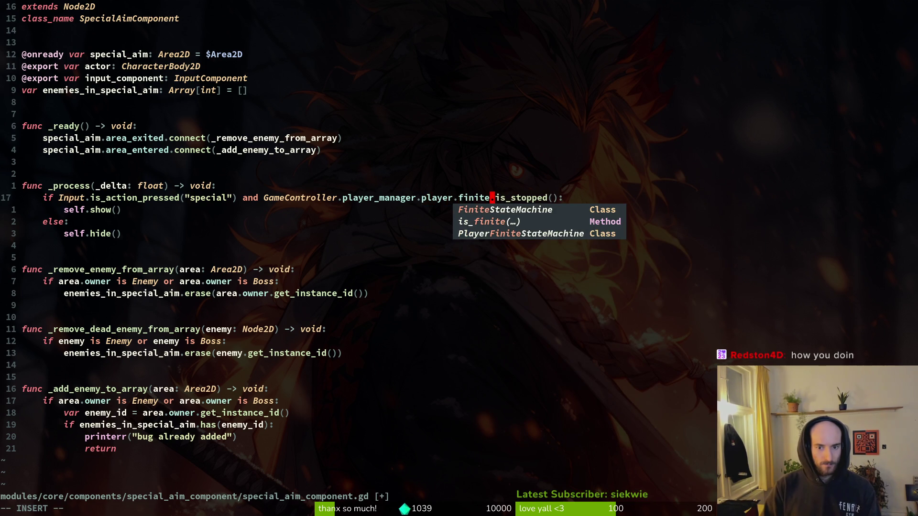
{"action": "type", "text": "_state"}
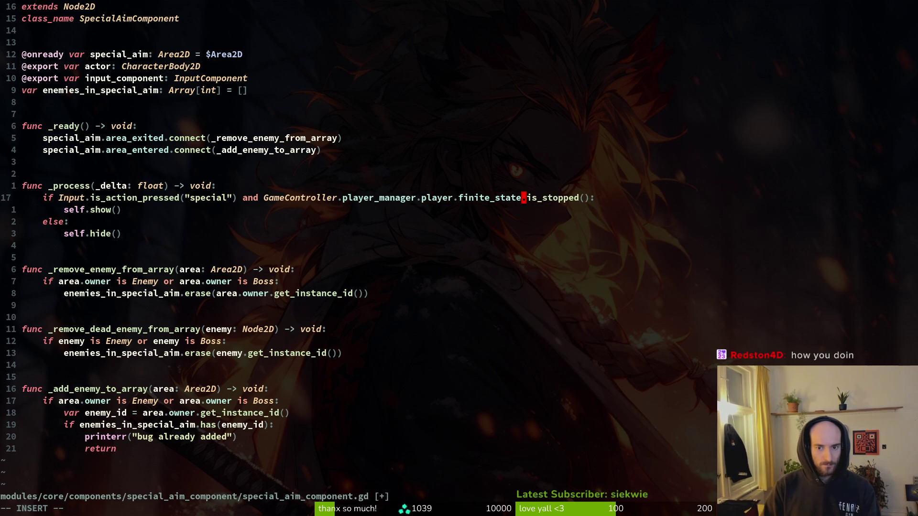
{"action": "key", "text": "Escape"}
{"action": "key", "text": "space"}
{"action": "key", "text": "f"}
{"action": "key", "text": "f"}
{"action": "type", "text": "pla"}
{"action": "key", "text": "Return"}
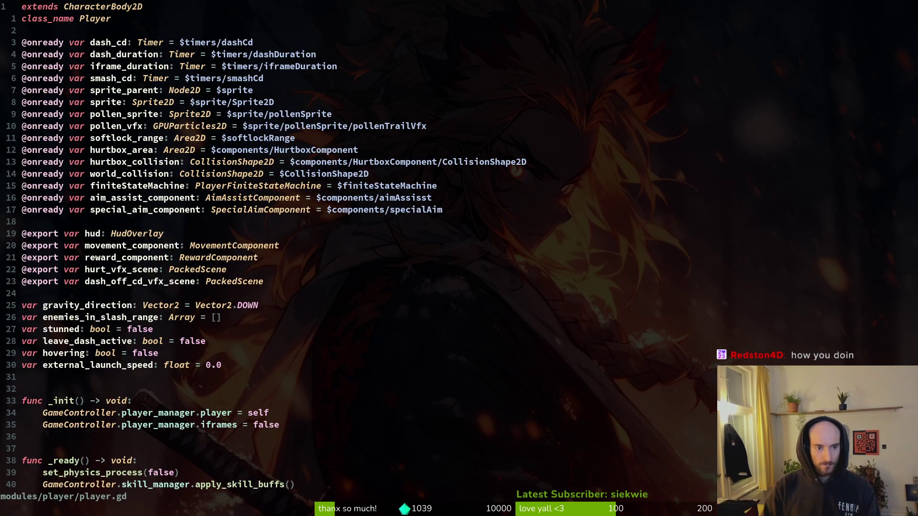
{"action": "left_click", "coordinate": [29, 185]}
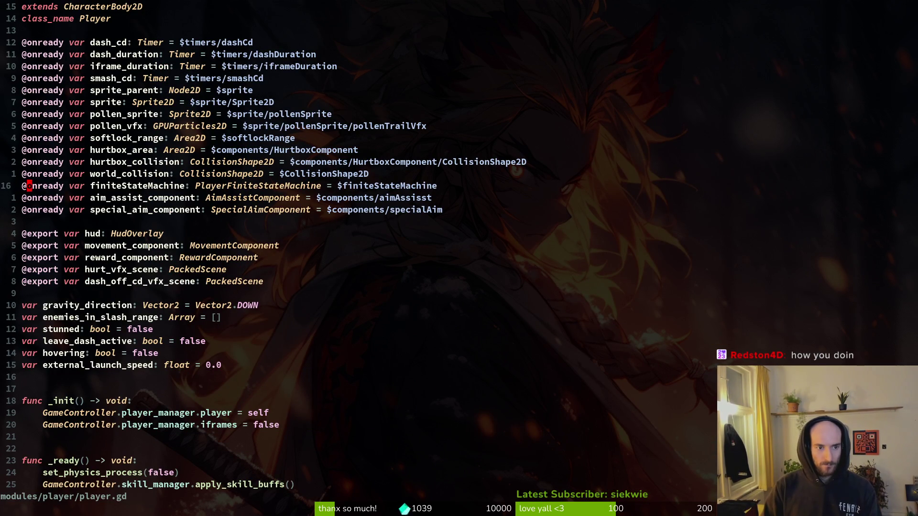
{"action": "key", "text": "ctrl+6"}
Step: Finish the condition so finiteStateMachine.current_state.name must be "special", then save
{"action": "key", "text": "v"}
{"action": "key", "text": "i"}
{"action": "key", "text": "w"}
{"action": "key", "text": "p"}
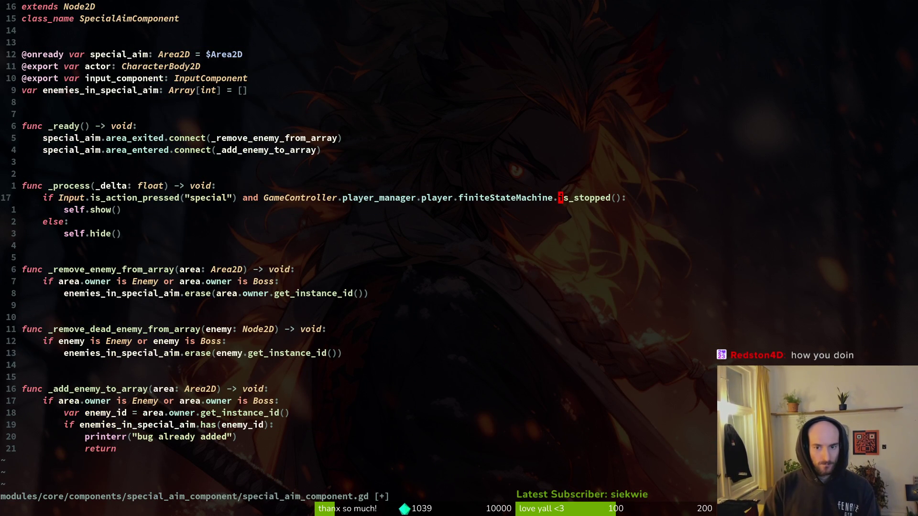
{"action": "type", "text": "current_state.name == \"s"}
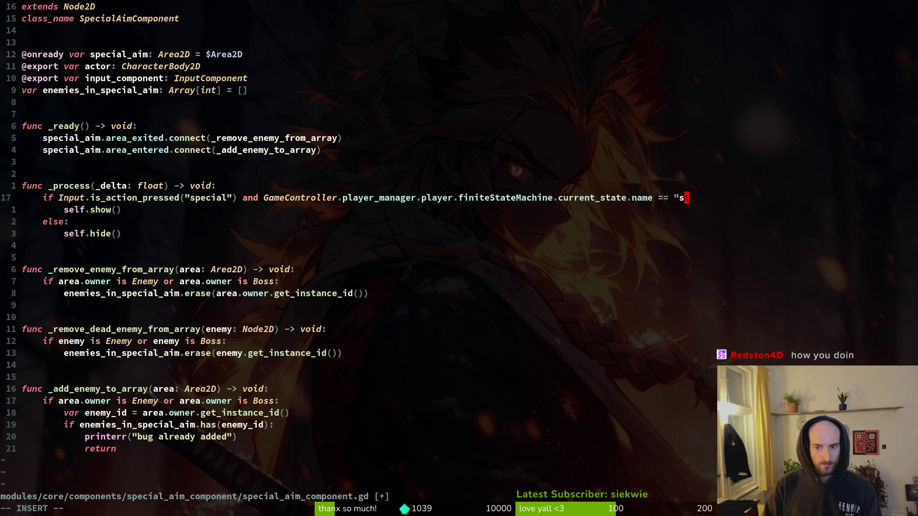
{"action": "type", "text": "pecial\""}
{"action": "key", "text": "Escape"}
{"action": "type", "text": ":w"}
{"action": "key", "text": "Return"}
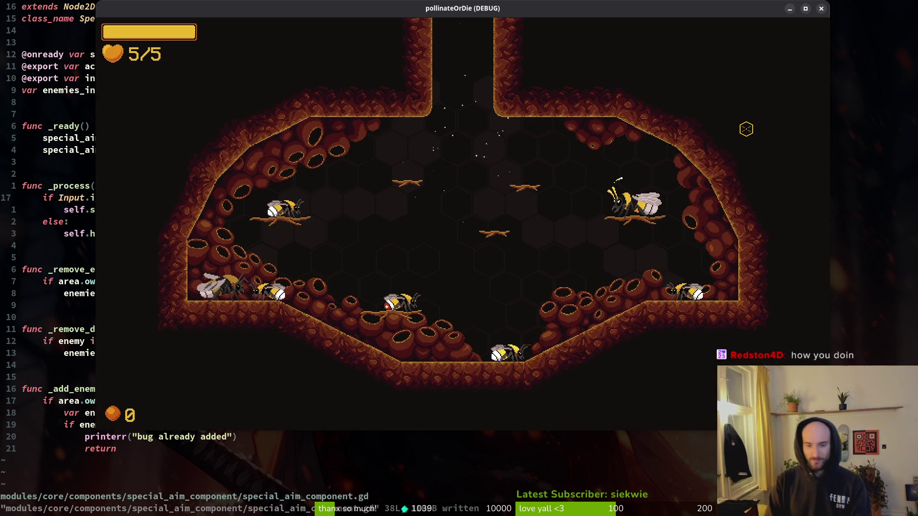
Step: Relaunch into the hive, right-click three times to charge and release the special, then leave the game
{"action": "key", "text": "alt+F4"}
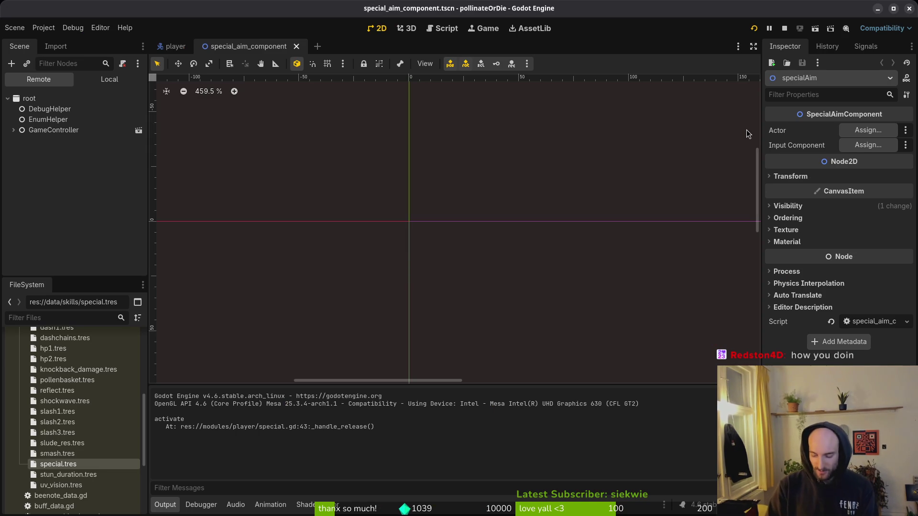
{"action": "key", "text": "F5"}
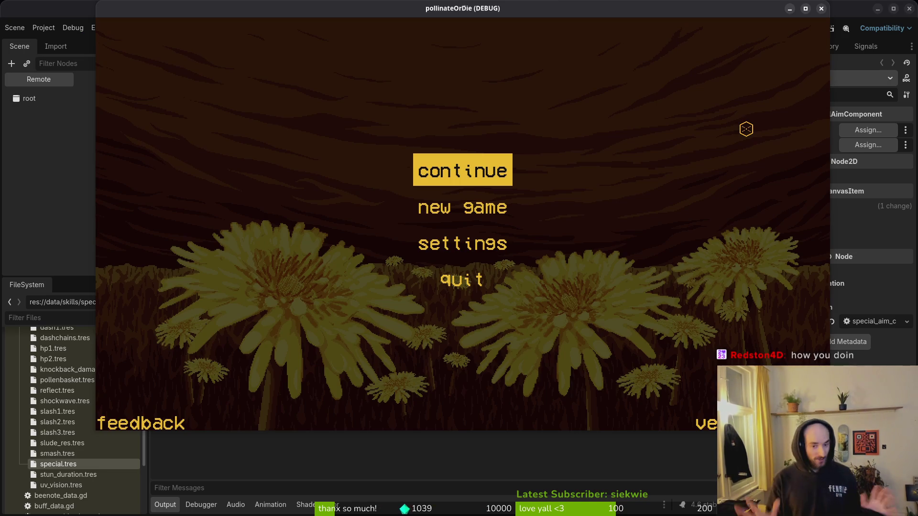
{"action": "key", "text": "Return"}
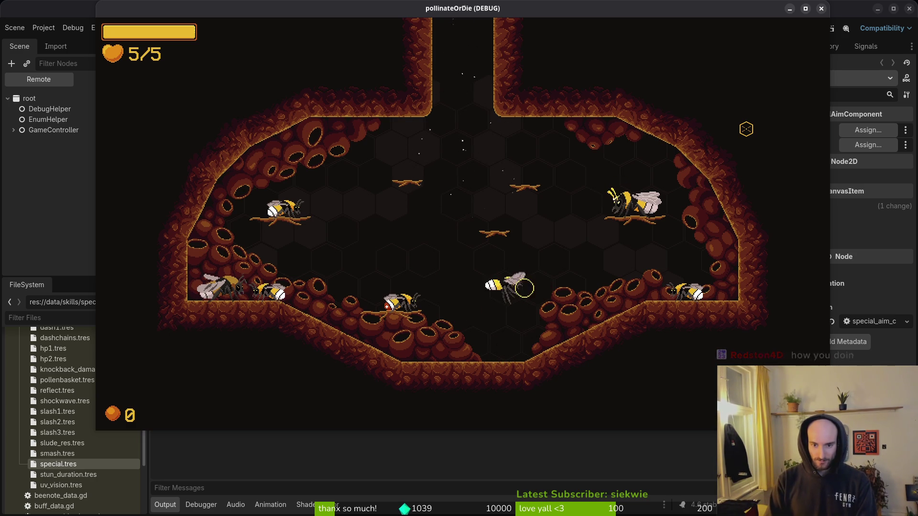
{"action": "right_click", "coordinate": [746, 129]}
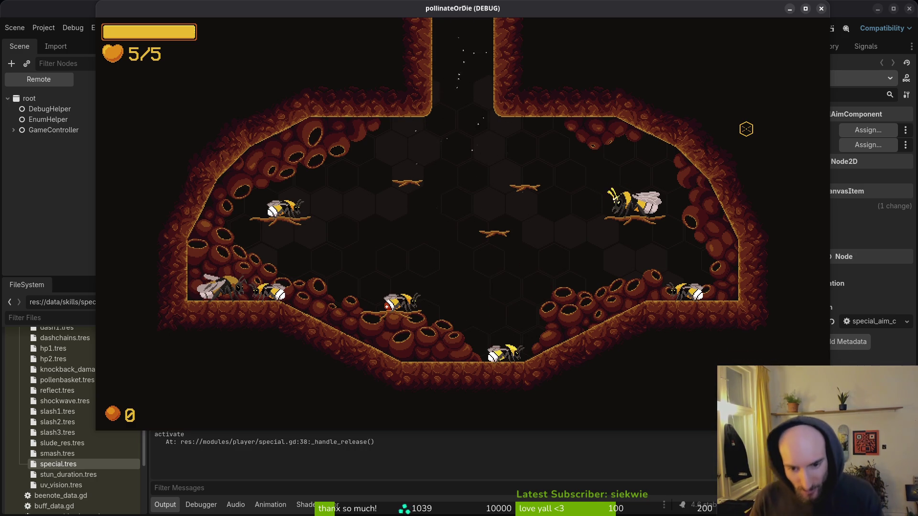
{"action": "right_click", "coordinate": [746, 130]}
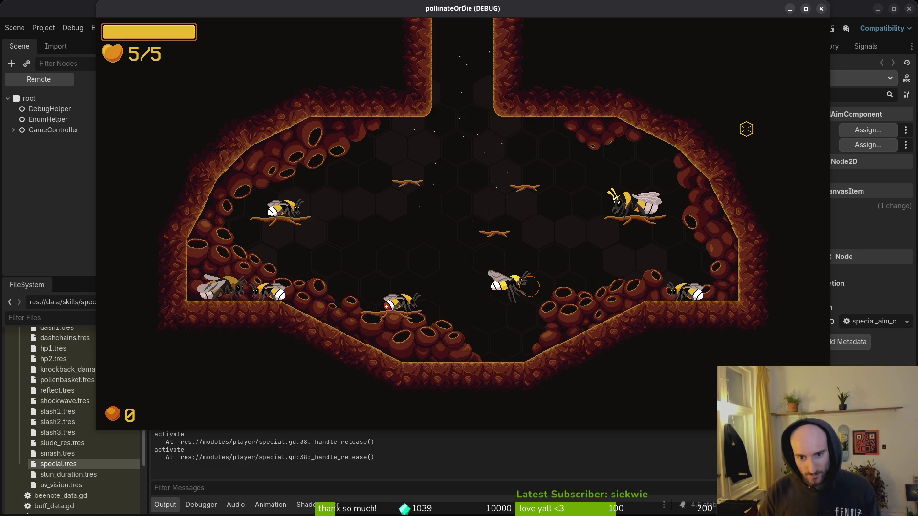
{"action": "right_click", "coordinate": [746, 129]}
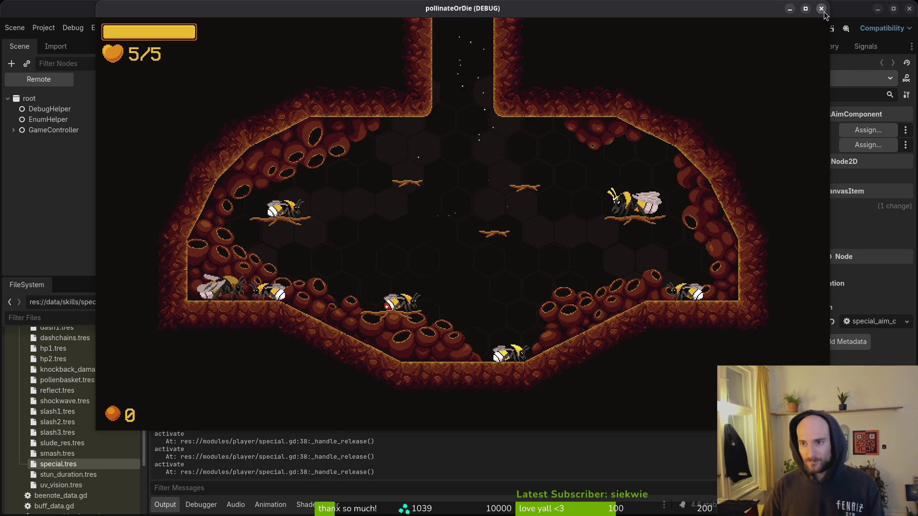
{"action": "key", "text": "alt+Tab"}
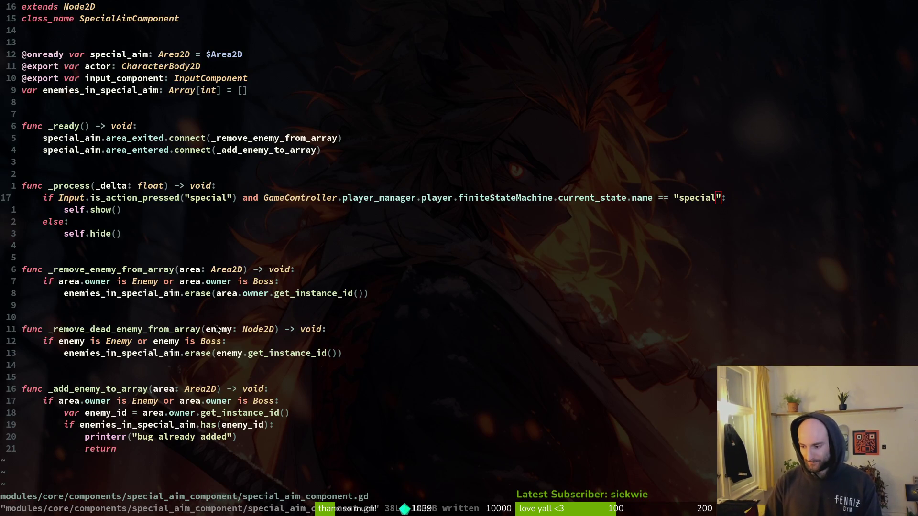
{"action": "key", "text": "alt+Tab"}
Step: Bring up bumblebeeUpdated, play the animation and stop on a stingWindup frame
{"action": "left_click", "coordinate": [91, 33]}
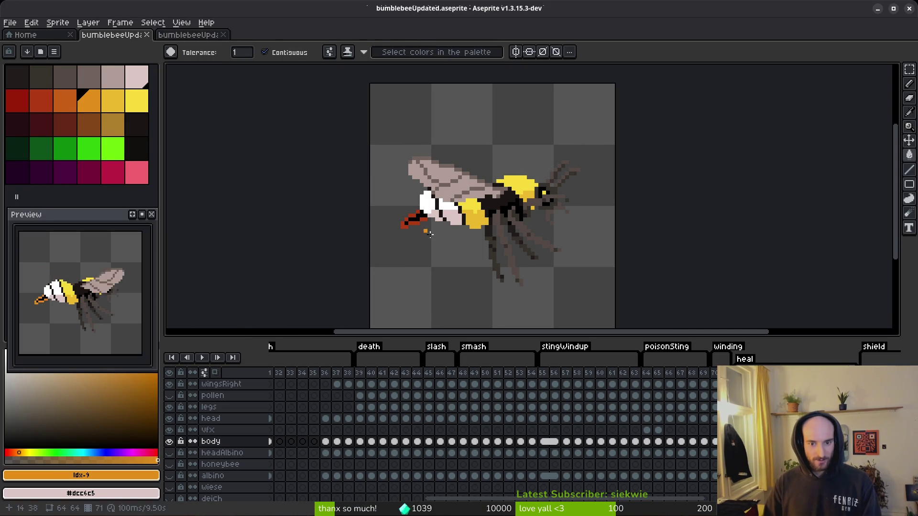
{"action": "key", "text": "Return"}
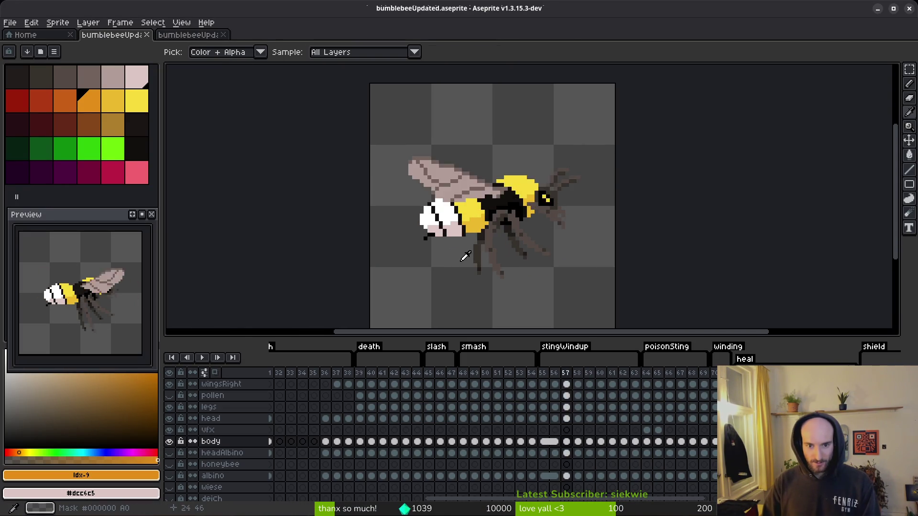
{"action": "key", "text": "w"}
{"action": "scroll", "coordinate": [425, 237], "scroll_direction": "up", "scroll_amount": 4}
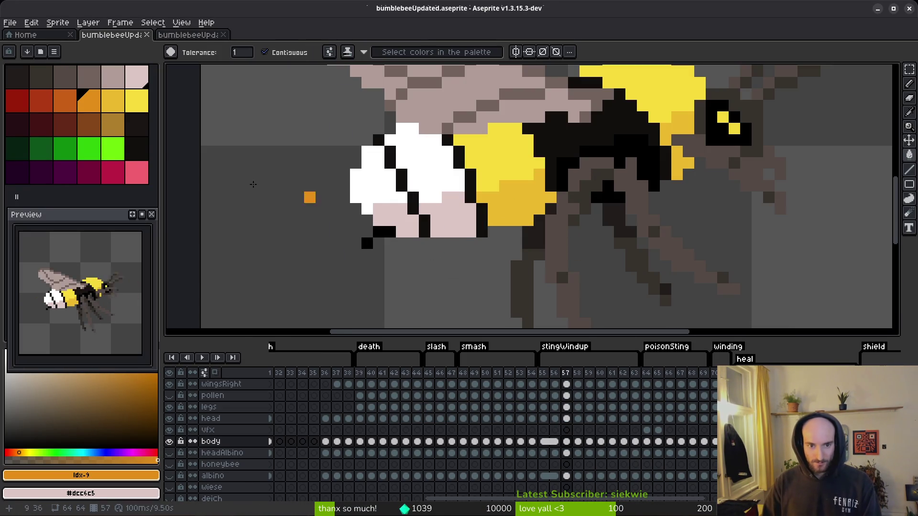
Step: Pick red and paint red stinger pixels on the current stingWindup frame
{"action": "left_click", "coordinate": [43, 101]}
{"action": "left_click", "coordinate": [383, 243]}
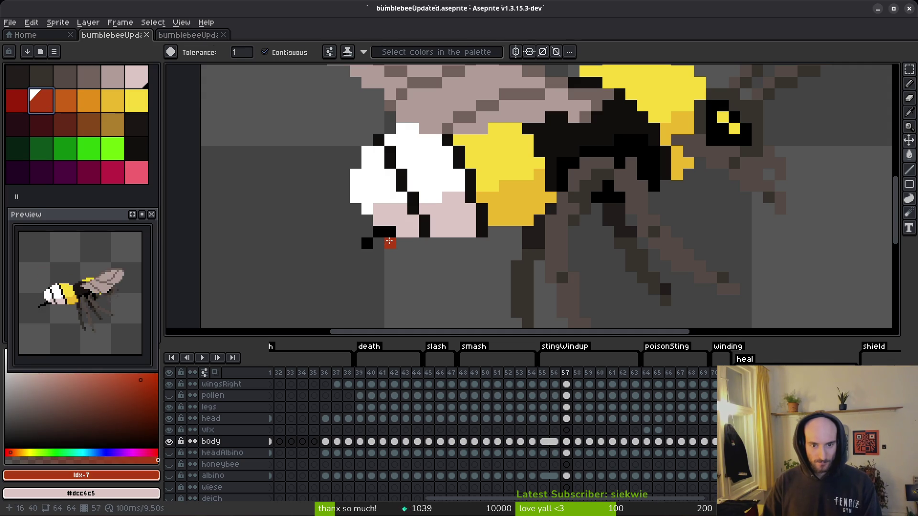
{"action": "key", "text": "b"}
{"action": "left_click", "coordinate": [381, 242]}
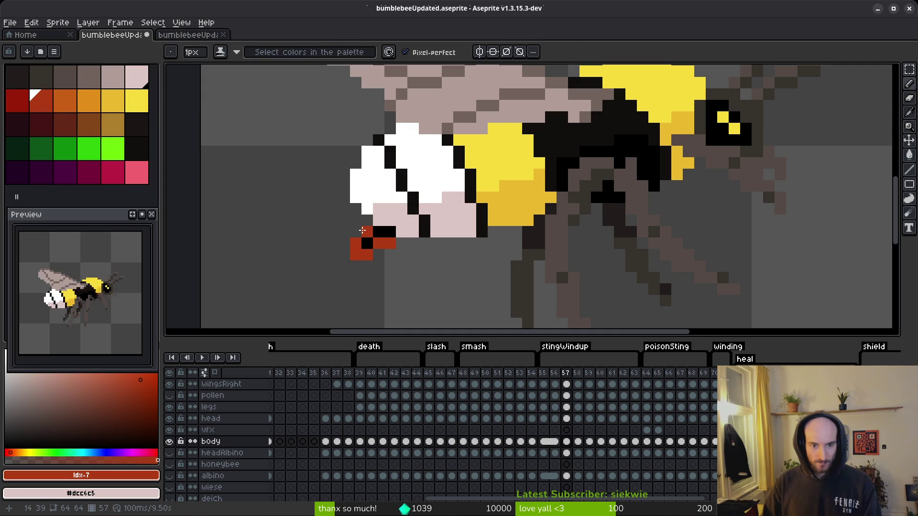
{"action": "scroll", "coordinate": [437, 314], "scroll_direction": "down", "scroll_amount": 7}
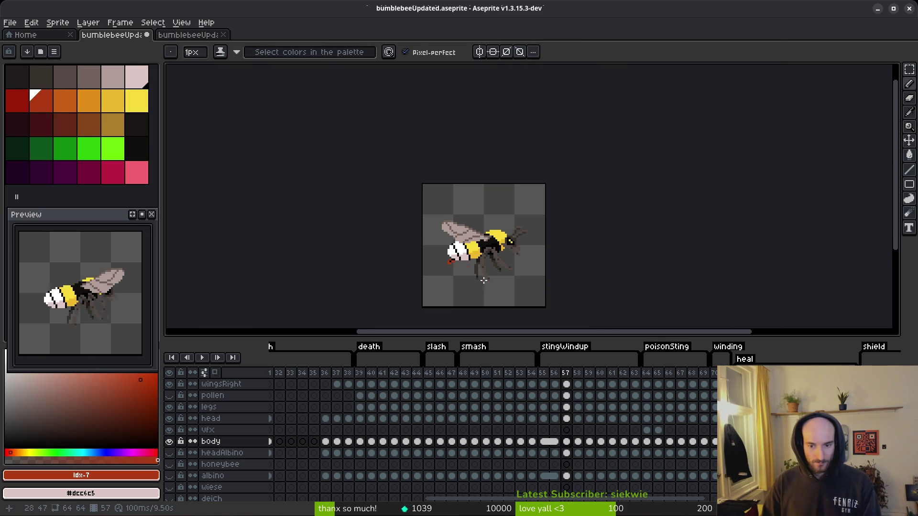
Step: Draw red stinger pixels below the tail on the next frame and on frame 59
{"action": "key", "text": "Right"}
{"action": "scroll", "coordinate": [450, 254], "scroll_direction": "up", "scroll_amount": 7}
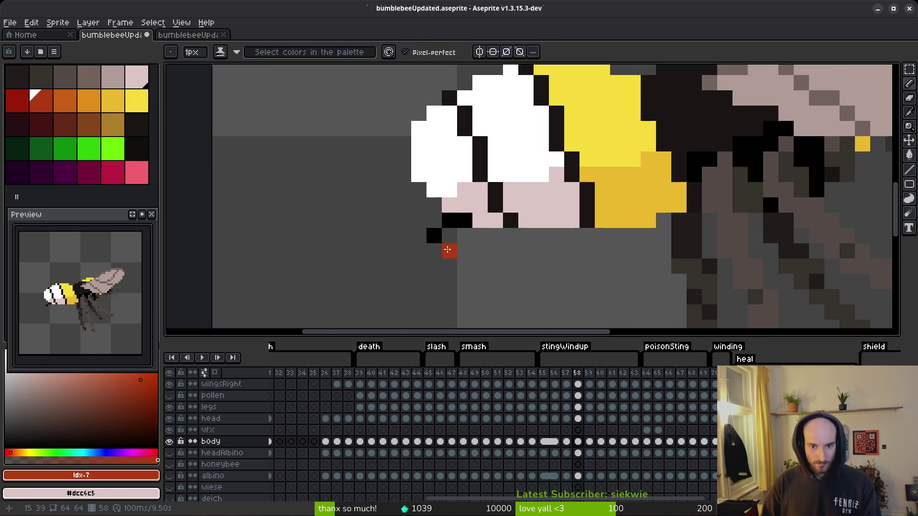
{"action": "left_click", "coordinate": [420, 236]}
{"action": "left_click_drag", "start_coordinate": [417, 252], "coordinate": [445, 235]}
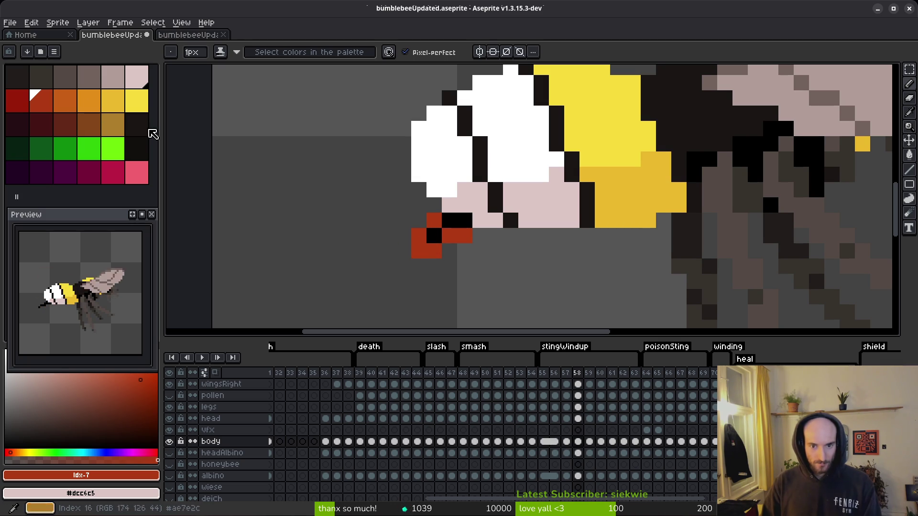
{"action": "key", "text": "period"}
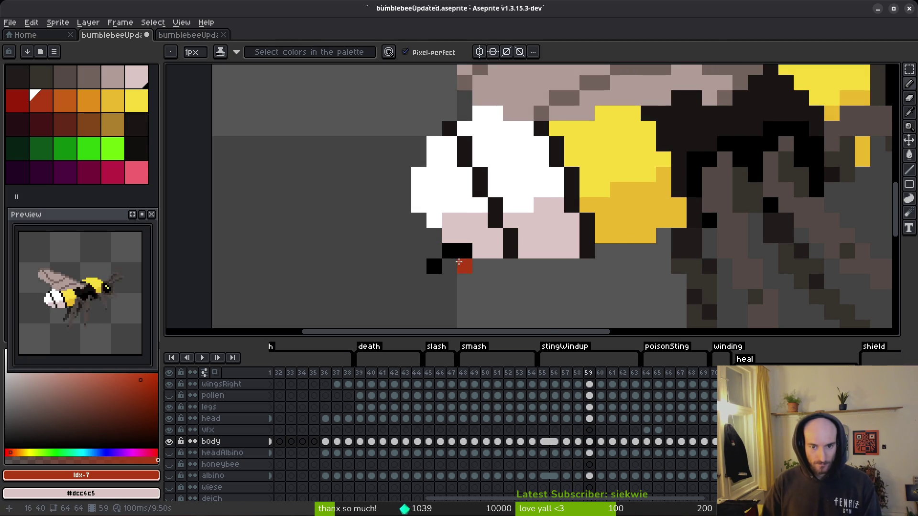
{"action": "left_click_drag", "start_coordinate": [447, 273], "coordinate": [438, 275]}
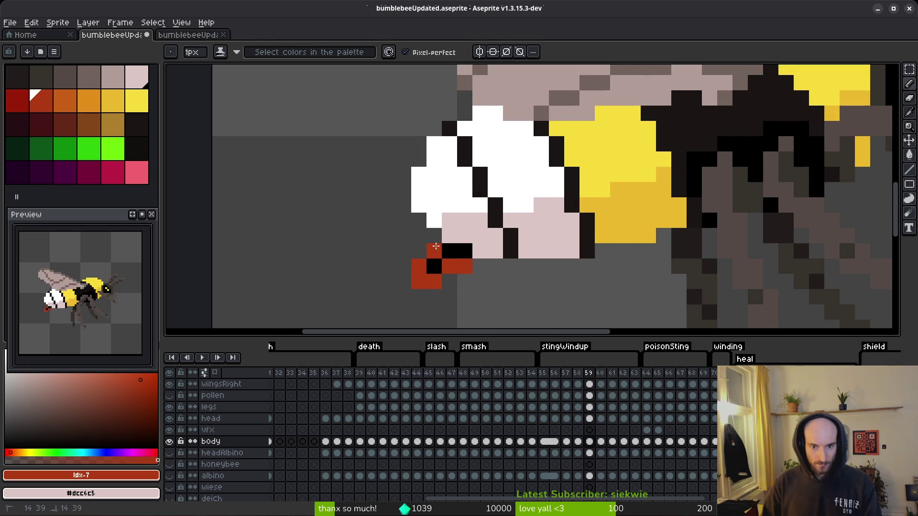
Step: On frame 60, extend the red stinger down-left with a bottom edge line
{"action": "key", "text": "period"}
{"action": "left_click", "coordinate": [402, 240], "text": "shift"}
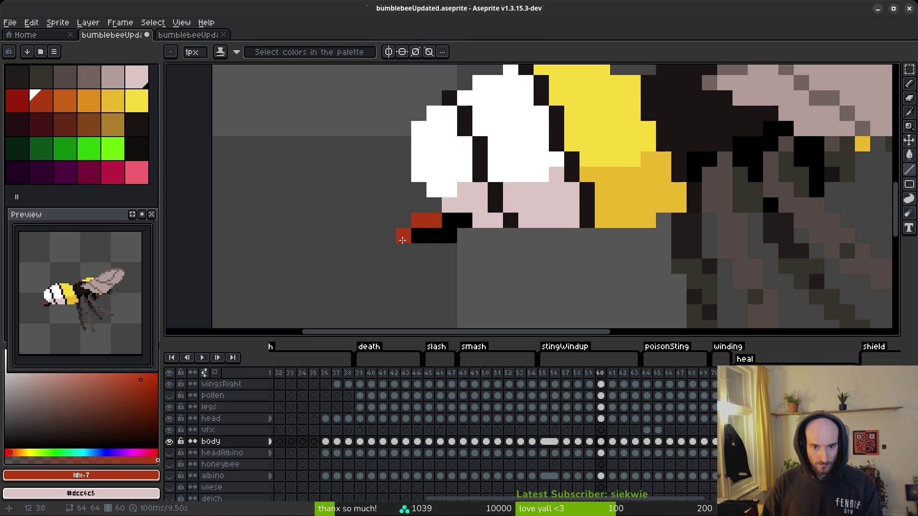
{"action": "left_click", "coordinate": [439, 251], "text": "shift"}
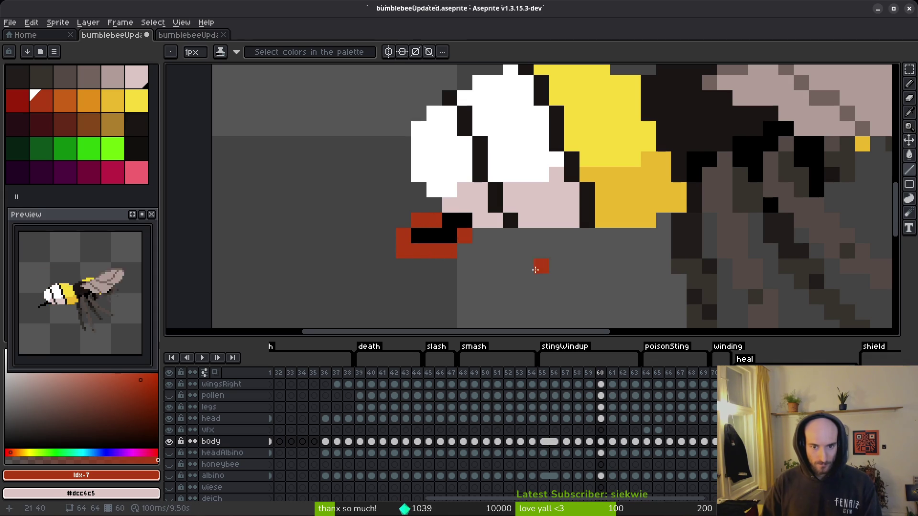
{"action": "scroll", "coordinate": [535, 270], "scroll_direction": "down", "scroll_amount": 5}
{"action": "scroll", "coordinate": [526, 272], "scroll_direction": "up", "scroll_amount": 6}
Step: Paint the red stinger extending down from the tail on frame 61
{"action": "key", "text": "Right"}
{"action": "key", "text": "Left"}
{"action": "key", "text": "Right"}
{"action": "left_click", "coordinate": [406, 217]}
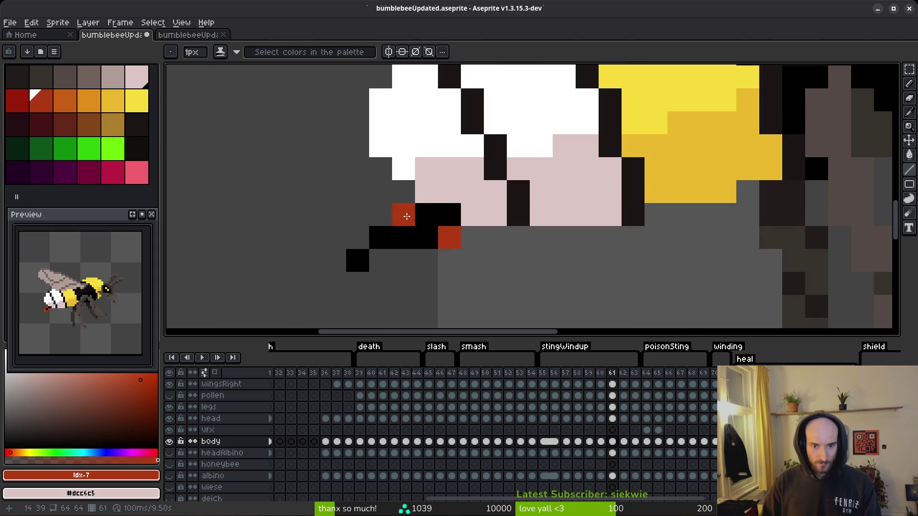
{"action": "mouse_move", "coordinate": [345, 238]}
{"action": "left_mouse_down"}
{"action": "mouse_move", "coordinate": [334, 256]}
{"action": "mouse_move", "coordinate": [342, 281]}
{"action": "left_mouse_up"}
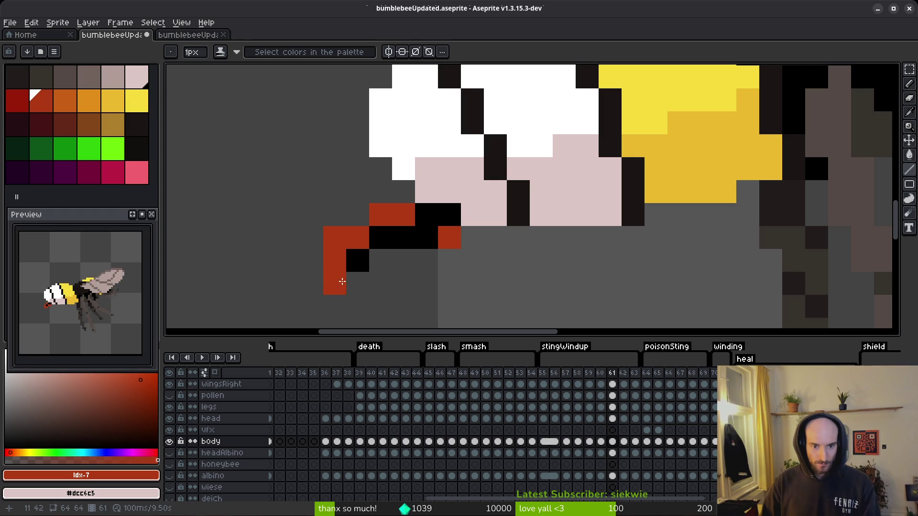
{"action": "scroll", "coordinate": [518, 261], "scroll_direction": "down", "scroll_amount": 6}
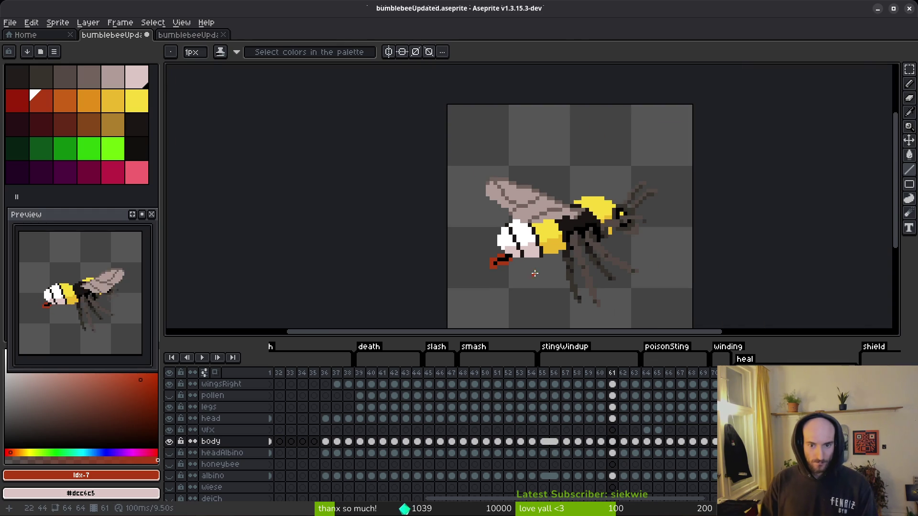
{"action": "scroll", "coordinate": [478, 266], "scroll_direction": "up", "scroll_amount": 4}
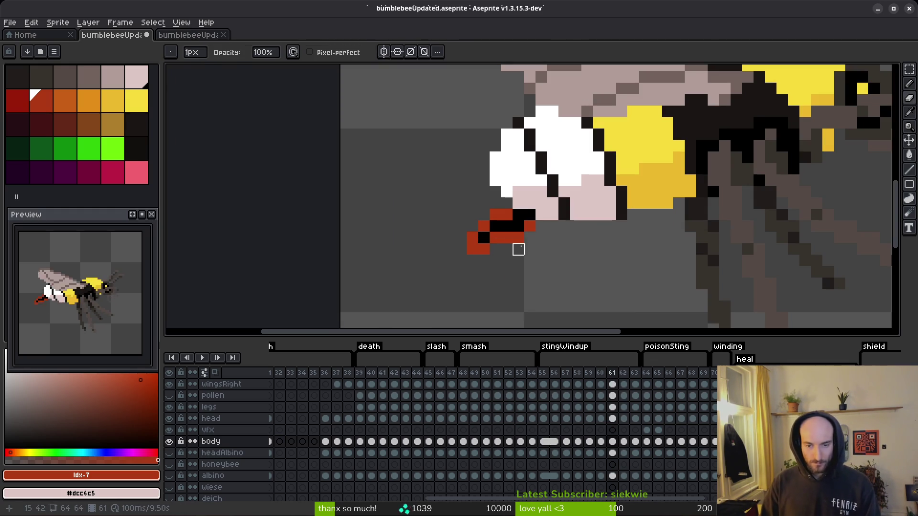
{"action": "scroll", "coordinate": [558, 262], "scroll_direction": "down", "scroll_amount": 4}
Step: Paint the stinger's diagonal pixels black on frame 60, comparing against frame 59
{"action": "key", "text": "comma"}
{"action": "scroll", "coordinate": [526, 249], "scroll_direction": "up", "scroll_amount": 3}
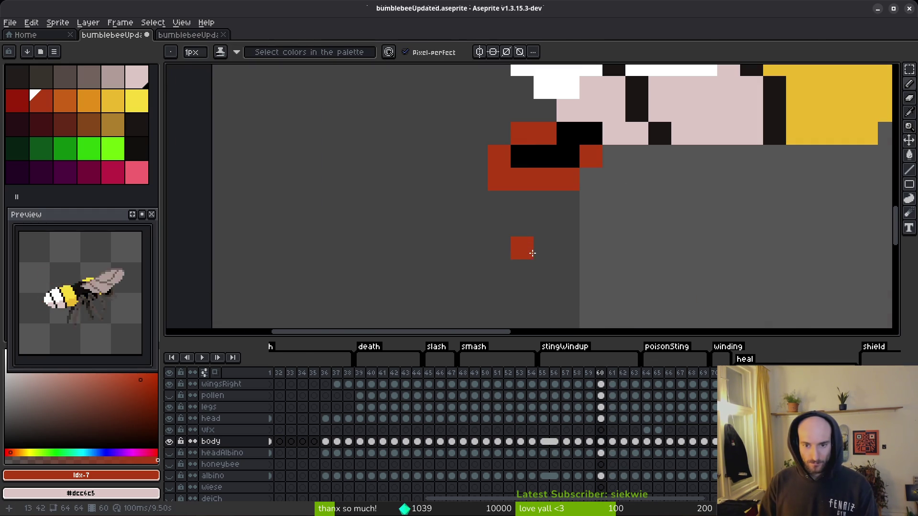
{"action": "scroll", "coordinate": [497, 204], "scroll_direction": "up", "scroll_amount": 1}
{"action": "left_click", "coordinate": [521, 194], "text": "alt"}
{"action": "left_click_drag", "start_coordinate": [500, 194], "coordinate": [485, 211]}
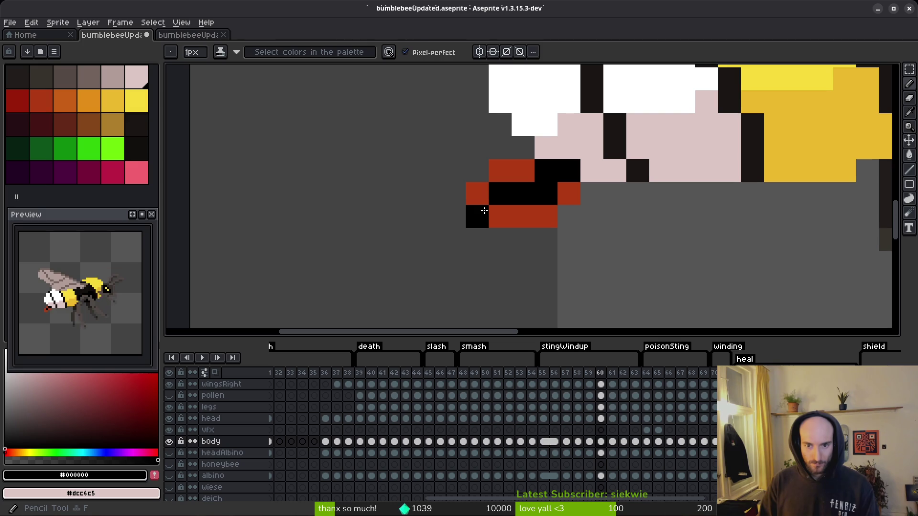
{"action": "key", "text": "comma"}
{"action": "key", "text": "period"}
{"action": "key", "text": "comma"}
{"action": "key", "text": "period"}
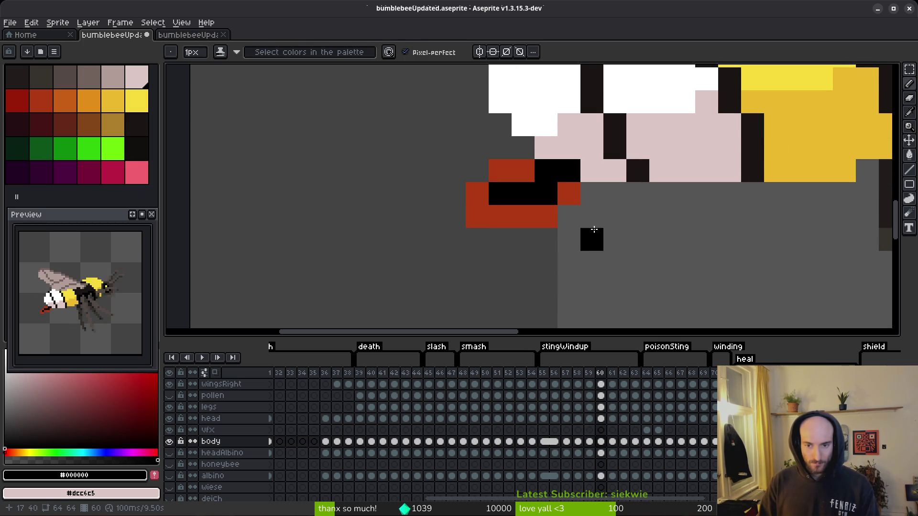
Step: Using red #af3a13, draw a stepped red outline around the stinger on frame 62
{"action": "left_click", "coordinate": [569, 194], "text": "alt"}
{"action": "key", "text": "period"}
{"action": "key", "text": "period"}
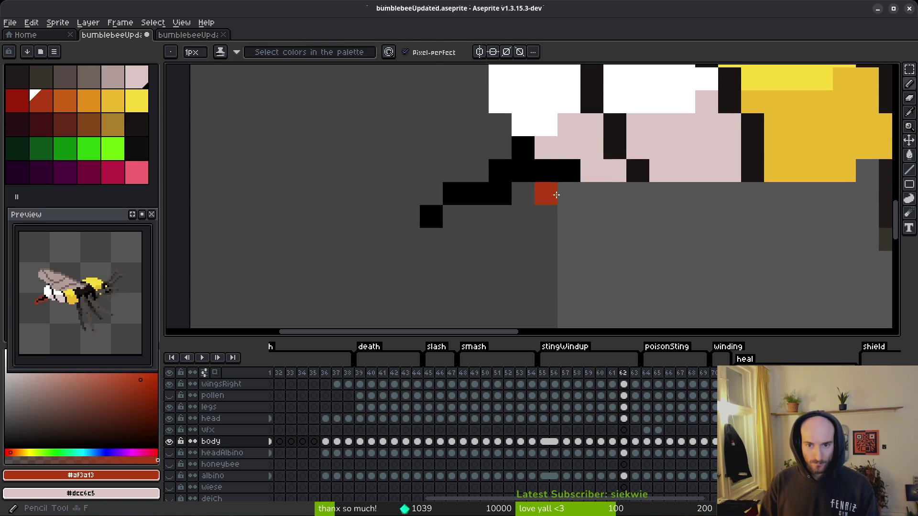
{"action": "mouse_move", "coordinate": [567, 194]}
{"action": "left_mouse_down"}
{"action": "mouse_move", "coordinate": [492, 215]}
{"action": "mouse_move", "coordinate": [457, 213]}
{"action": "mouse_move", "coordinate": [422, 235]}
{"action": "left_mouse_up"}
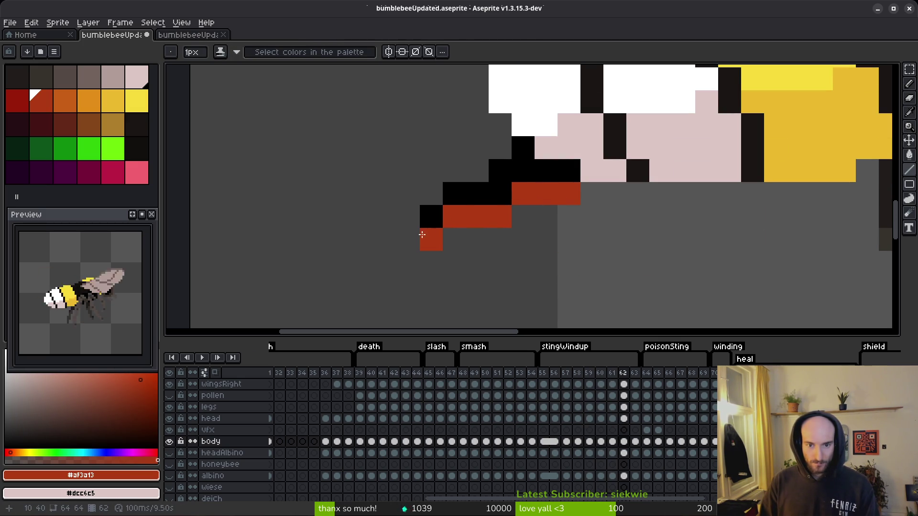
{"action": "left_click", "coordinate": [409, 217]}
{"action": "left_click", "coordinate": [409, 239]}
{"action": "left_click", "coordinate": [431, 194]}
{"action": "left_click", "coordinate": [477, 171]}
{"action": "left_click", "coordinate": [452, 174]}
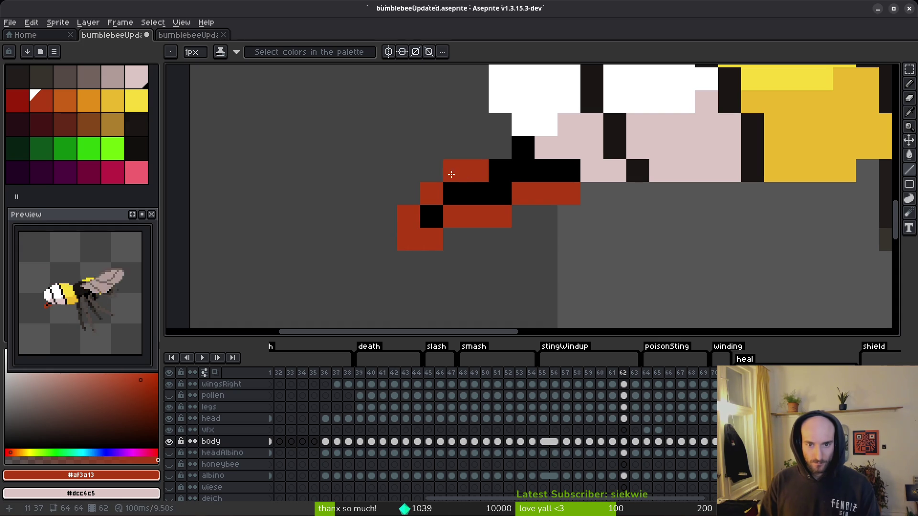
Step: Step through frames 62 to 64 to check the stinger pose
{"action": "key", "text": "period"}
{"action": "key", "text": "period"}
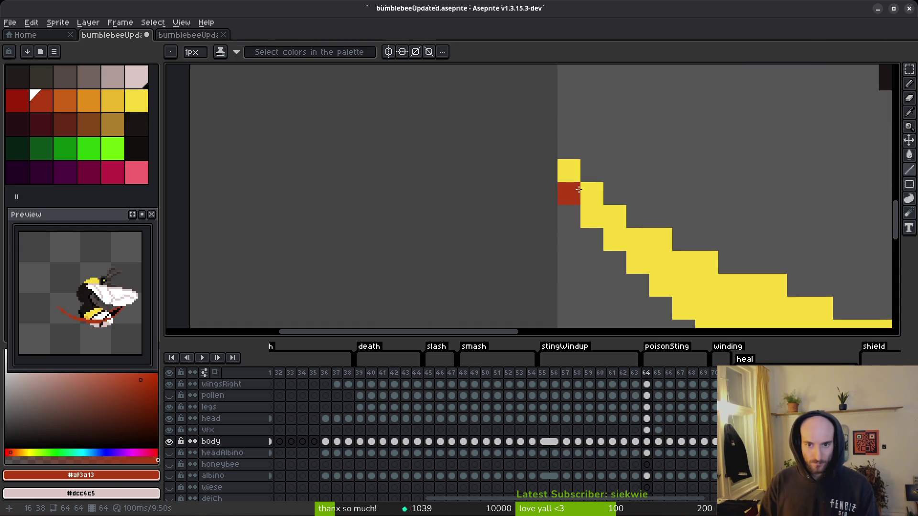
{"action": "scroll", "coordinate": [580, 238], "scroll_direction": "down", "scroll_amount": 5}
{"action": "scroll", "coordinate": [580, 237], "scroll_direction": "down", "scroll_amount": 4}
{"action": "key", "text": "comma"}
{"action": "key", "text": "comma"}
{"action": "key", "text": "i"}
{"action": "key", "text": "period"}
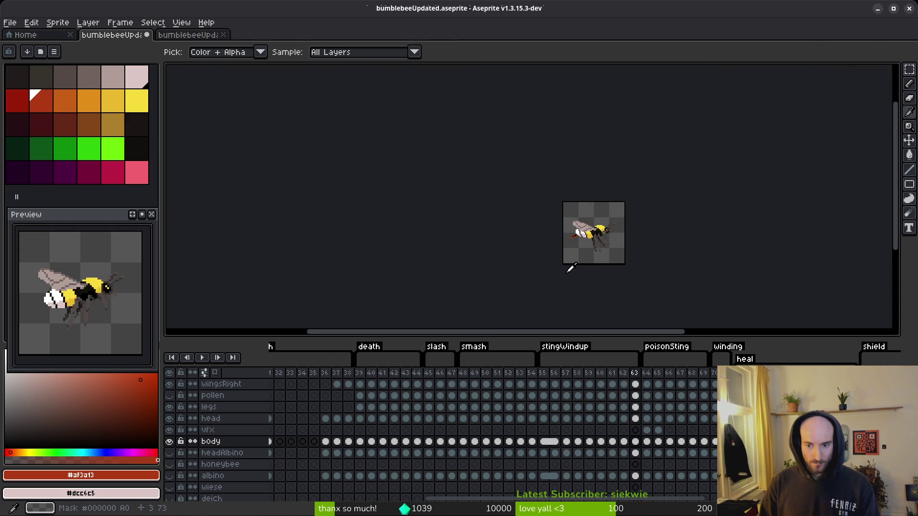
{"action": "scroll", "coordinate": [580, 242], "scroll_direction": "up", "scroll_amount": 7}
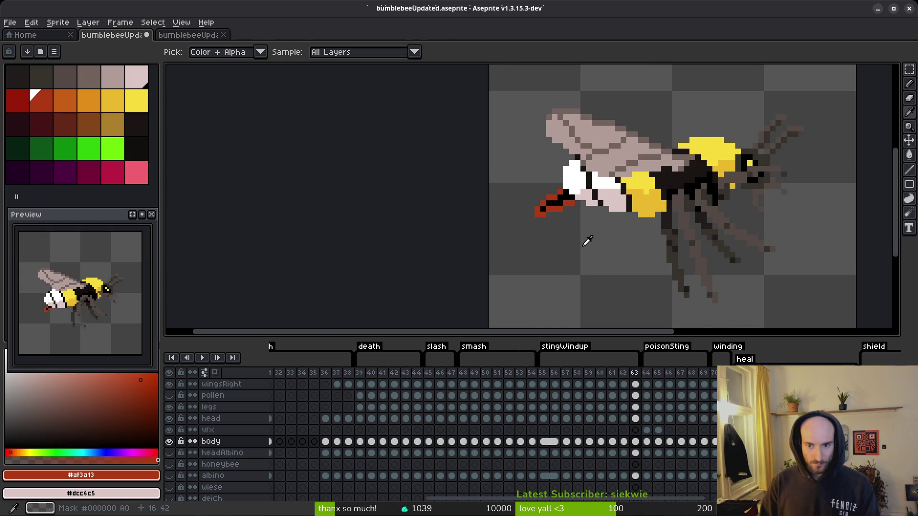
{"action": "key", "text": "period"}
{"action": "key", "text": "comma"}
{"action": "key", "text": "b"}
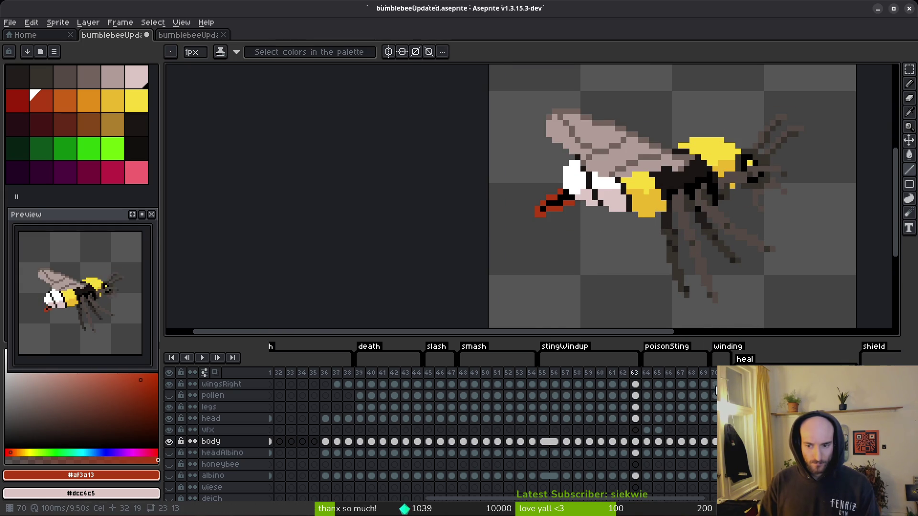
Step: Pick an orange colour from the canvas and jump to frame 55, the stingWindup start
{"action": "left_click", "coordinate": [715, 384]}
{"action": "key", "text": "period"}
{"action": "left_click", "coordinate": [568, 219], "text": "alt"}
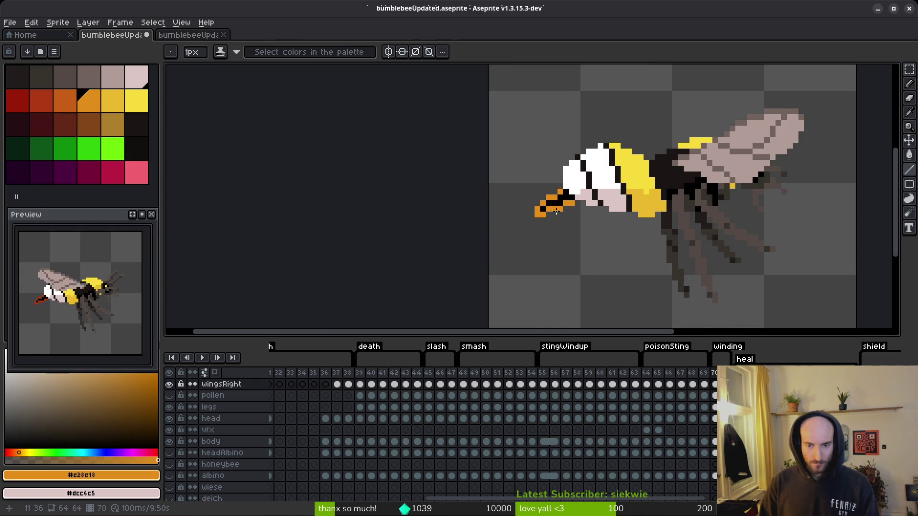
{"action": "key", "text": "comma"}
{"action": "key", "text": "comma"}
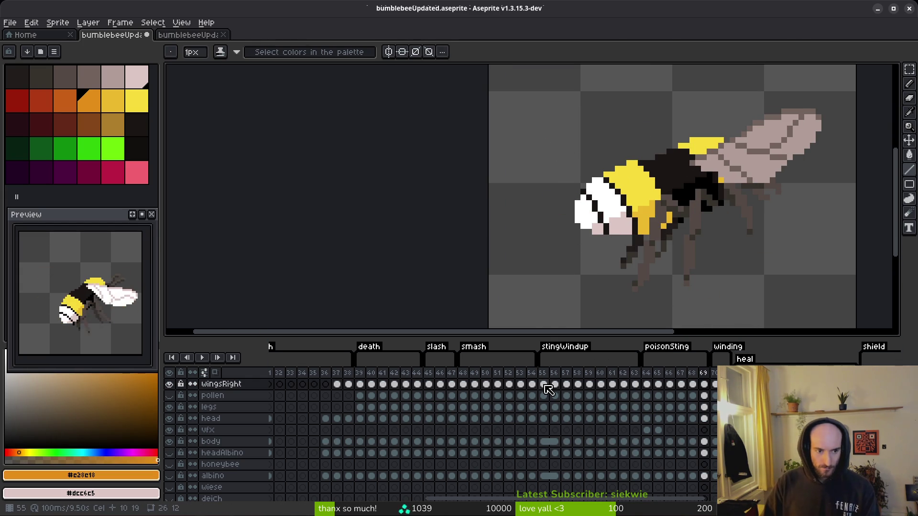
{"action": "left_click", "coordinate": [544, 385]}
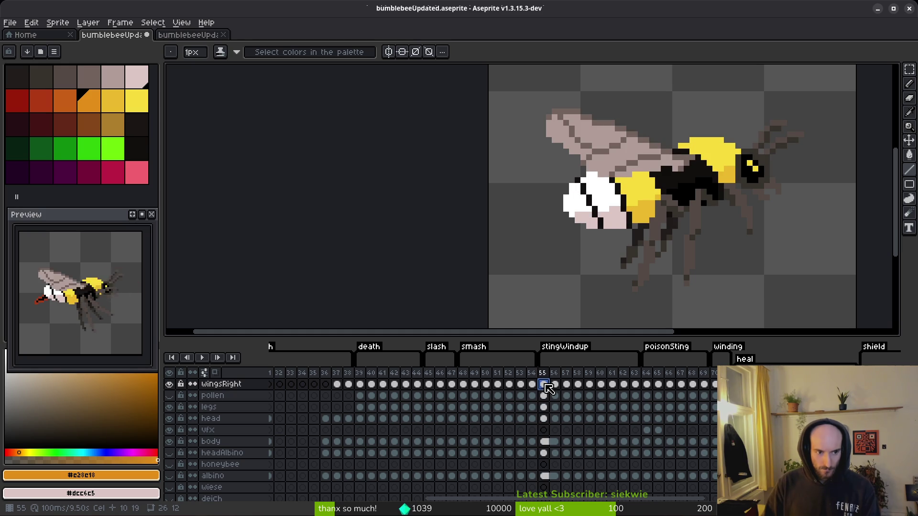
Step: Try a Paint Bucket orange fill on a stinger pixel, then undo it
{"action": "left_click_drag", "start_coordinate": [668, 218], "coordinate": [656, 231]}
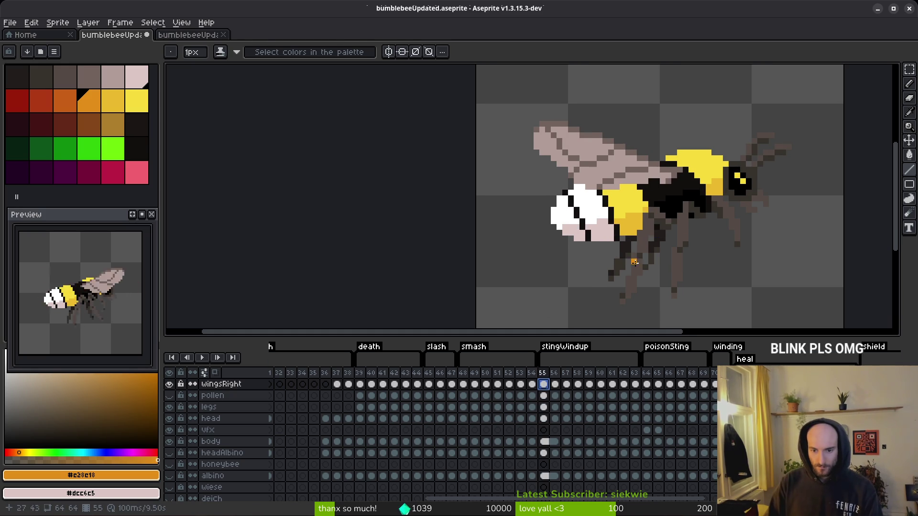
{"action": "scroll", "coordinate": [580, 273], "scroll_direction": "down", "scroll_amount": 3}
{"action": "scroll", "coordinate": [563, 239], "scroll_direction": "up", "scroll_amount": 2}
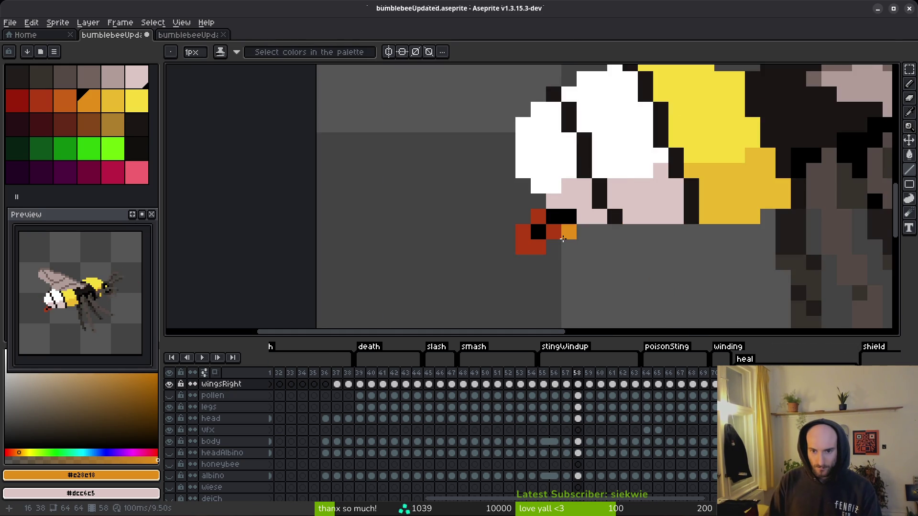
{"action": "key", "text": "g"}
{"action": "left_click", "coordinate": [563, 239]}
{"action": "key", "text": "ctrl+z"}
{"action": "key", "text": "ctrl+z"}
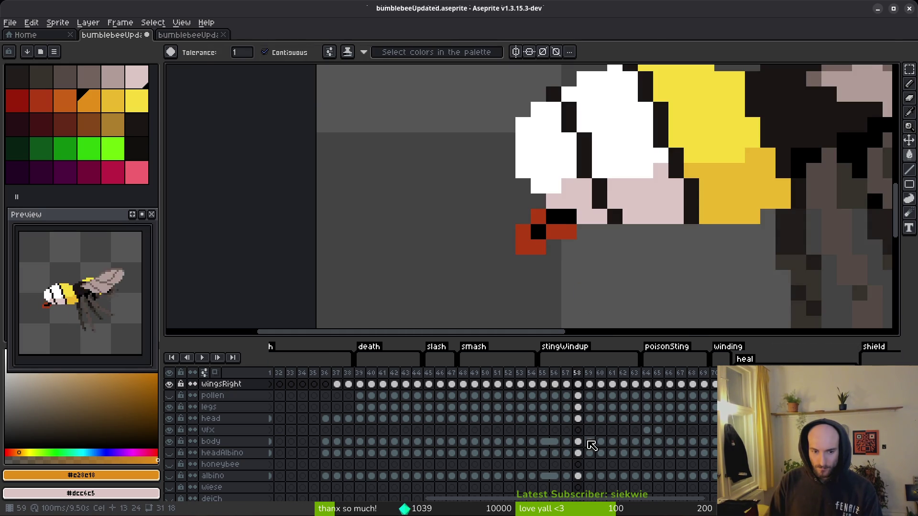
Step: Toggle the body layer to check it, then select it and move to frame 62
{"action": "left_click", "coordinate": [579, 453]}
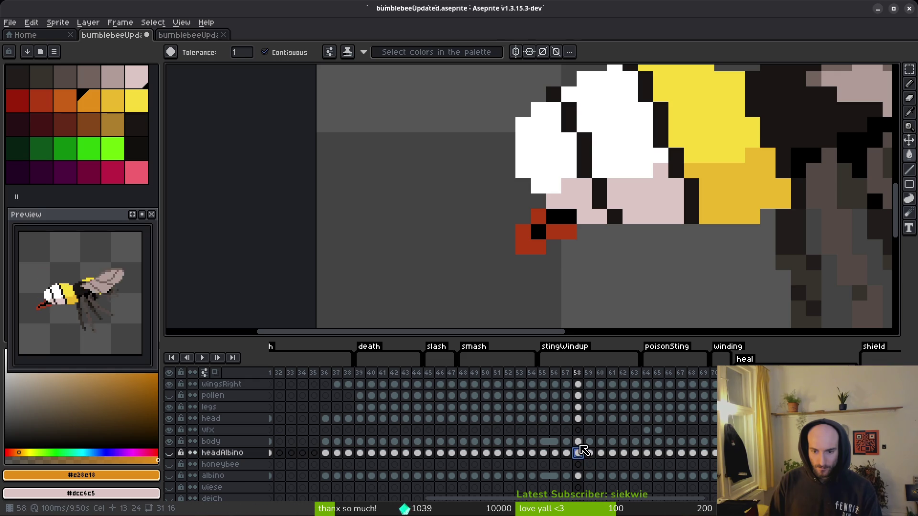
{"action": "left_click", "coordinate": [170, 442]}
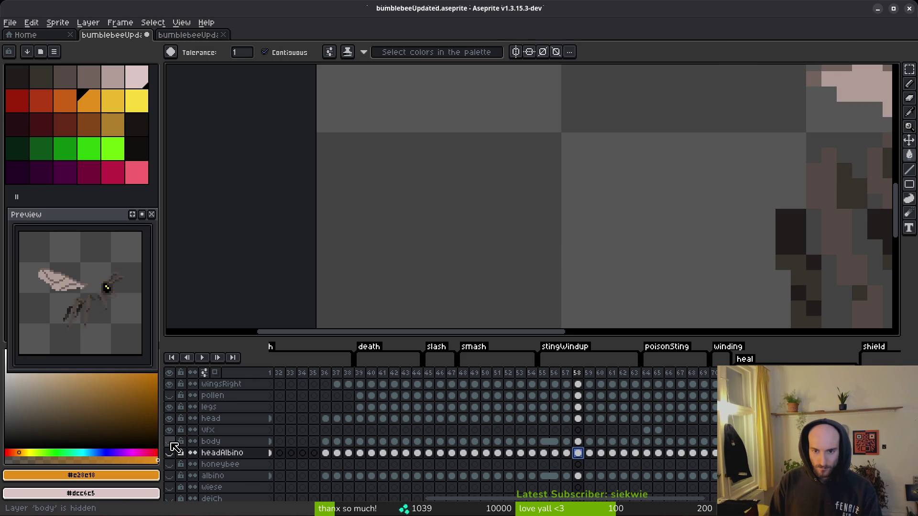
{"action": "left_click", "coordinate": [170, 442]}
{"action": "left_click", "coordinate": [581, 443]}
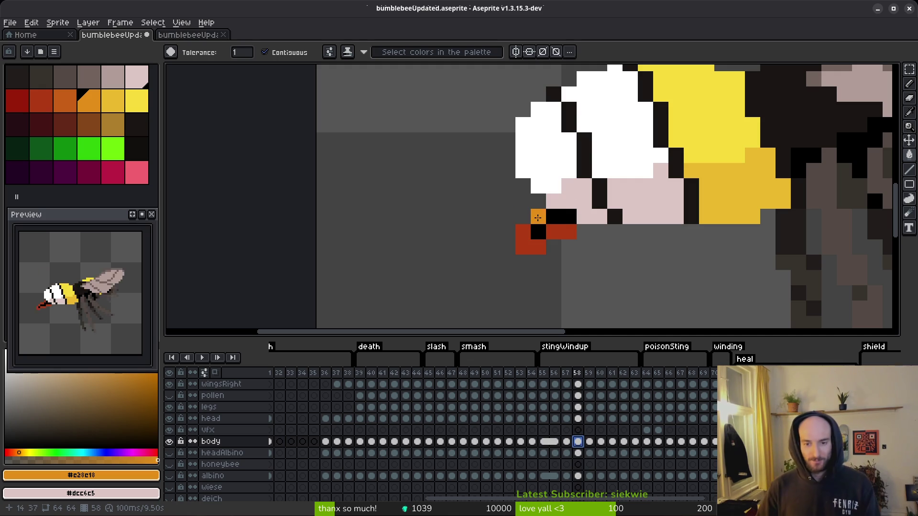
{"action": "key", "text": "Right"}
{"action": "key", "text": "Right"}
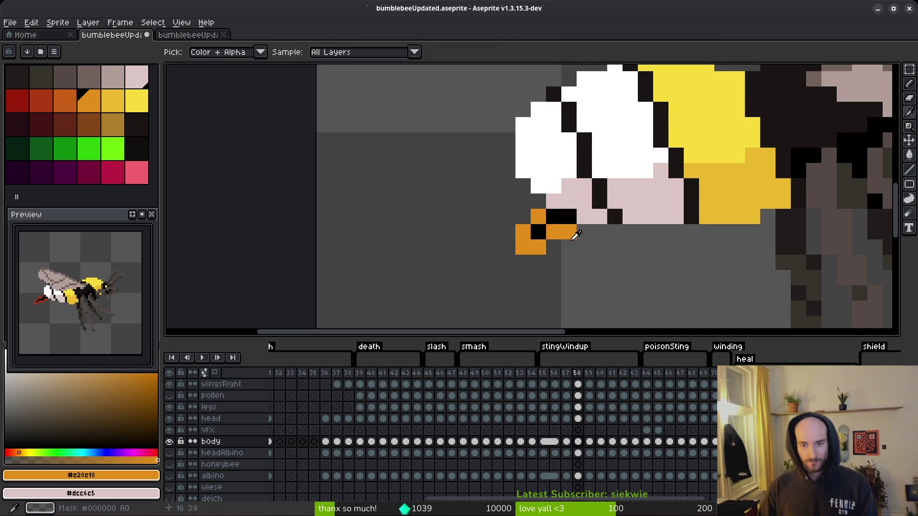
{"action": "key", "text": "Right"}
{"action": "key", "text": "Right"}
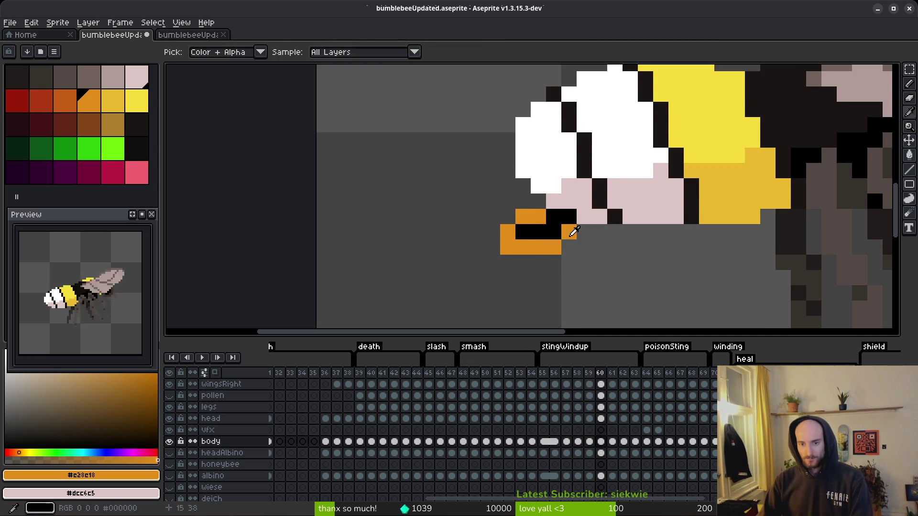
Step: Fill the lower red stinger pixels on frame 62 with orange and step forward
{"action": "left_click_drag", "start_coordinate": [523, 248], "coordinate": [493, 247]}
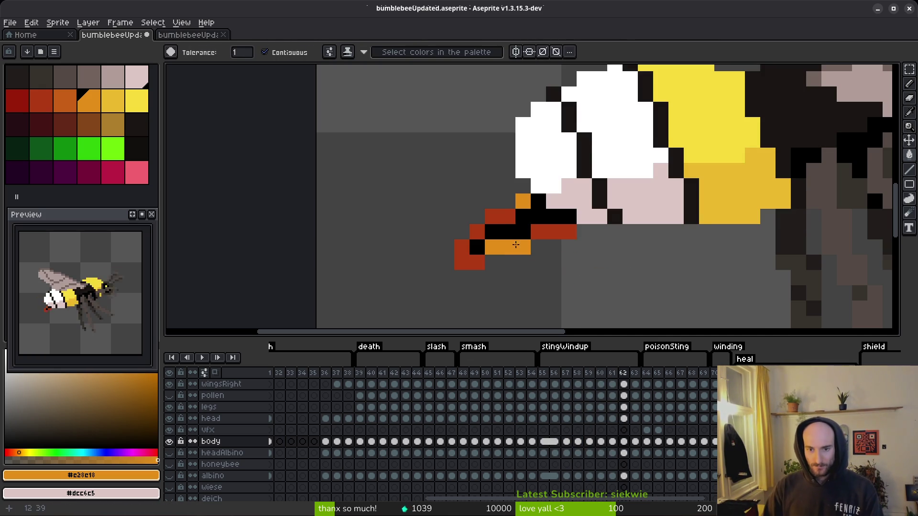
{"action": "left_click_drag", "start_coordinate": [569, 232], "coordinate": [538, 232]}
{"action": "left_click", "coordinate": [508, 216]}
{"action": "key", "text": "Right"}
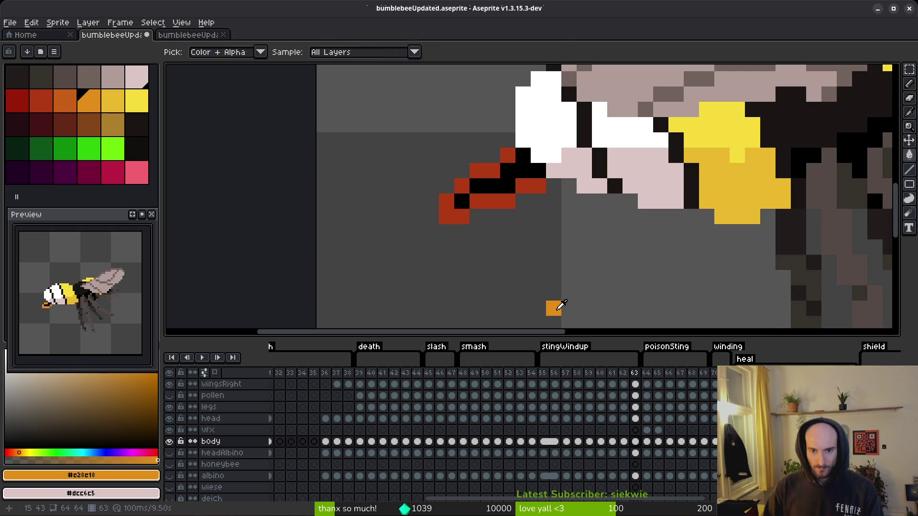
{"action": "key", "text": "Right"}
{"action": "scroll", "coordinate": [566, 269], "scroll_direction": "down", "scroll_amount": 3}
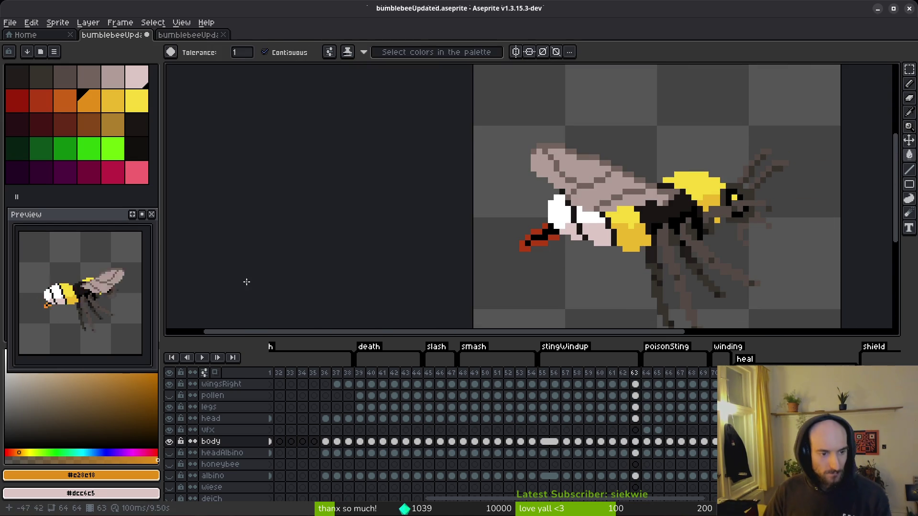
{"action": "key", "text": "ctrl+e"}
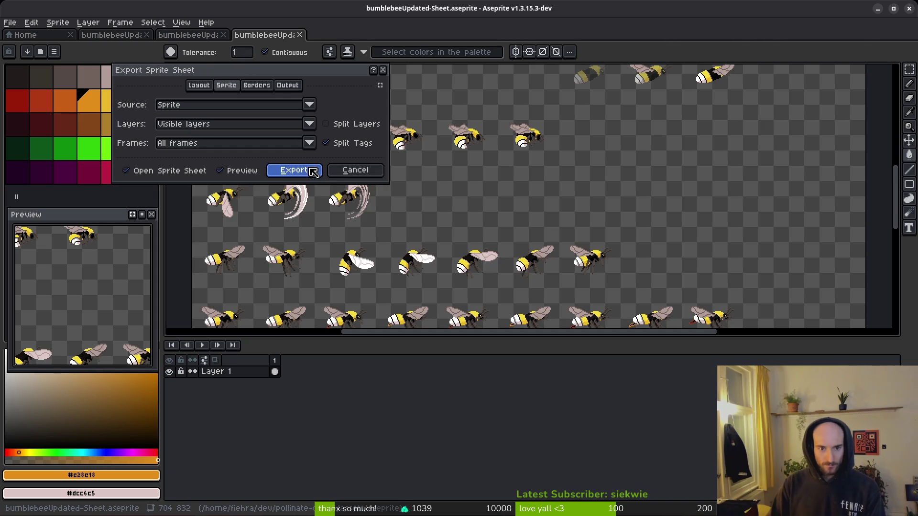
Step: Start a sprite sheet export and browse for its output file
{"action": "left_click", "coordinate": [314, 171]}
{"action": "key", "text": "ctrl+shift+e"}
{"action": "left_click", "coordinate": [231, 43]}
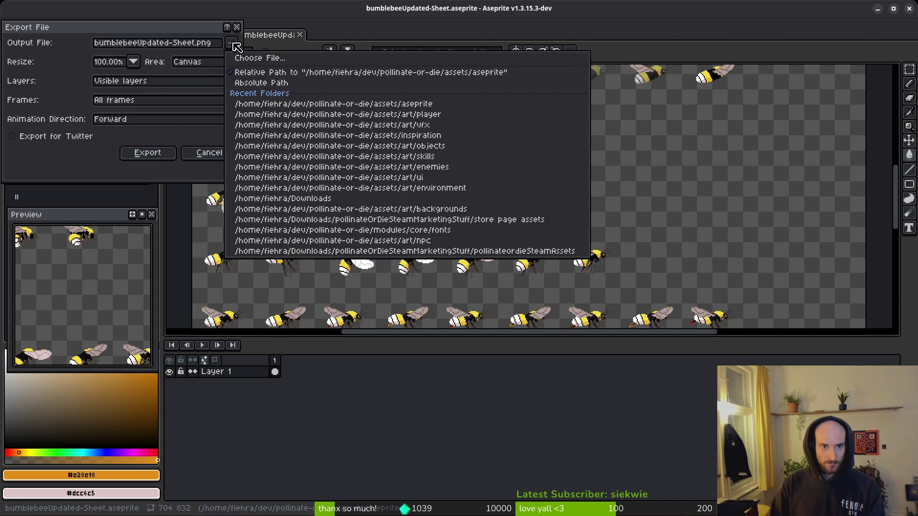
{"action": "left_click", "coordinate": [261, 55]}
Step: Export over art/player/bumblebee-Sheet.png, confirming the overwrite
{"action": "left_click", "coordinate": [48, 43]}
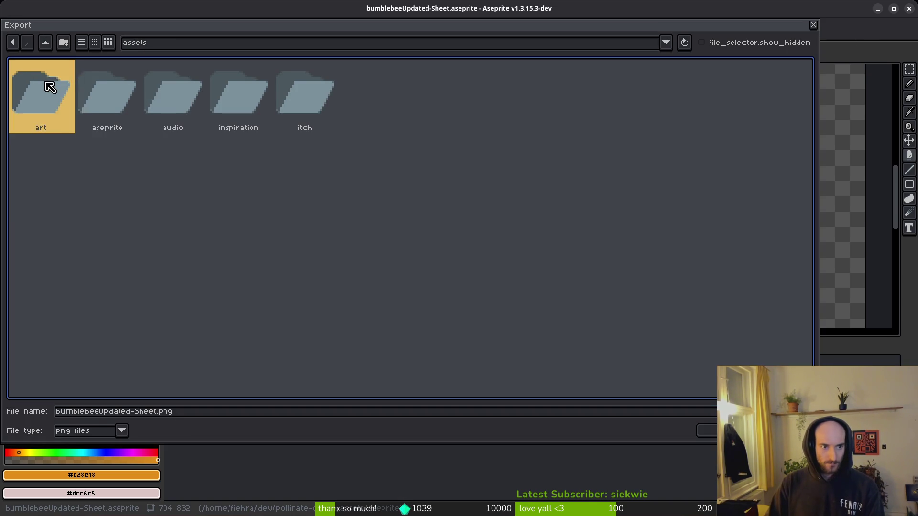
{"action": "double_click", "coordinate": [45, 86]}
{"action": "double_click", "coordinate": [513, 94]}
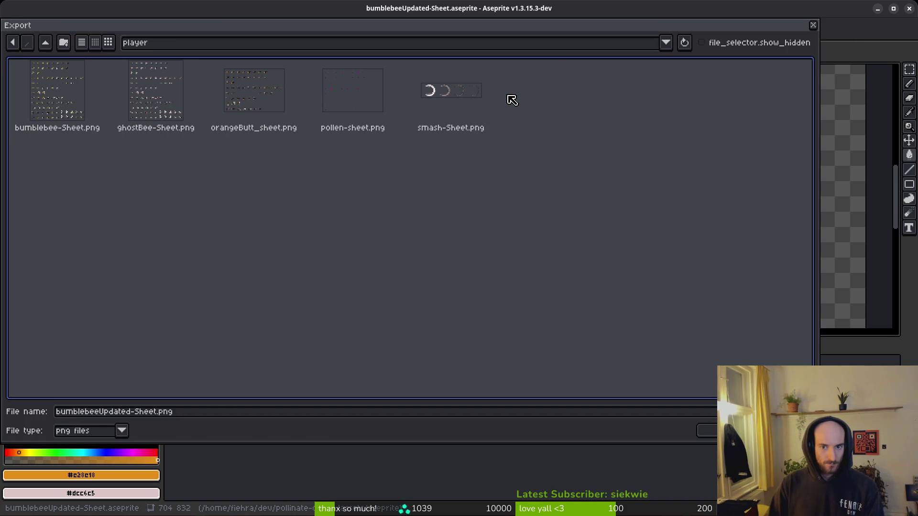
{"action": "left_click", "coordinate": [54, 98]}
{"action": "left_click", "coordinate": [707, 431]}
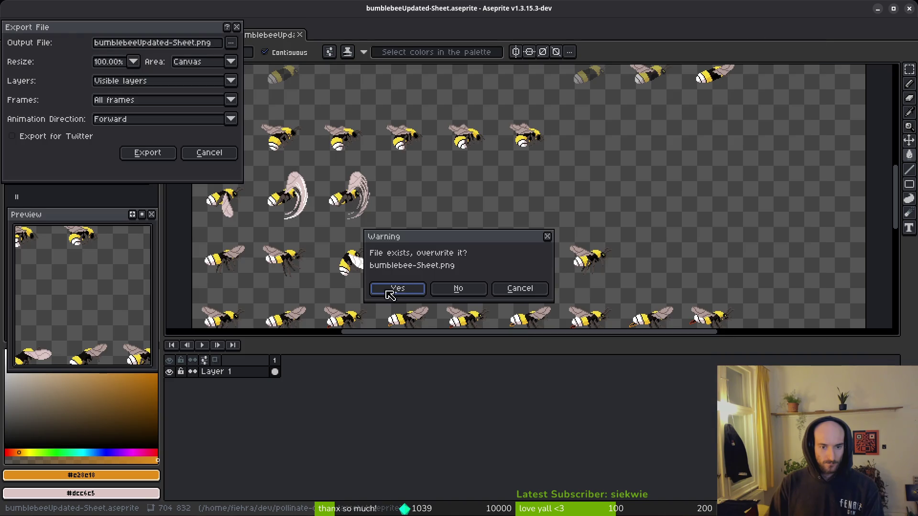
{"action": "left_click", "coordinate": [388, 290]}
{"action": "left_click", "coordinate": [147, 153]}
{"action": "key", "text": "alt+Tab"}
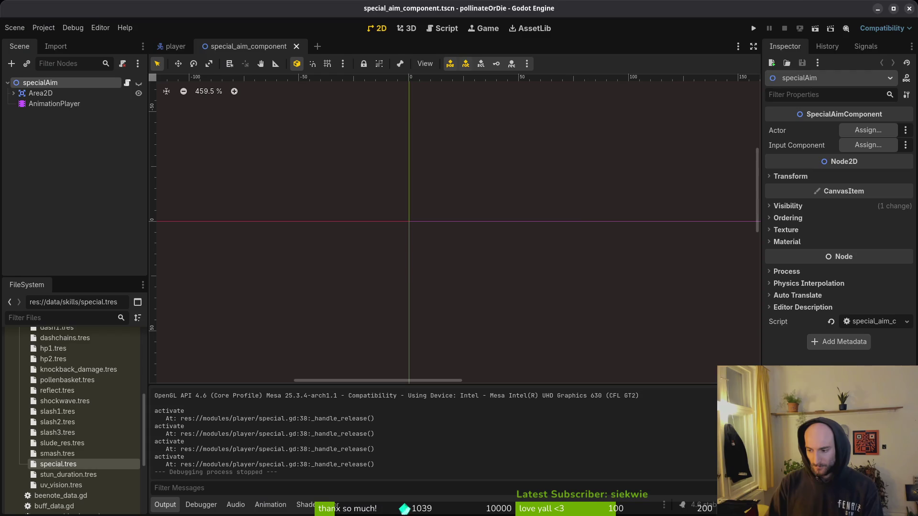
Step: Run the project, enter the hive, and fire the bee's special sting attack
{"action": "left_click", "coordinate": [754, 29]}
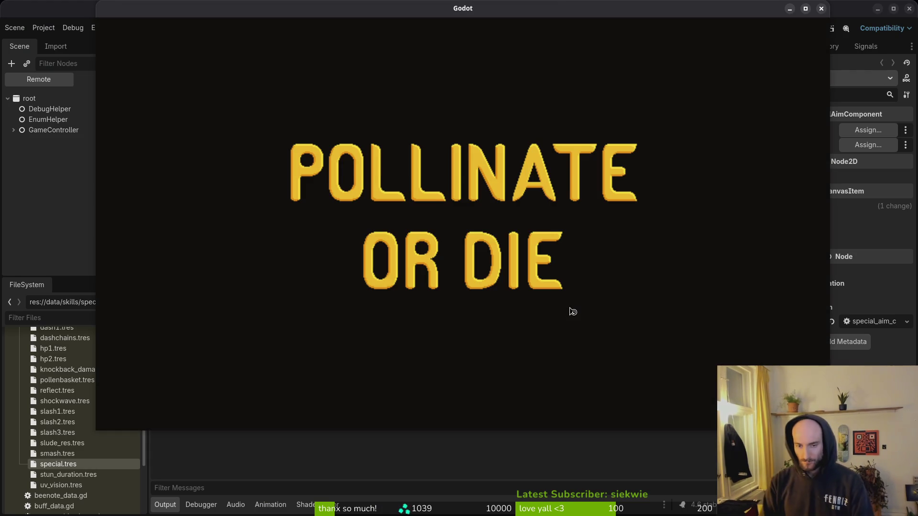
{"action": "key", "text": "Return"}
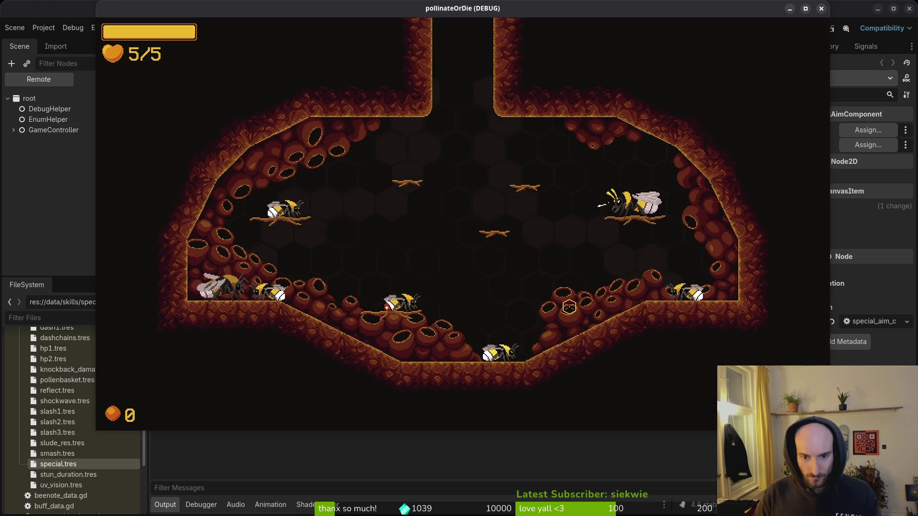
{"action": "key", "text": "a"}
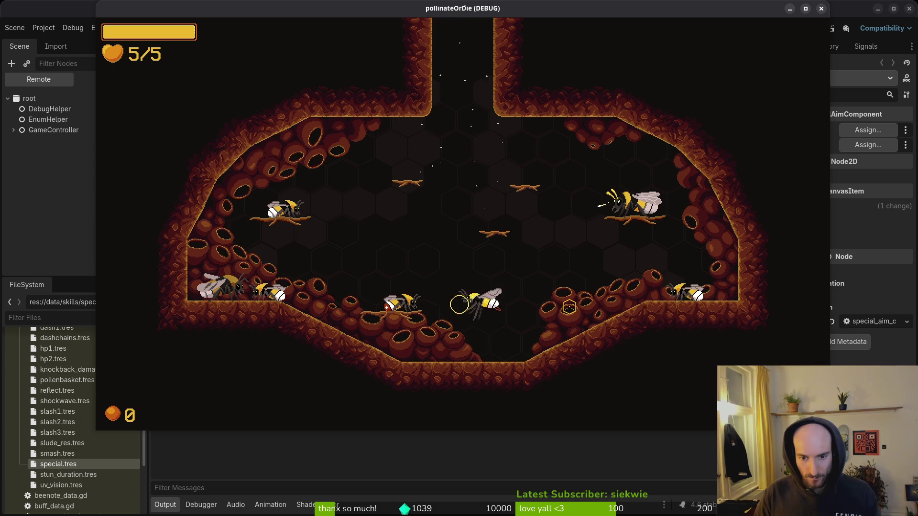
{"action": "key", "text": "space"}
Step: Fly the bee in several directions and fire the special attack twice more
{"action": "key", "text": "d"}
{"action": "key", "text": "w"}
{"action": "key", "text": "space"}
{"action": "key", "text": "d"}
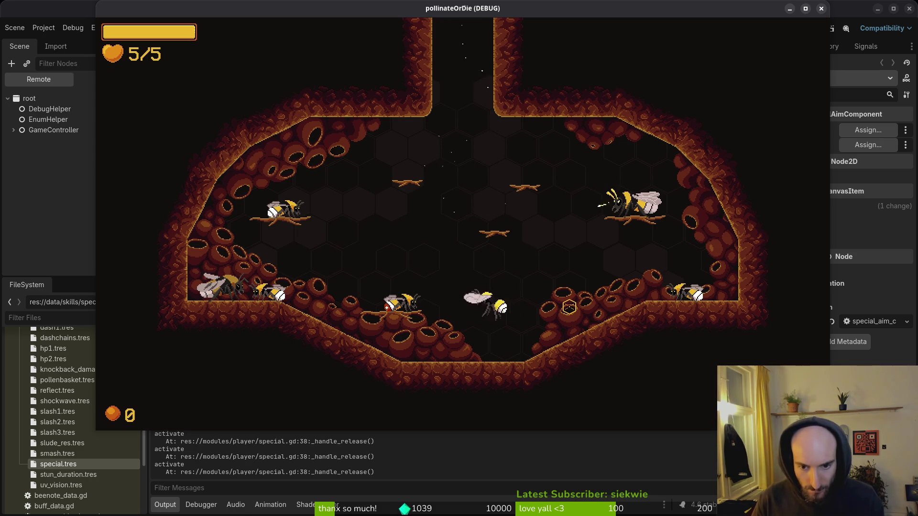
{"action": "key", "text": "space"}
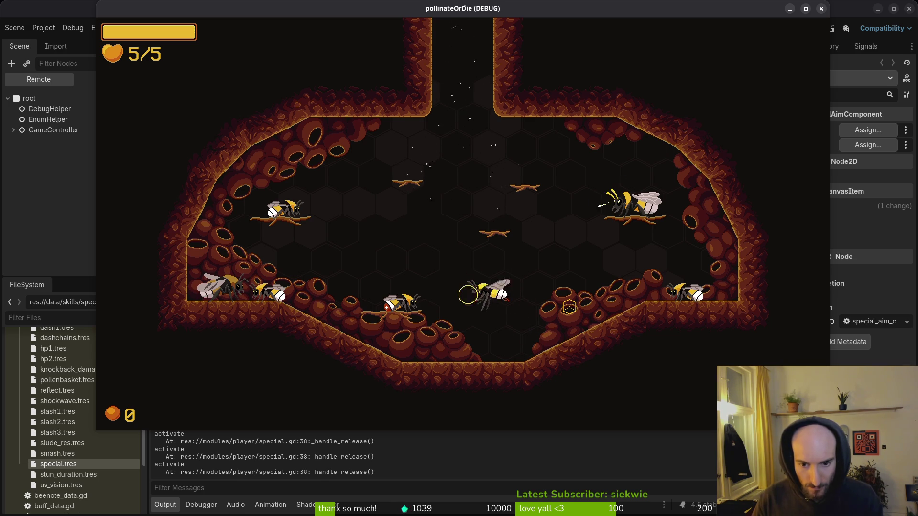
Step: Close the game and return to bumblebeeUpdated-Sheet.aseprite in Aseprite
{"action": "key", "text": "F8"}
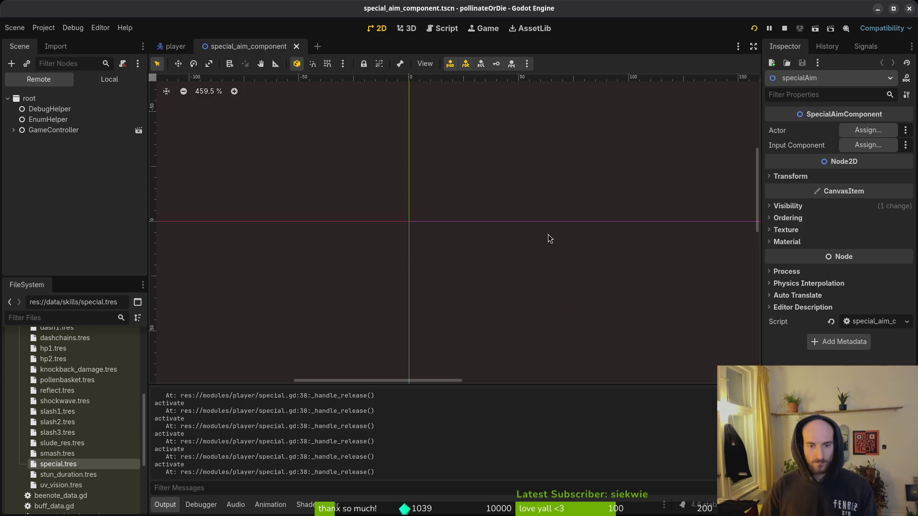
{"action": "key", "text": "alt+Tab"}
{"action": "left_click", "coordinate": [188, 34]}
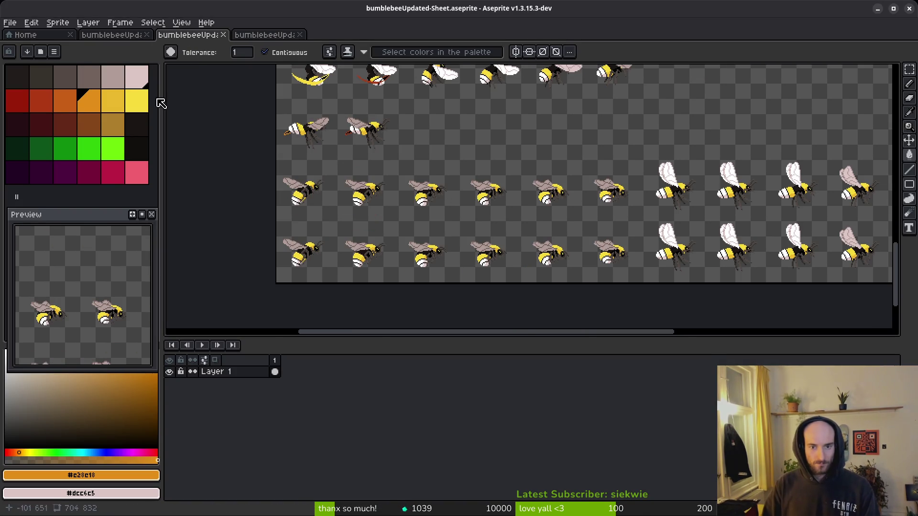
Step: Back in bumblebeeUpdated, reshape the stinger tip with black and orange pencil pixels
{"action": "left_click", "coordinate": [111, 35]}
{"action": "scroll", "coordinate": [579, 286], "scroll_direction": "down", "scroll_amount": 2}
{"action": "scroll", "coordinate": [579, 286], "scroll_direction": "right", "scroll_amount": 3}
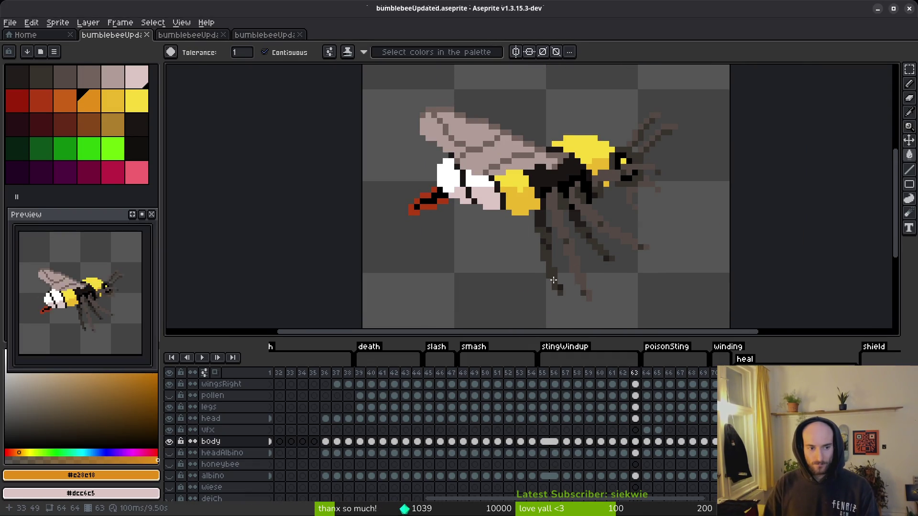
{"action": "scroll", "coordinate": [537, 240], "scroll_direction": "up", "scroll_amount": 5}
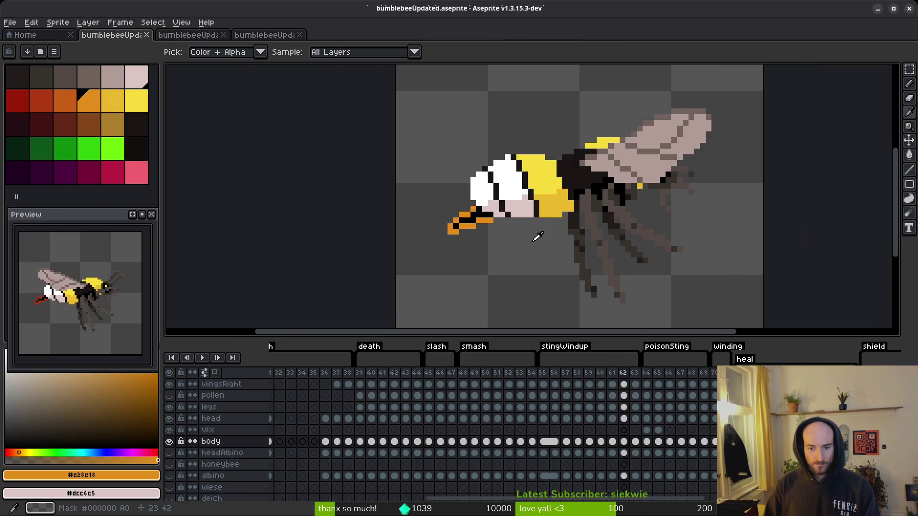
{"action": "scroll", "coordinate": [538, 244], "scroll_direction": "down", "scroll_amount": 1}
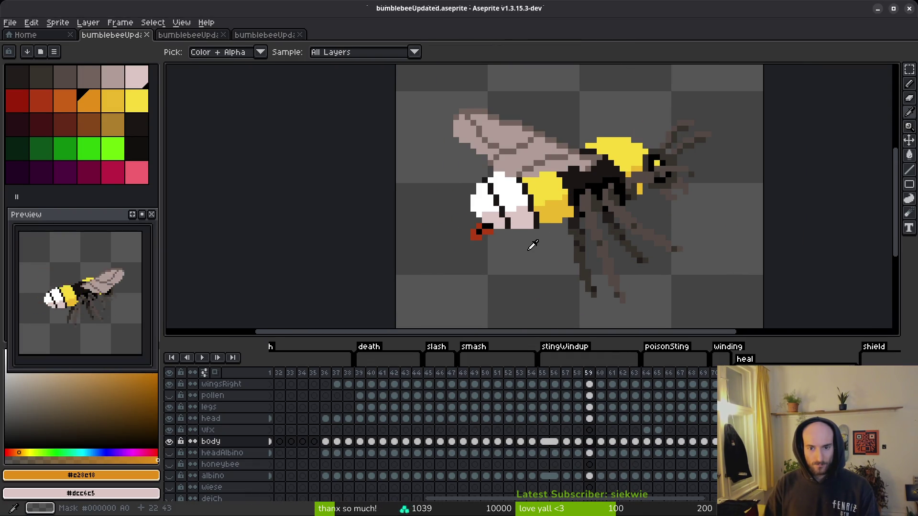
{"action": "scroll", "coordinate": [534, 246], "scroll_direction": "down", "scroll_amount": 2}
{"action": "scroll", "coordinate": [498, 244], "scroll_direction": "up", "scroll_amount": 1}
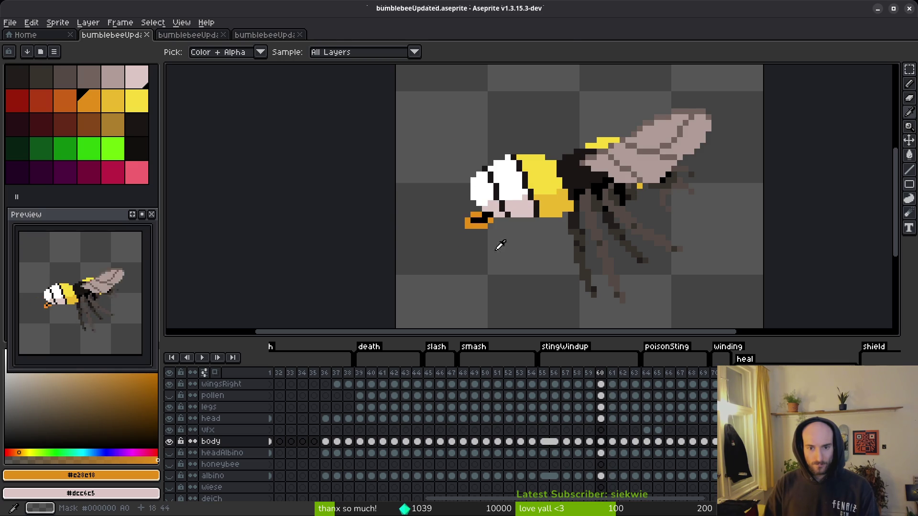
{"action": "scroll", "coordinate": [498, 247], "scroll_direction": "down", "scroll_amount": 1}
{"action": "scroll", "coordinate": [494, 254], "scroll_direction": "up", "scroll_amount": 1}
{"action": "scroll", "coordinate": [458, 213], "scroll_direction": "up", "scroll_amount": 5}
{"action": "key", "text": "b"}
{"action": "left_click", "coordinate": [431, 185], "text": "alt"}
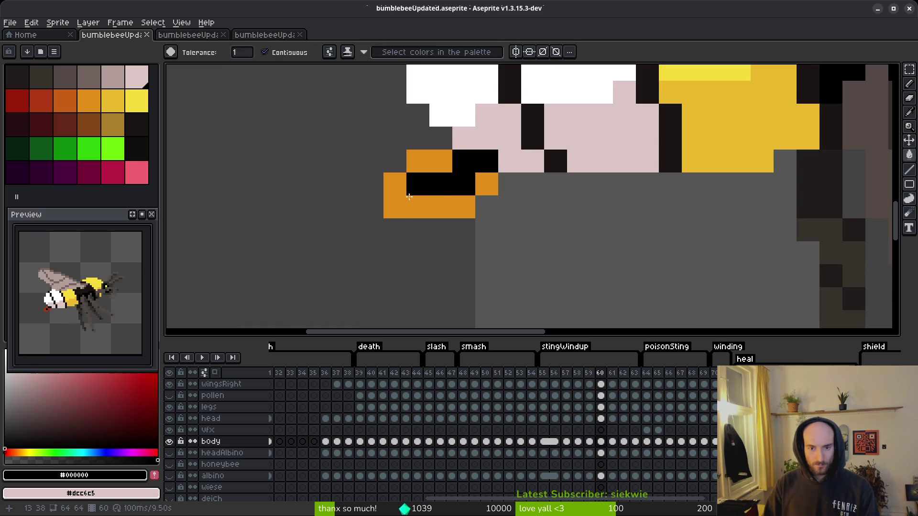
{"action": "left_click", "coordinate": [395, 207]}
{"action": "left_click", "coordinate": [419, 207], "text": "alt"}
{"action": "left_click", "coordinate": [380, 203]}
Step: Eyedrop the stinger's black, add a black stinger pixel, then pick up the red
{"action": "scroll", "coordinate": [574, 263], "scroll_direction": "down", "scroll_amount": 5}
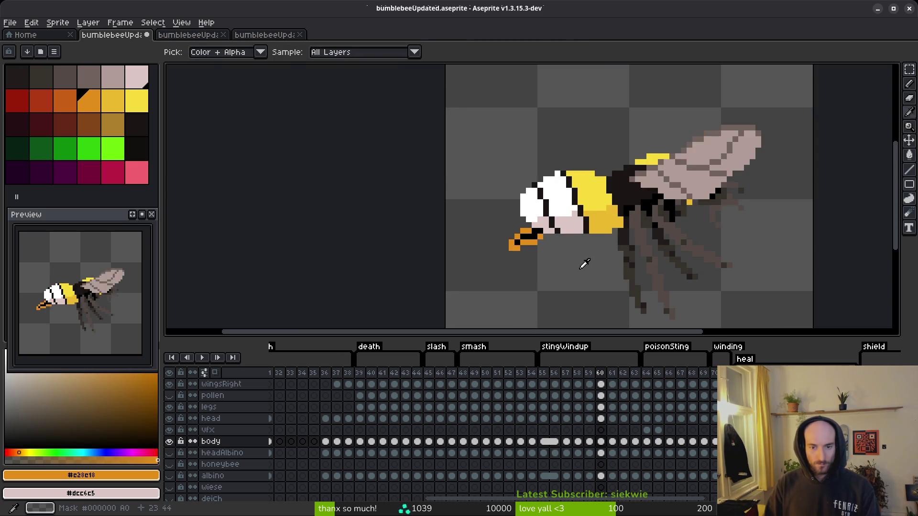
{"action": "scroll", "coordinate": [584, 263], "scroll_direction": "down", "scroll_amount": 1}
{"action": "scroll", "coordinate": [579, 272], "scroll_direction": "up", "scroll_amount": 1}
{"action": "scroll", "coordinate": [576, 276], "scroll_direction": "down", "scroll_amount": 1}
{"action": "scroll", "coordinate": [579, 272], "scroll_direction": "down", "scroll_amount": 1}
{"action": "scroll", "coordinate": [576, 272], "scroll_direction": "up", "scroll_amount": 1}
{"action": "scroll", "coordinate": [574, 274], "scroll_direction": "down", "scroll_amount": 1}
{"action": "scroll", "coordinate": [574, 275], "scroll_direction": "up", "scroll_amount": 1}
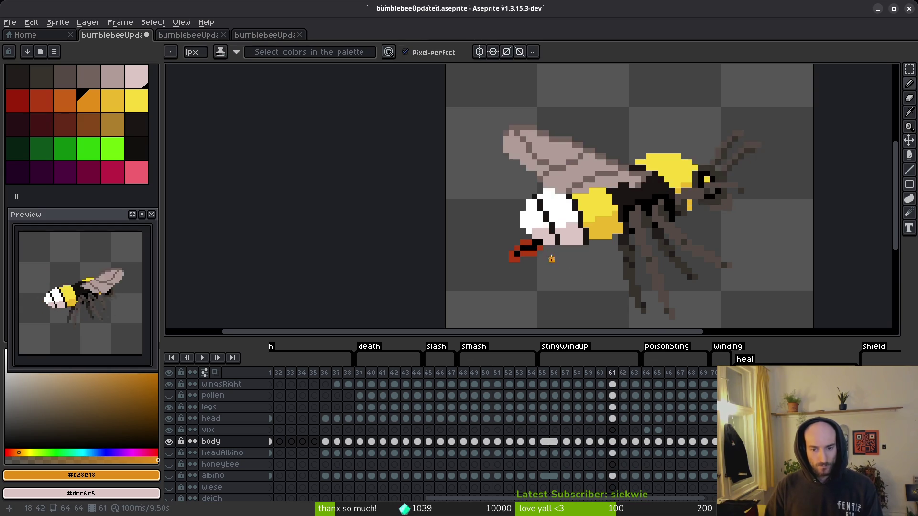
{"action": "scroll", "coordinate": [516, 234], "scroll_direction": "up", "scroll_amount": 4}
{"action": "left_click", "coordinate": [461, 221], "text": "alt"}
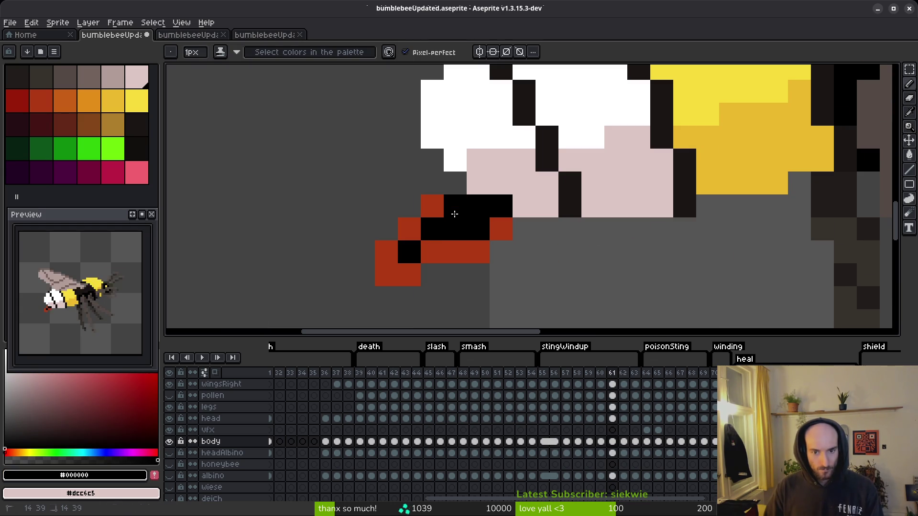
{"action": "left_click", "coordinate": [363, 275]}
{"action": "left_click", "coordinate": [385, 274], "text": "alt"}
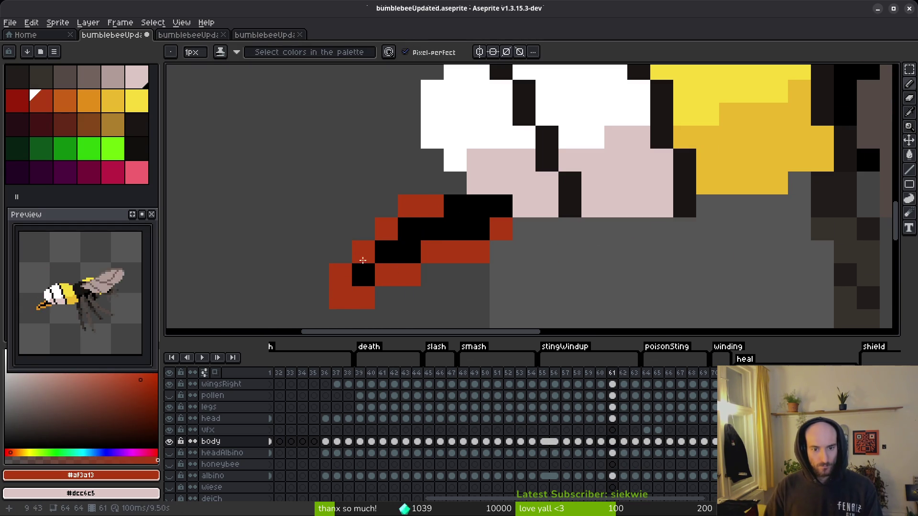
Step: Step back one frame and save the animation file
{"action": "scroll", "coordinate": [475, 202], "scroll_direction": "down", "scroll_amount": 4}
{"action": "scroll", "coordinate": [563, 288], "scroll_direction": "down", "scroll_amount": 1}
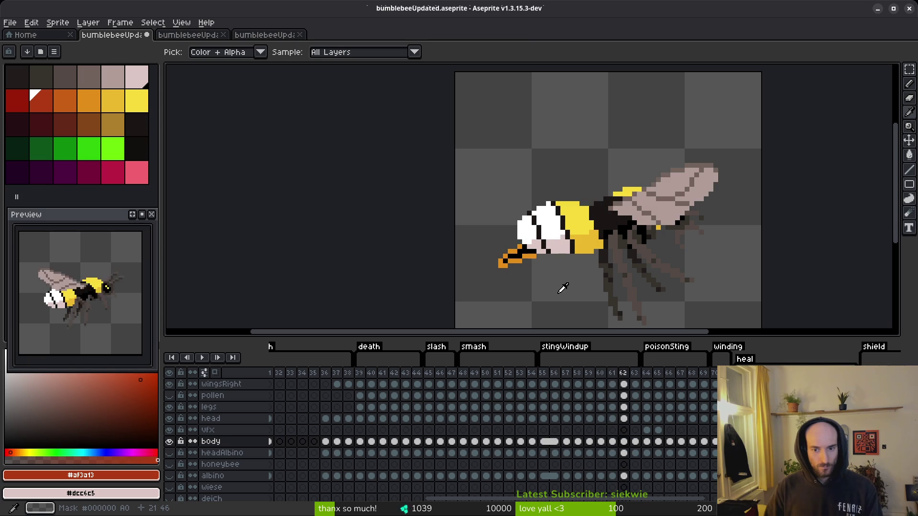
{"action": "scroll", "coordinate": [563, 287], "scroll_direction": "up", "scroll_amount": 1}
{"action": "scroll", "coordinate": [563, 285], "scroll_direction": "down", "scroll_amount": 1}
{"action": "scroll", "coordinate": [540, 282], "scroll_direction": "up", "scroll_amount": 1}
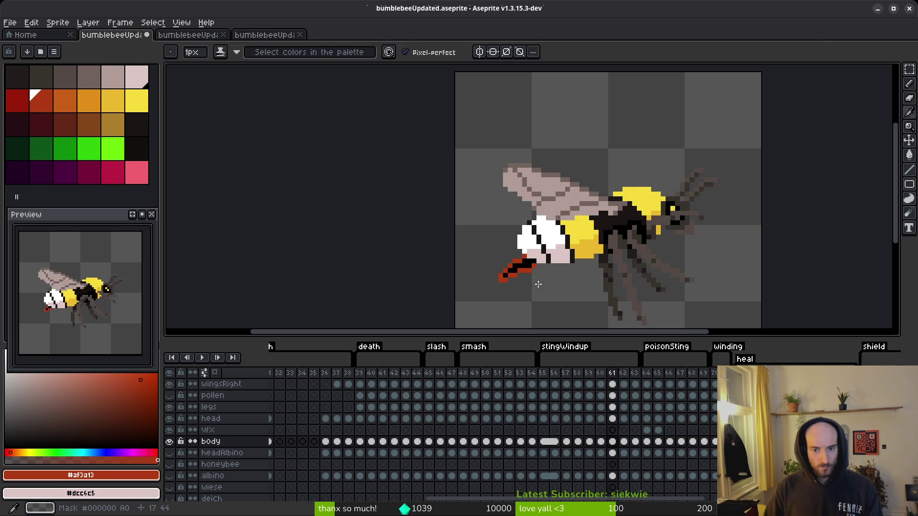
{"action": "scroll", "coordinate": [538, 285], "scroll_direction": "up", "scroll_amount": 3}
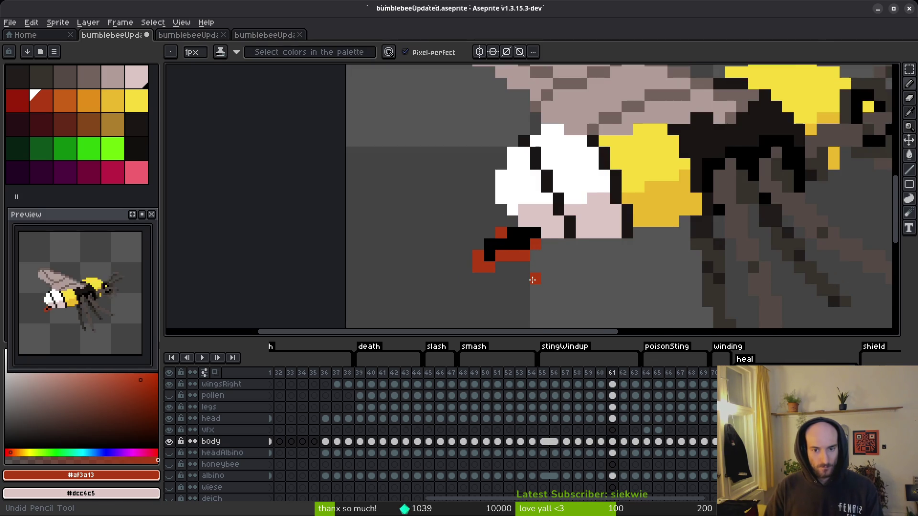
{"action": "key", "text": "comma"}
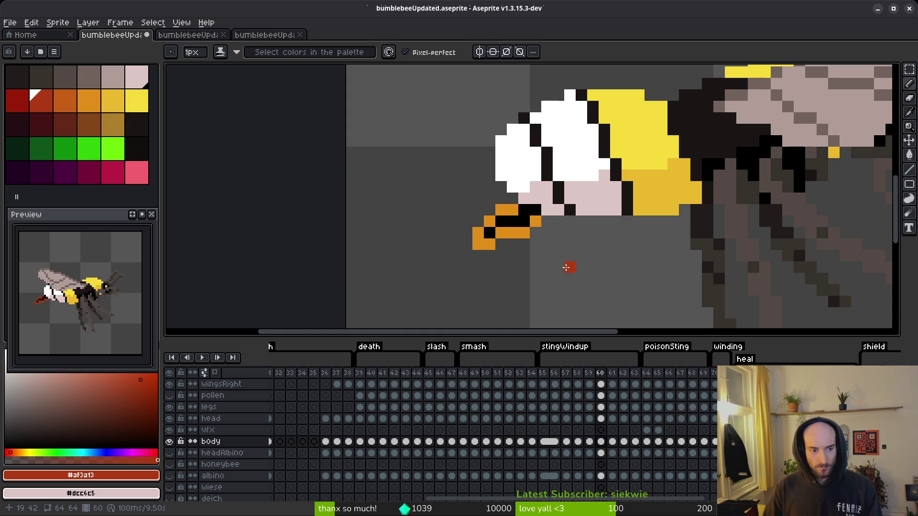
{"action": "scroll", "coordinate": [566, 267], "scroll_direction": "down", "scroll_amount": 3}
{"action": "key", "text": "ctrl+s"}
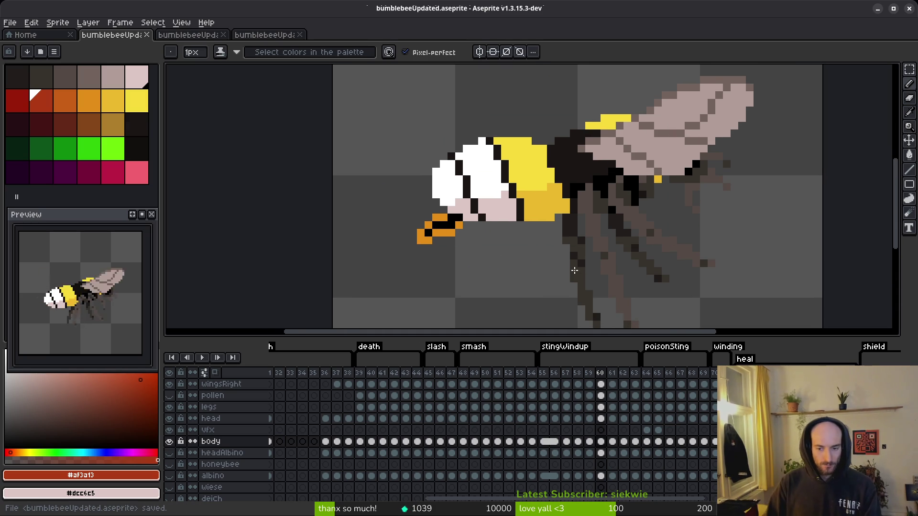
Step: Flood-fill the orange stinger pixels with yellow
{"action": "scroll", "coordinate": [443, 226], "scroll_direction": "up", "scroll_amount": 4}
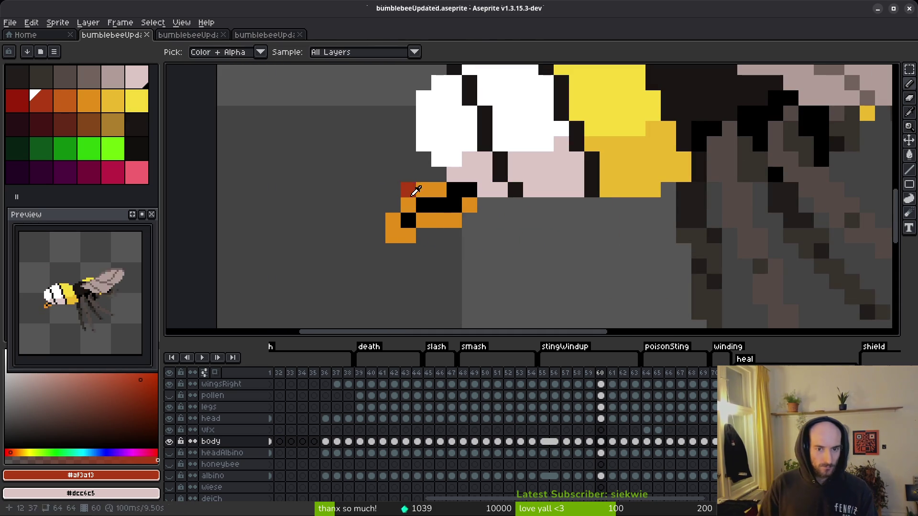
{"action": "left_click", "coordinate": [439, 214], "text": "alt"}
{"action": "left_click", "coordinate": [113, 100]}
{"action": "key", "text": "g"}
{"action": "left_click", "coordinate": [436, 220]}
{"action": "left_click", "coordinate": [425, 197]}
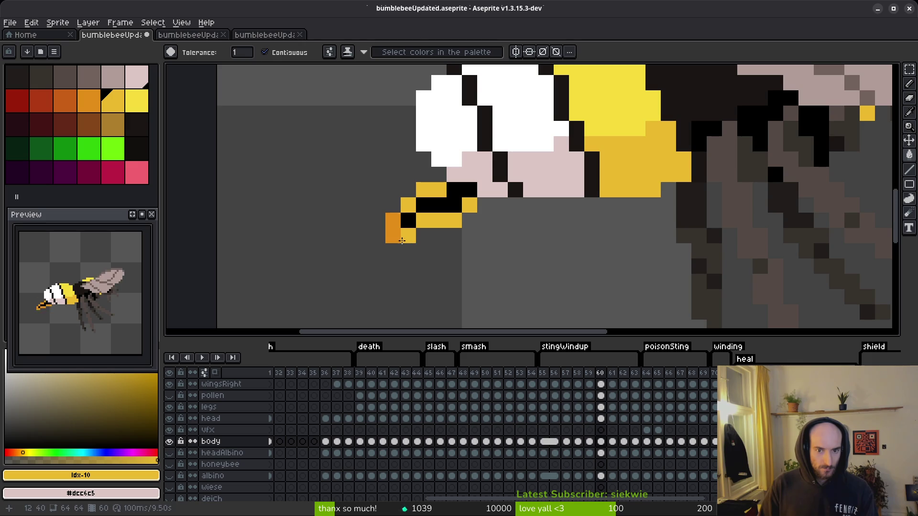
Step: Pick the bright yellow and revert frame 60's stinger to it
{"action": "key", "text": "comma"}
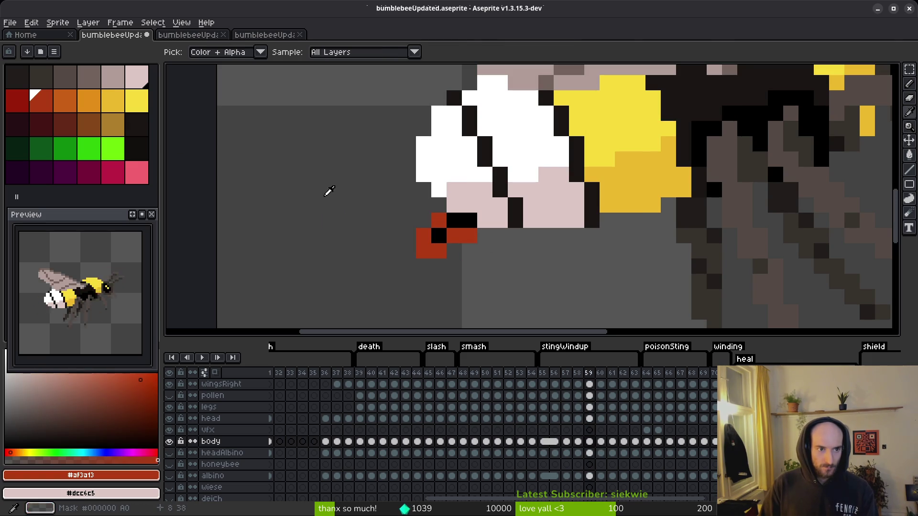
{"action": "left_click", "coordinate": [136, 101]}
{"action": "key", "text": "period"}
{"action": "key", "text": "ctrl+z"}
{"action": "left_click", "coordinate": [431, 220]}
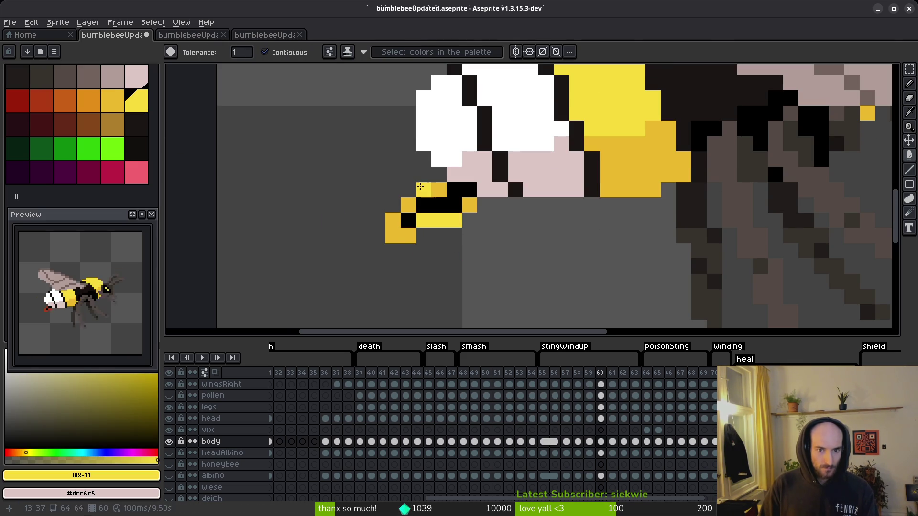
Step: On frame 58, eyedrop the orange and replace it with yellow via Replace Color
{"action": "key", "text": "i"}
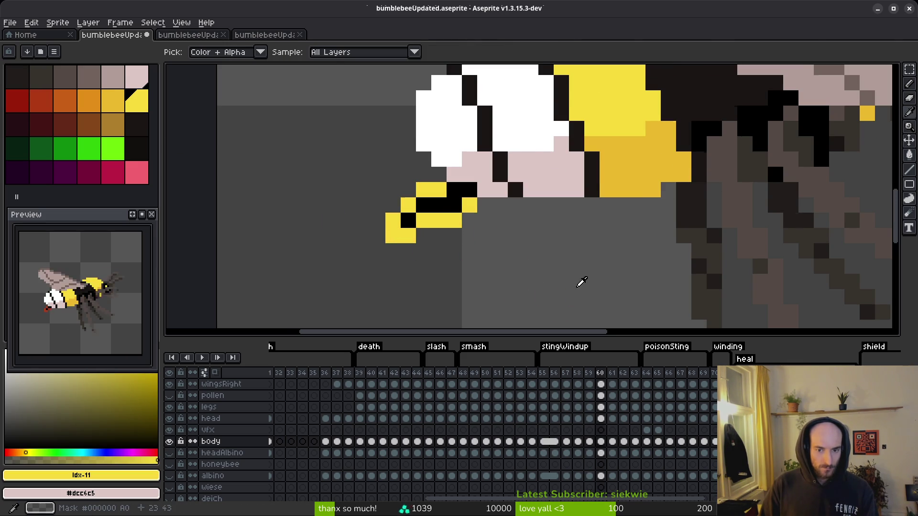
{"action": "key", "text": "comma"}
{"action": "key", "text": "comma"}
{"action": "key", "text": "x"}
{"action": "left_click", "coordinate": [439, 215]}
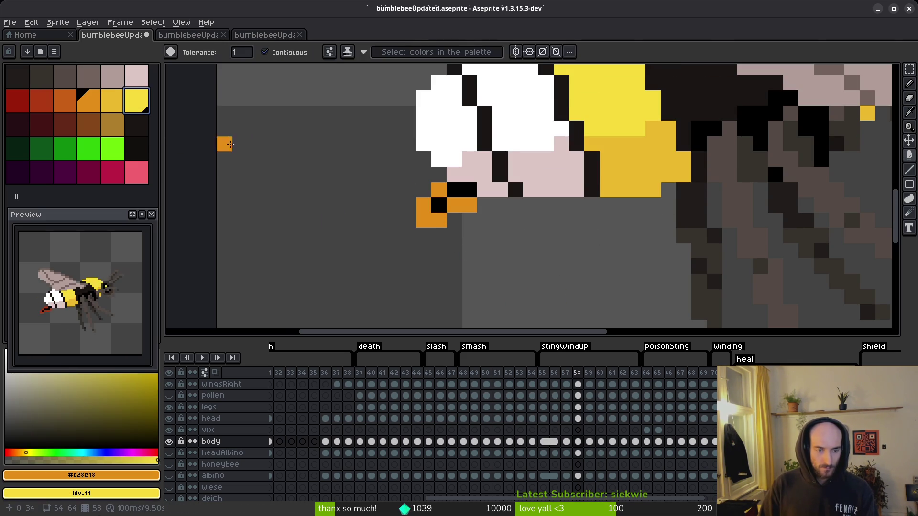
{"action": "key", "text": "shift+r"}
{"action": "left_click", "coordinate": [332, 83]}
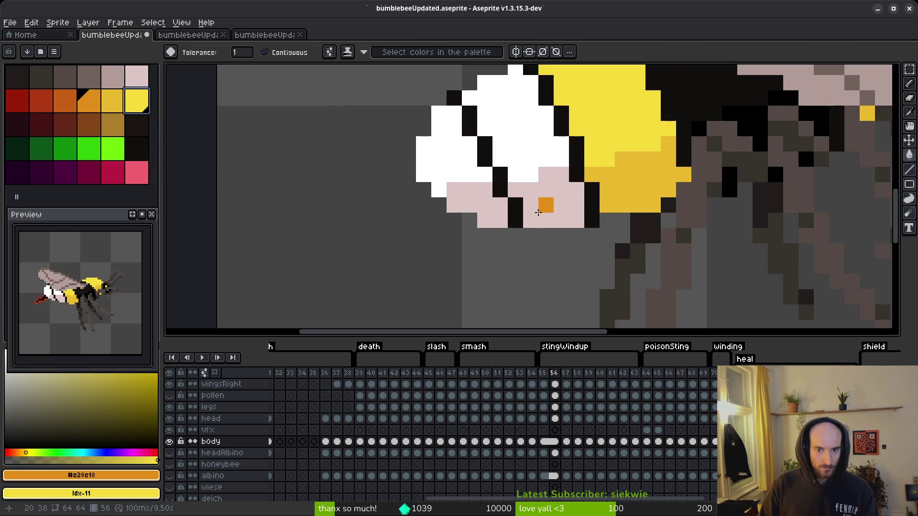
Step: Apply the same orange-to-yellow Replace Color on frame 62
{"action": "key", "text": "period"}
{"action": "key", "text": "period"}
{"action": "key", "text": "period"}
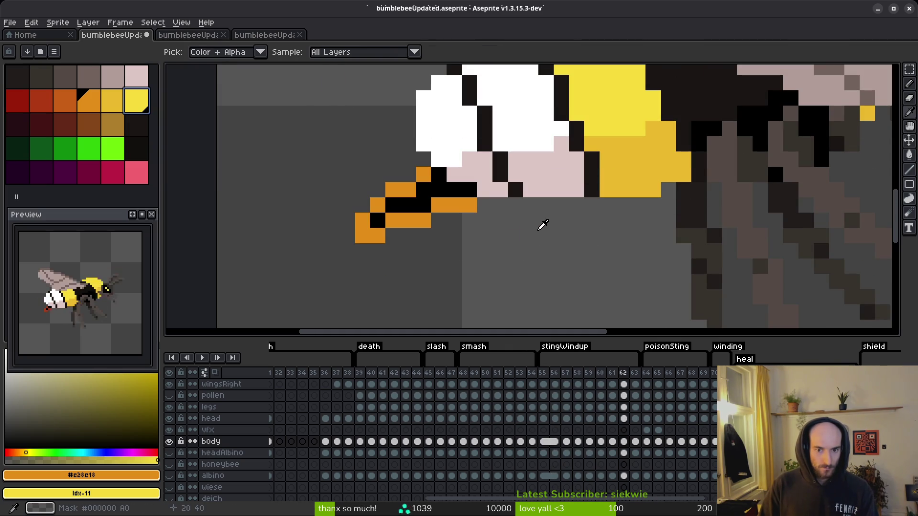
{"action": "key", "text": "shift+r"}
{"action": "left_click", "coordinate": [324, 83]}
{"action": "key", "text": "g"}
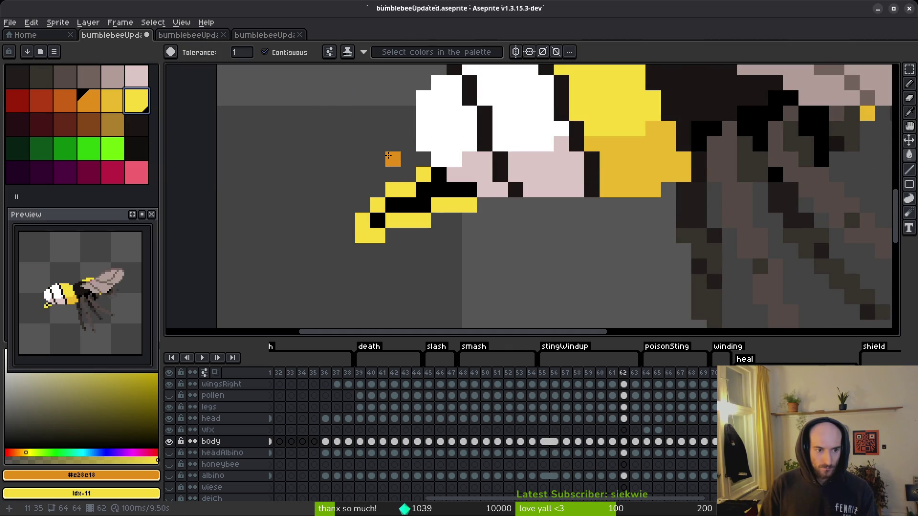
{"action": "key", "text": "shift+r"}
{"action": "key", "text": "Return"}
{"action": "key", "text": "space"}
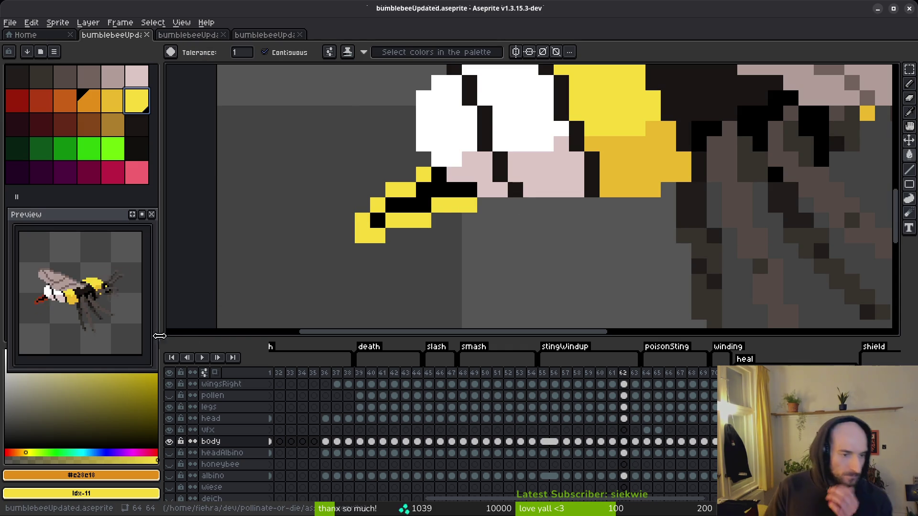
Step: Play the stingWindup animation, then stop it at frame 58 and view frame 59
{"action": "key", "text": "Return"}
{"action": "scroll", "coordinate": [527, 270], "scroll_direction": "down", "scroll_amount": 5}
{"action": "scroll", "coordinate": [527, 269], "scroll_direction": "up", "scroll_amount": 1}
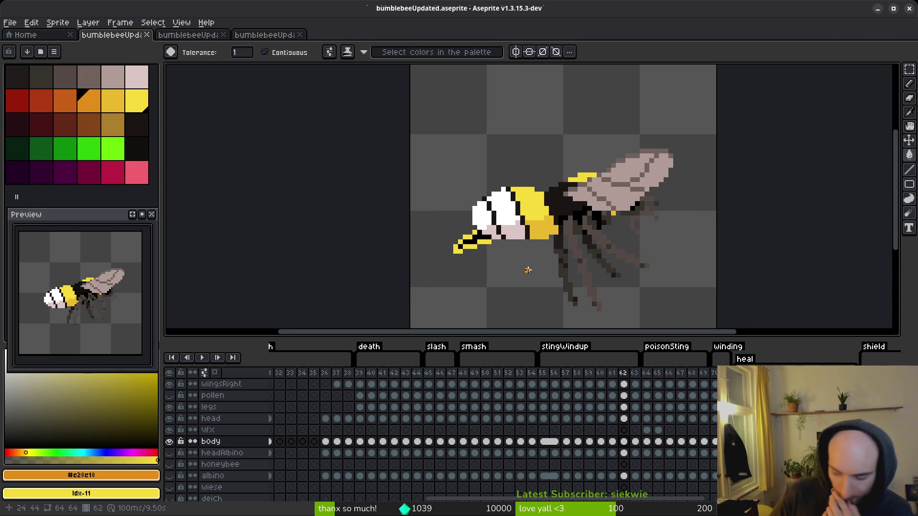
{"action": "scroll", "coordinate": [566, 250], "scroll_direction": "right", "scroll_amount": 2}
{"action": "scroll", "coordinate": [549, 250], "scroll_direction": "down", "scroll_amount": 1}
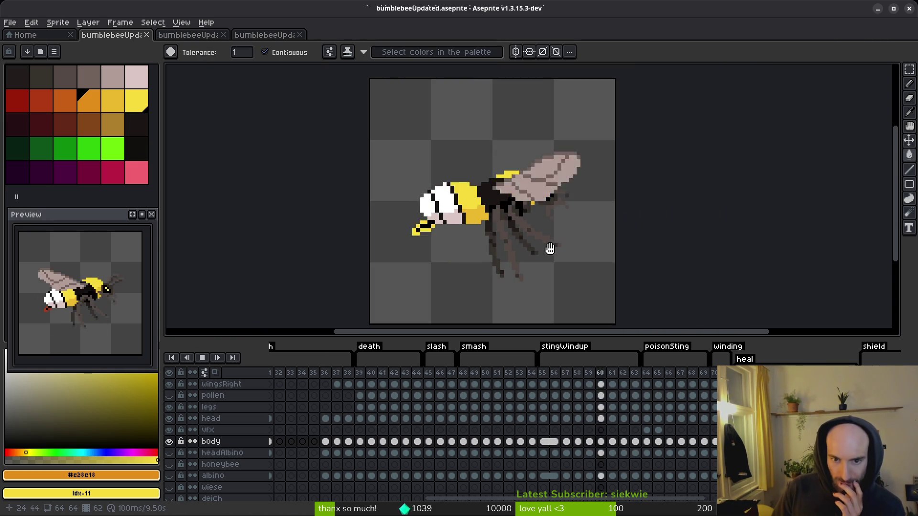
{"action": "left_click", "coordinate": [583, 443]}
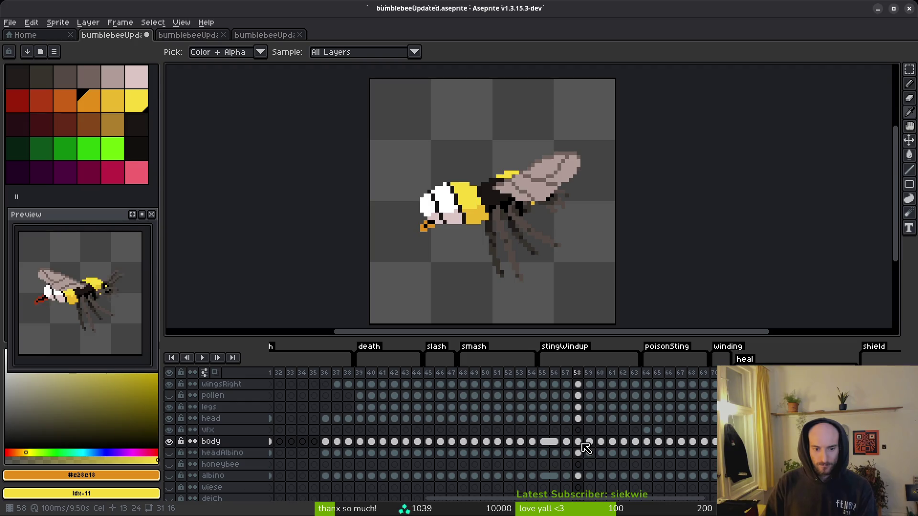
{"action": "left_click", "coordinate": [594, 443]}
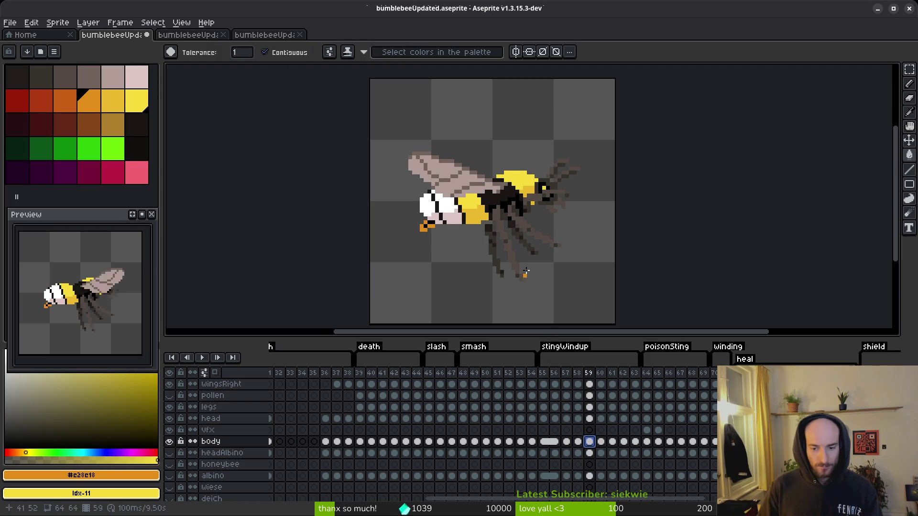
Step: Step through frames 56 to 62, comparing each stinger with its neighbours
{"action": "key", "text": "Left"}
{"action": "key", "text": "Left"}
{"action": "key", "text": "Left"}
{"action": "key", "text": "Right"}
{"action": "key", "text": "Left"}
{"action": "key", "text": "Right"}
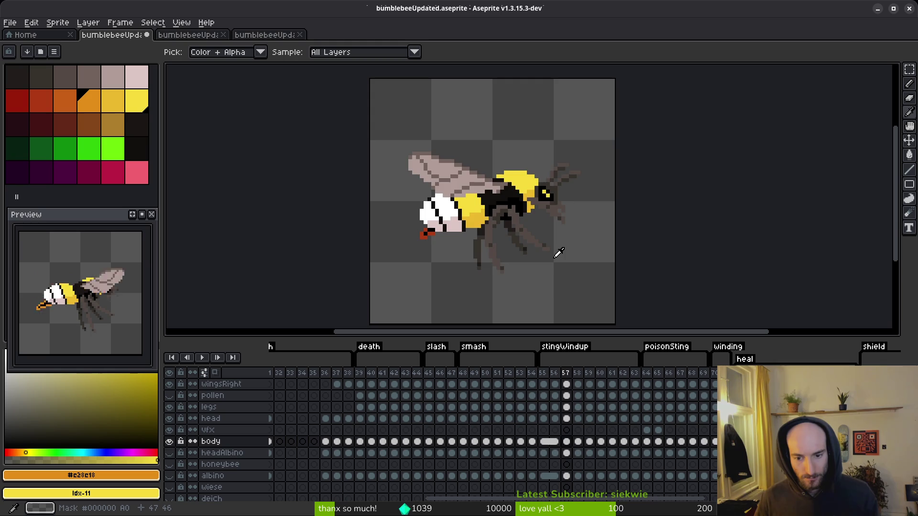
{"action": "key", "text": "Right"}
{"action": "key", "text": "Right"}
{"action": "key", "text": "Right"}
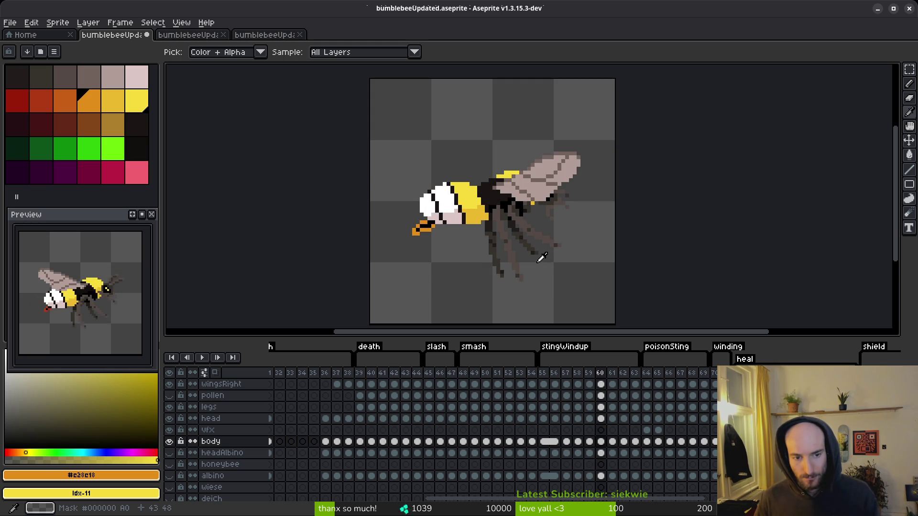
{"action": "key", "text": "Right"}
{"action": "key", "text": "Right"}
{"action": "key", "text": "Left"}
{"action": "key", "text": "Right"}
{"action": "key", "text": "Left"}
{"action": "key", "text": "Right"}
{"action": "key", "text": "Left"}
{"action": "key", "text": "Right"}
{"action": "key", "text": "Right"}
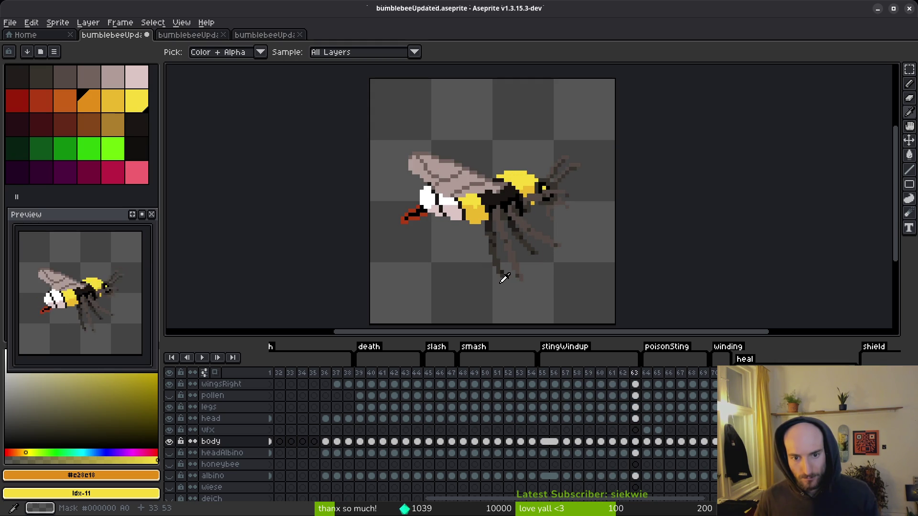
Step: Compare frames 62 and 63, then step back through frames 58 to 61
{"action": "key", "text": "Right"}
{"action": "key", "text": "Left"}
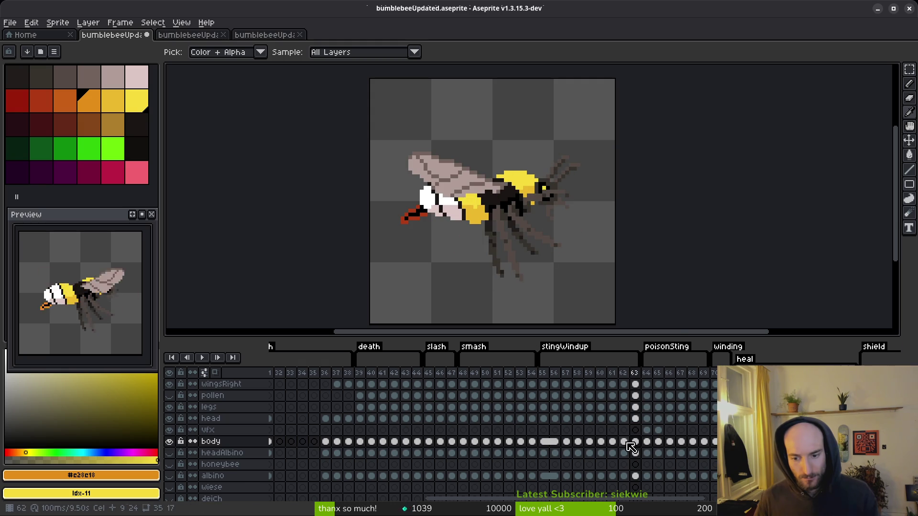
{"action": "key", "text": "Left"}
{"action": "key", "text": "Right"}
{"action": "key", "text": "Left"}
{"action": "key", "text": "Right"}
{"action": "key", "text": "Left"}
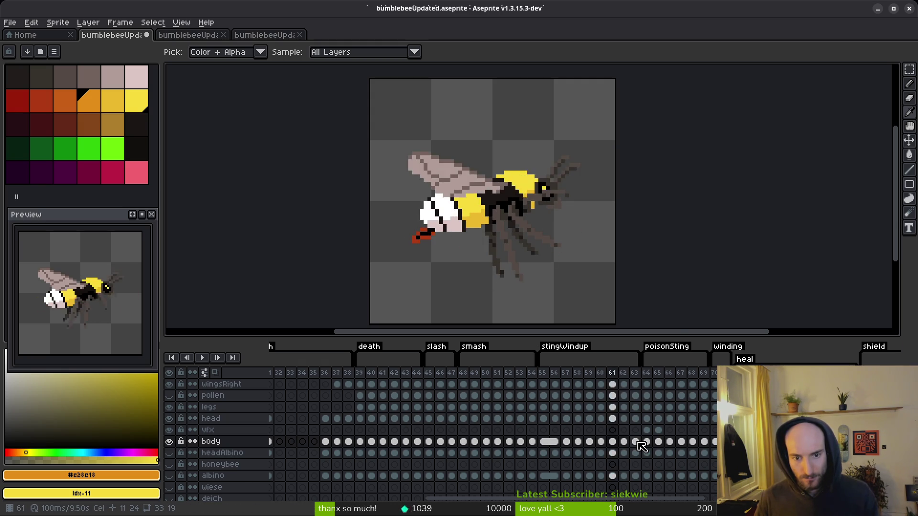
{"action": "key", "text": "Left"}
{"action": "key", "text": "Left"}
{"action": "key", "text": "Left"}
{"action": "key", "text": "Right"}
{"action": "key", "text": "Right"}
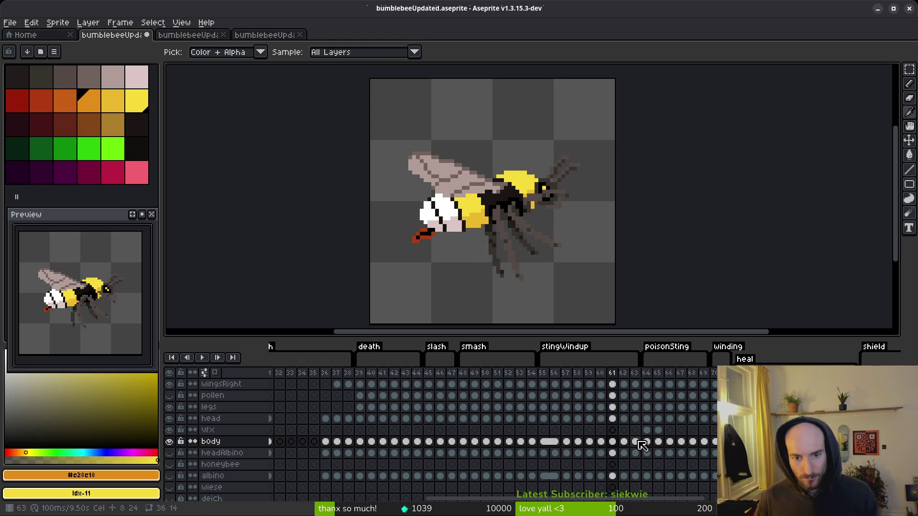
{"action": "key", "text": "Left"}
{"action": "key", "text": "Left"}
{"action": "key", "text": "Left"}
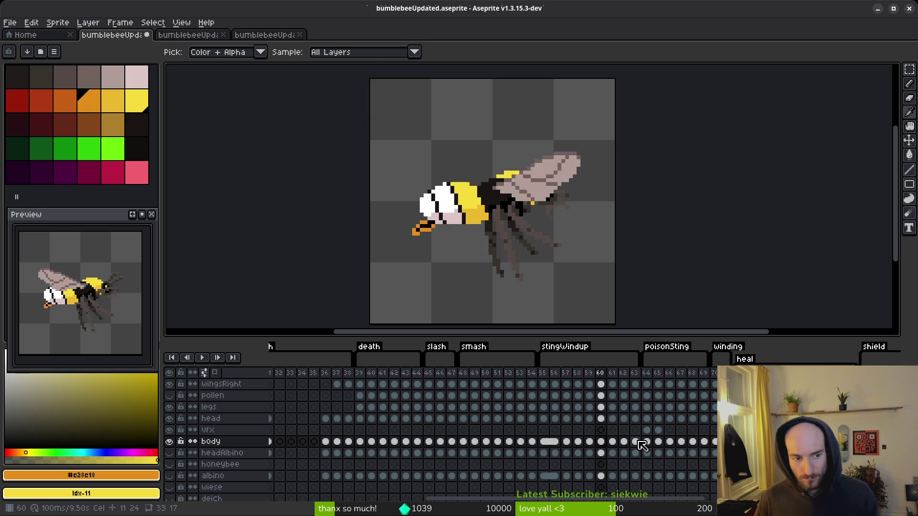
{"action": "key", "text": "Right"}
{"action": "key", "text": "Right"}
{"action": "key", "text": "Right"}
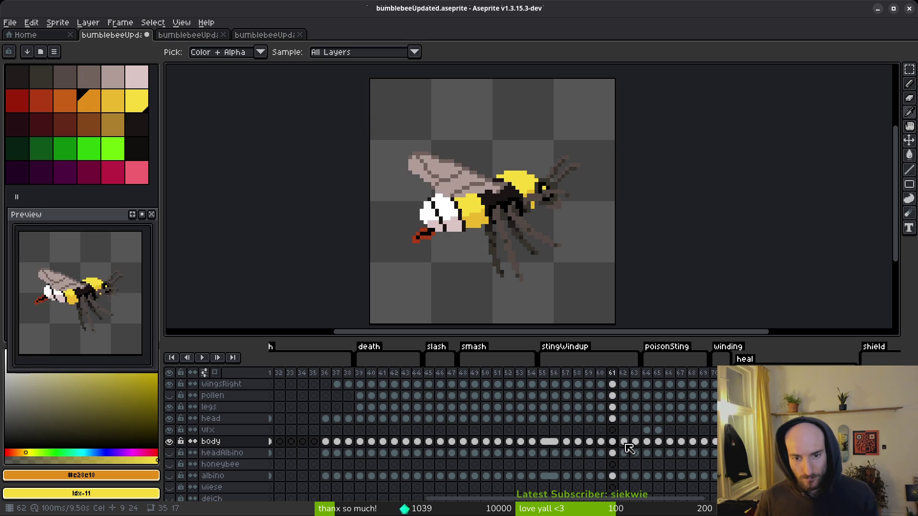
Step: Compare the body cels of frames 61–63 and restore frame 62's darker red stinger tip
{"action": "left_click", "coordinate": [625, 443]}
{"action": "left_click", "coordinate": [635, 443]}
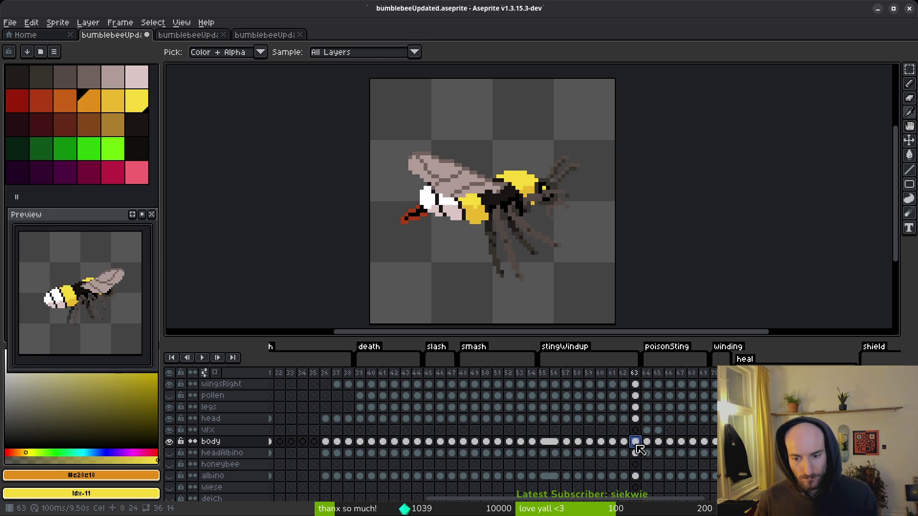
{"action": "left_click", "coordinate": [614, 443]}
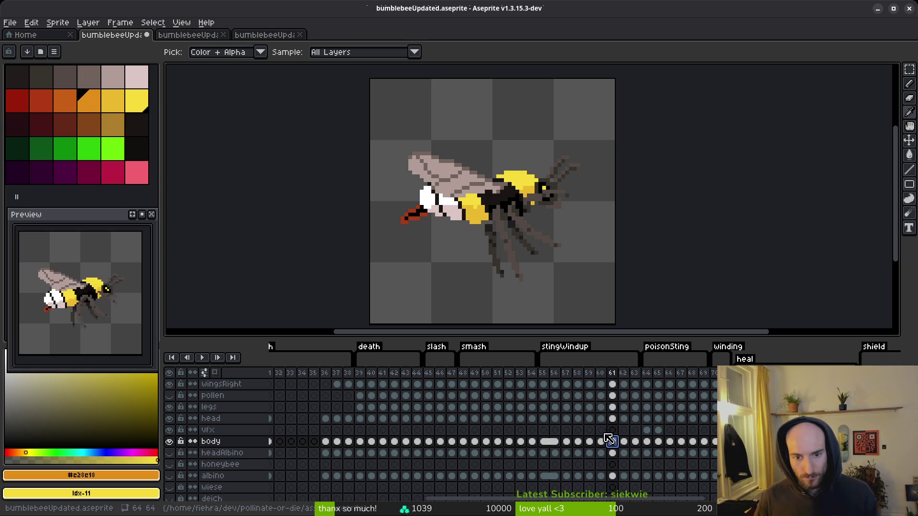
{"action": "key", "text": "w"}
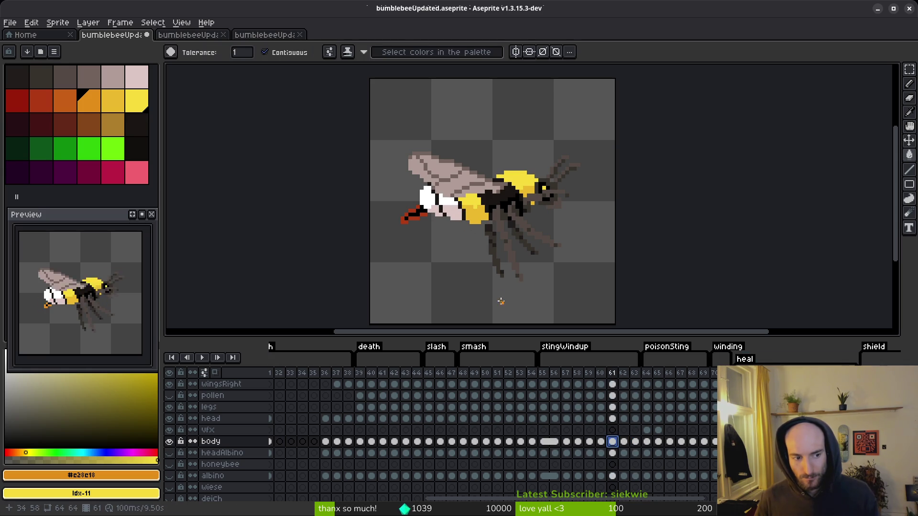
{"action": "key", "text": "i"}
{"action": "key", "text": "Left"}
{"action": "key", "text": "Right"}
{"action": "key", "text": "Right"}
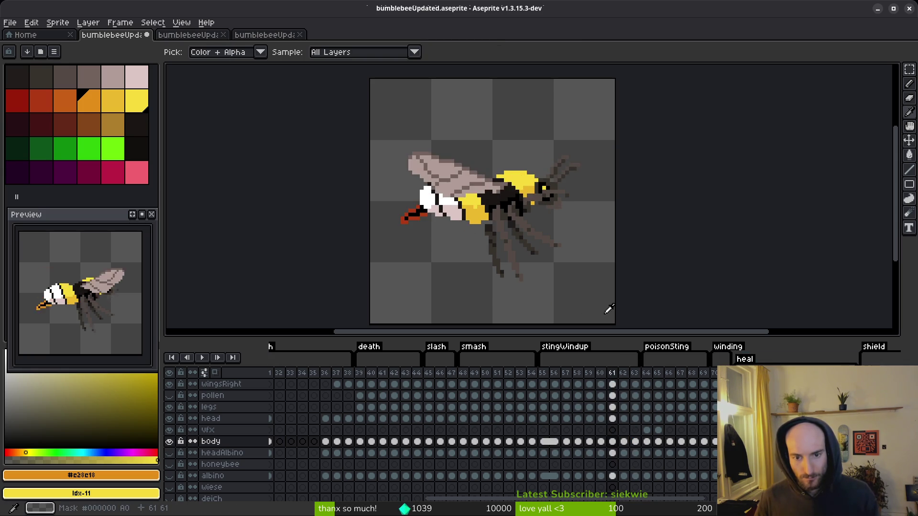
{"action": "left_click", "coordinate": [629, 442]}
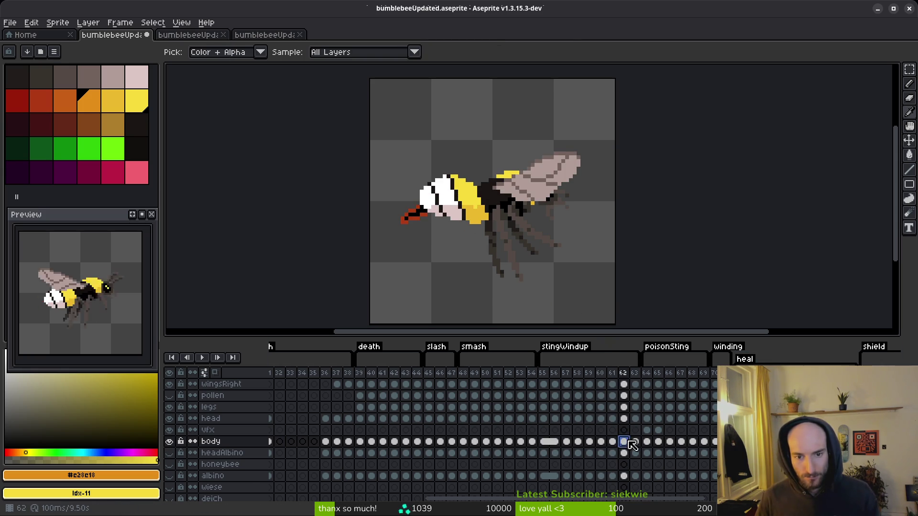
{"action": "key", "text": "w"}
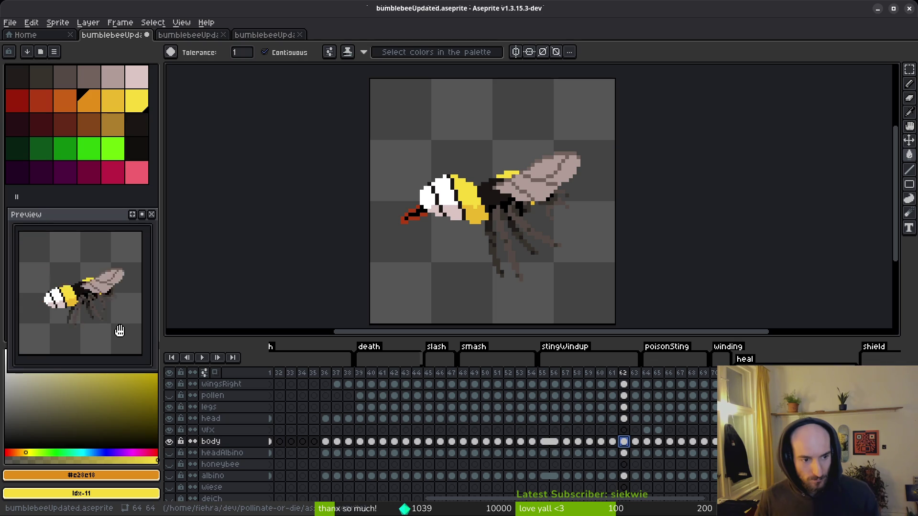
Step: Step back to frame 54 and forward to frame 57 to check the stingers
{"action": "key", "text": "i"}
{"action": "key", "text": "Left"}
{"action": "key", "text": "Left"}
{"action": "key", "text": "Left"}
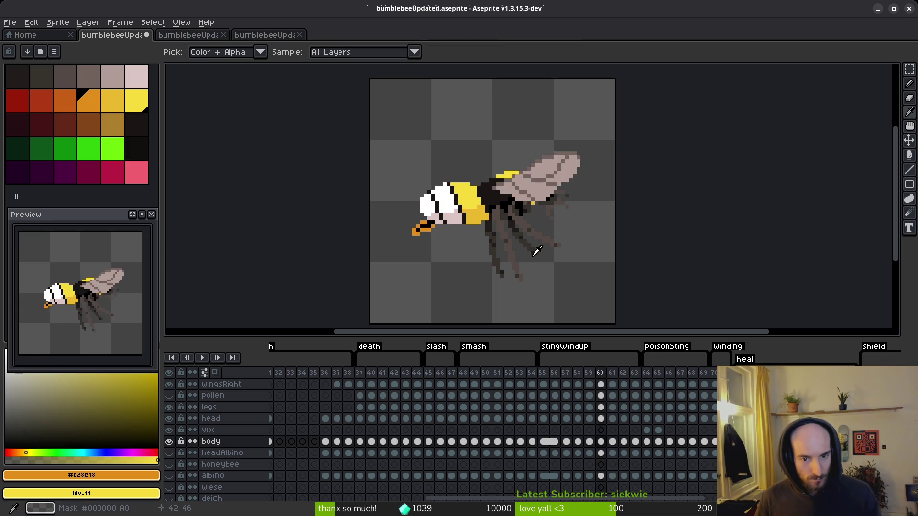
{"action": "key", "text": "Left"}
{"action": "key", "text": "Left"}
{"action": "key", "text": "Left"}
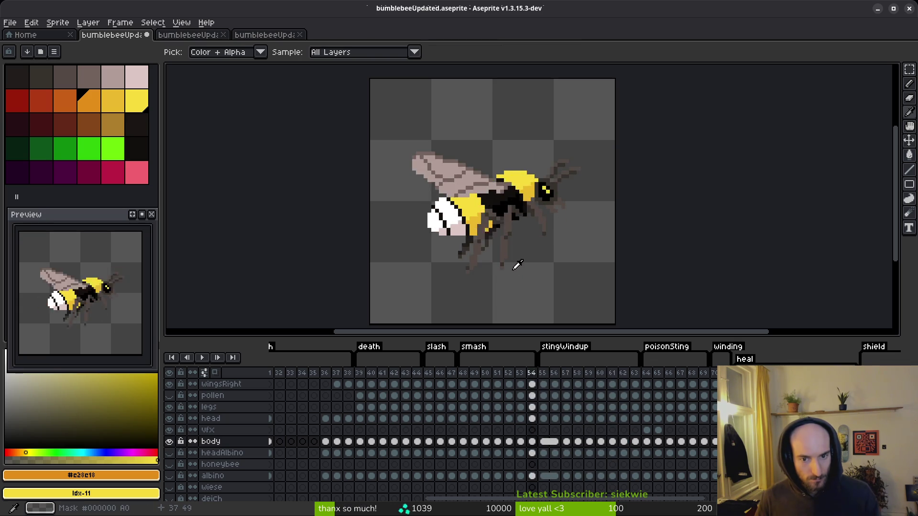
{"action": "key", "text": "Right"}
{"action": "key", "text": "Right"}
{"action": "key", "text": "Right"}
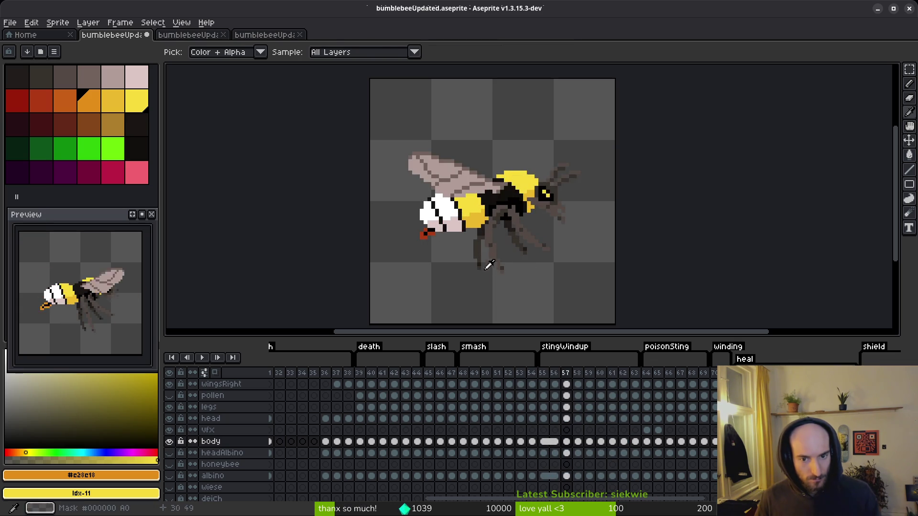
{"action": "key", "text": "w"}
{"action": "scroll", "coordinate": [425, 236], "scroll_direction": "up", "scroll_amount": 5}
Step: Rotate the selected stinger pixels into place on frame 57 and tidy a stray black pixel
{"action": "key", "text": "q"}
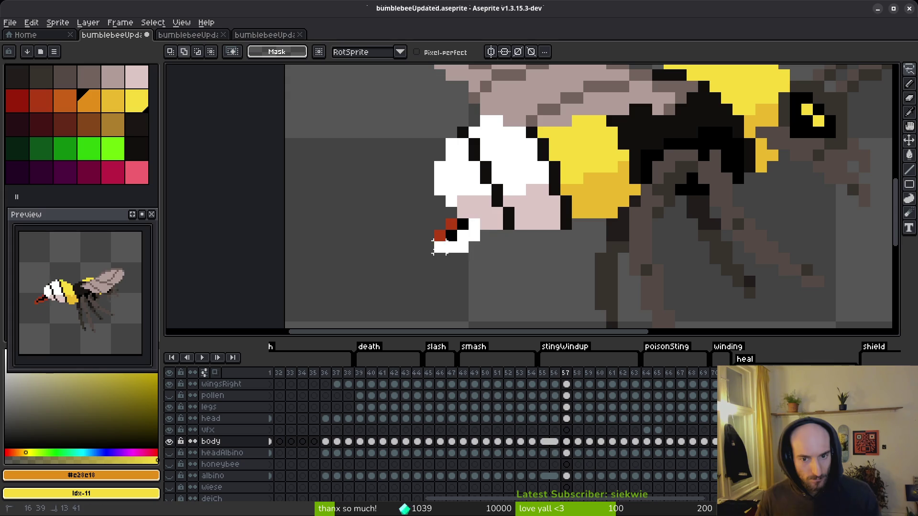
{"action": "mouse_move", "coordinate": [447, 230]}
{"action": "left_mouse_down"}
{"action": "mouse_move", "coordinate": [440, 239]}
{"action": "mouse_move", "coordinate": [457, 214]}
{"action": "left_mouse_up"}
{"action": "key", "text": "e"}
{"action": "left_click", "coordinate": [460, 214]}
{"action": "left_click", "coordinate": [479, 214], "text": "alt"}
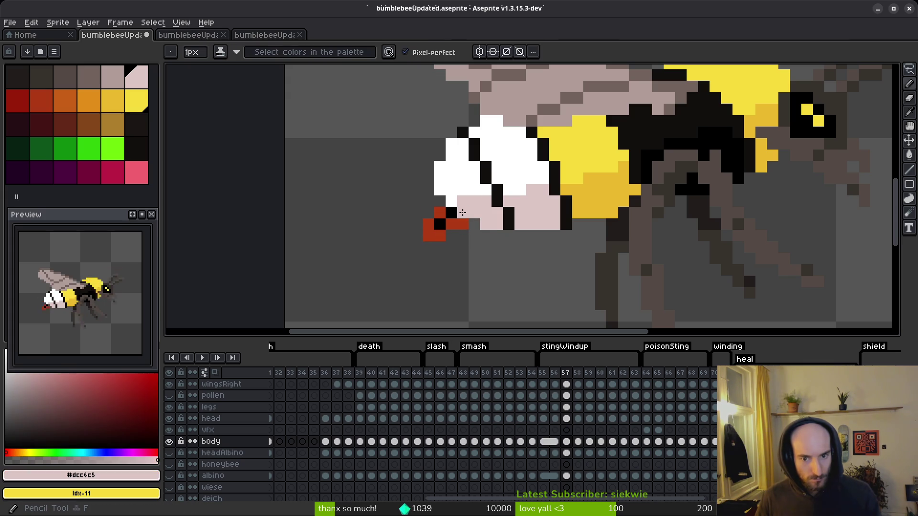
{"action": "scroll", "coordinate": [492, 242], "scroll_direction": "down", "scroll_amount": 1}
{"action": "scroll", "coordinate": [472, 232], "scroll_direction": "up", "scroll_amount": 2}
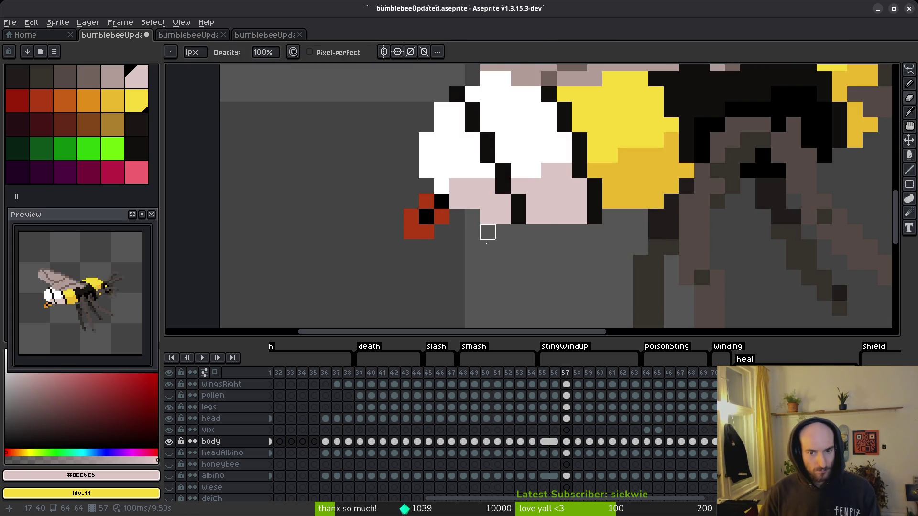
{"action": "scroll", "coordinate": [497, 249], "scroll_direction": "down", "scroll_amount": 5}
{"action": "key", "text": "ctrl+z"}
{"action": "scroll", "coordinate": [492, 258], "scroll_direction": "up", "scroll_amount": 5}
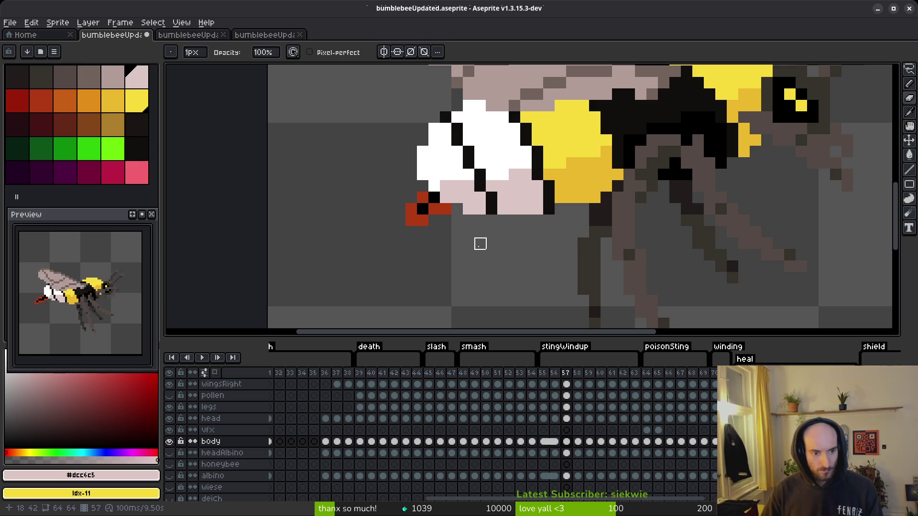
{"action": "key", "text": "alt"}
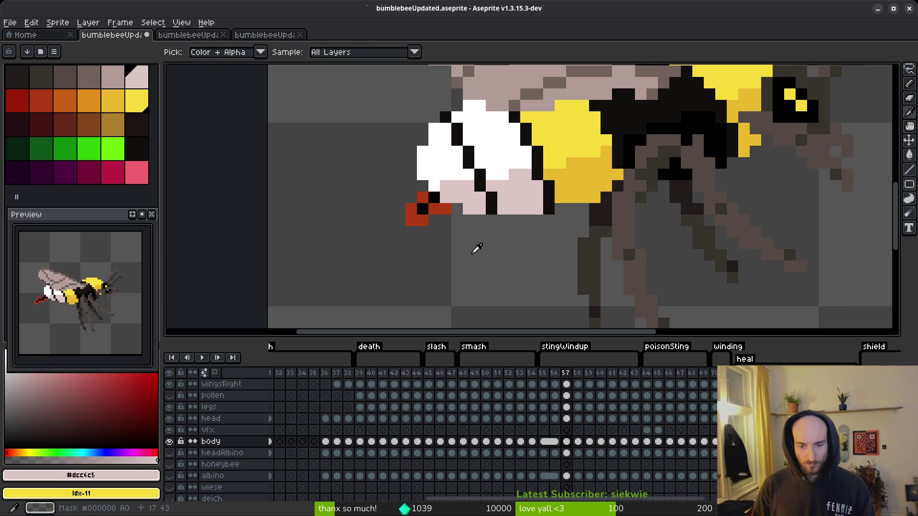
Step: On frame 58, select the stinger block and shift it one pixel up-left
{"action": "key", "text": "period"}
{"action": "scroll", "coordinate": [483, 231], "scroll_direction": "up", "scroll_amount": 2}
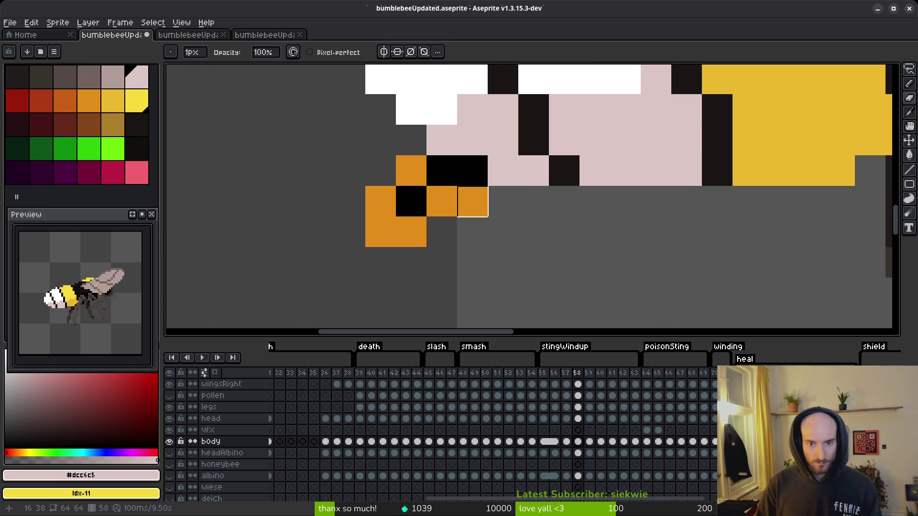
{"action": "scroll", "coordinate": [475, 238], "scroll_direction": "up", "scroll_amount": 1}
{"action": "key", "text": "m"}
{"action": "left_click_drag", "start_coordinate": [330, 177], "coordinate": [452, 299]}
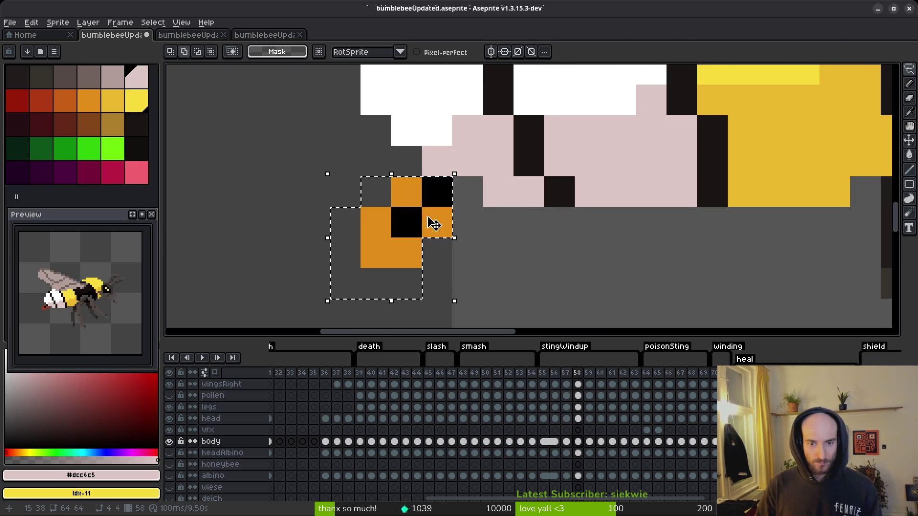
{"action": "left_click_drag", "start_coordinate": [434, 221], "coordinate": [394, 206]}
{"action": "key", "text": "Return"}
{"action": "scroll", "coordinate": [461, 243], "scroll_direction": "down", "scroll_amount": 5}
Step: On frame 59, shift the stinger block one pixel up-left and compare it with frame 58
{"action": "key", "text": "period"}
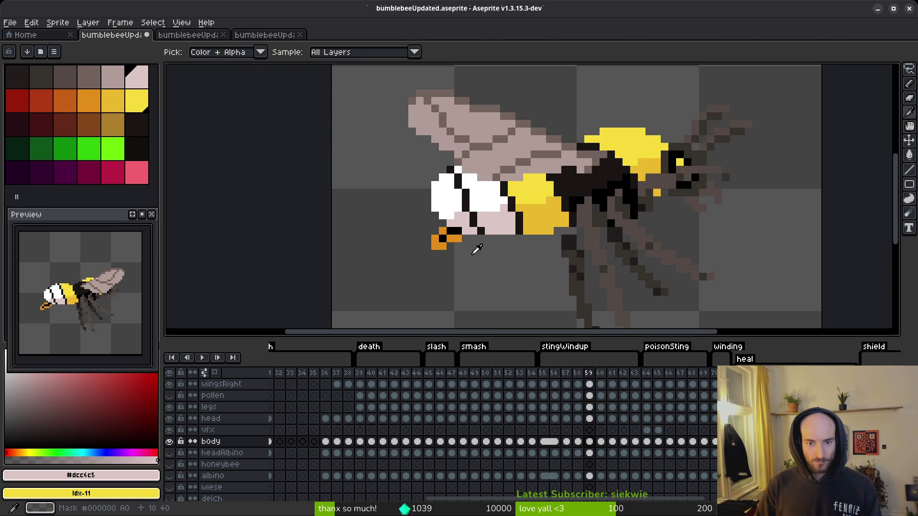
{"action": "scroll", "coordinate": [455, 238], "scroll_direction": "up", "scroll_amount": 3}
{"action": "key", "text": "ctrl+z"}
{"action": "left_click_drag", "start_coordinate": [356, 206], "coordinate": [474, 301]}
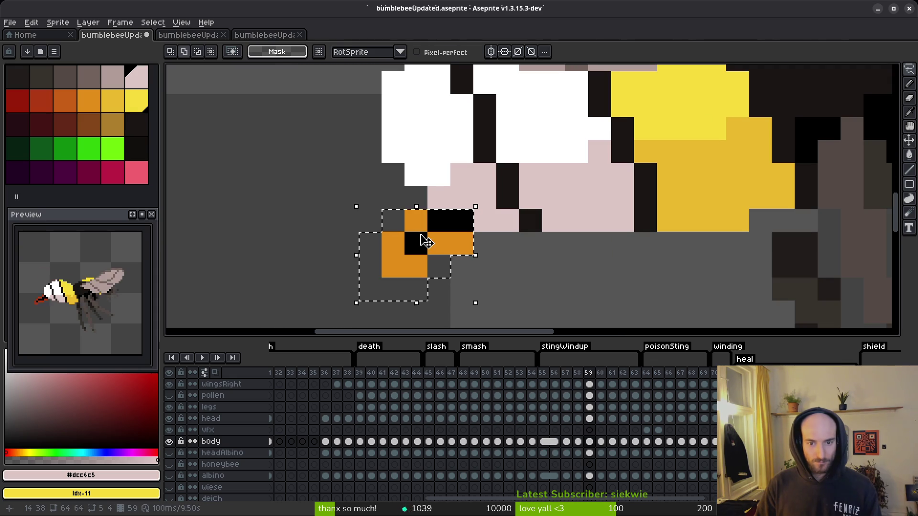
{"action": "left_click_drag", "start_coordinate": [420, 242], "coordinate": [400, 231]}
{"action": "key", "text": "e"}
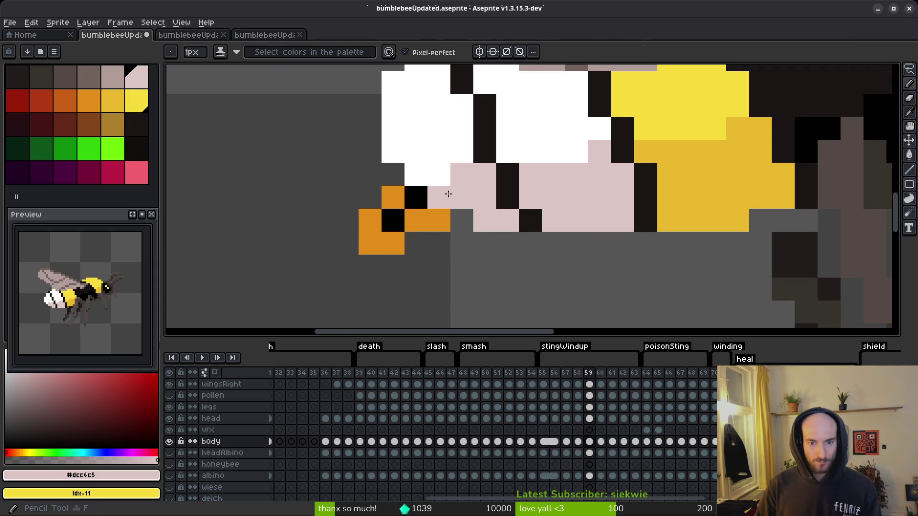
{"action": "scroll", "coordinate": [480, 256], "scroll_direction": "down", "scroll_amount": 6}
{"action": "key", "text": "comma"}
{"action": "key", "text": "period"}
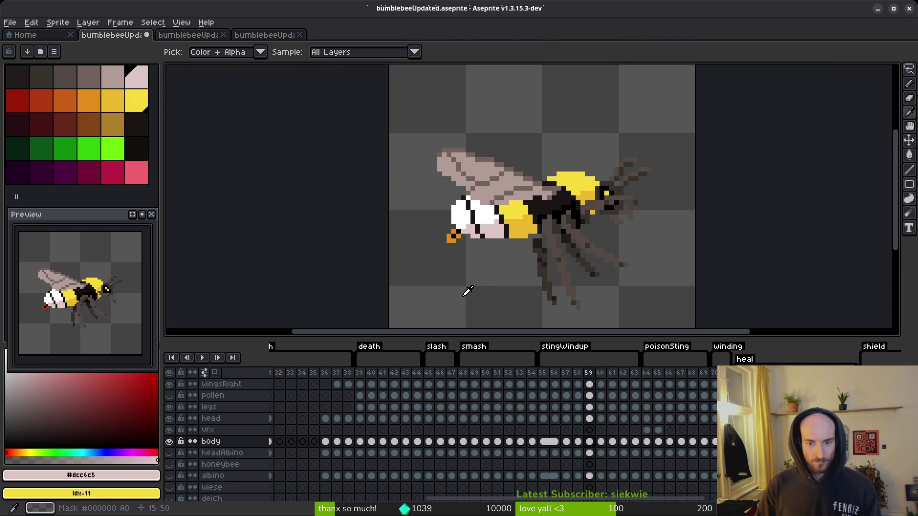
{"action": "key", "text": "comma"}
{"action": "key", "text": "period"}
Step: Repaint frame 59's stinger: turn orange pixels black and add orange at the tip
{"action": "key", "text": "b"}
{"action": "scroll", "coordinate": [468, 287], "scroll_direction": "up", "scroll_amount": 3}
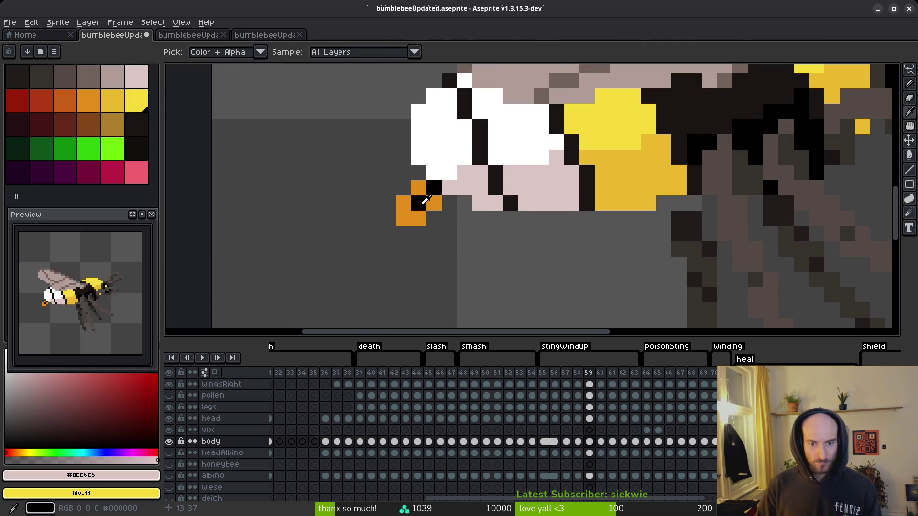
{"action": "left_click", "coordinate": [419, 203], "text": "alt"}
{"action": "left_click", "coordinate": [434, 203]}
{"action": "left_click", "coordinate": [411, 218], "text": "alt"}
{"action": "scroll", "coordinate": [494, 237], "scroll_direction": "down", "scroll_amount": 3}
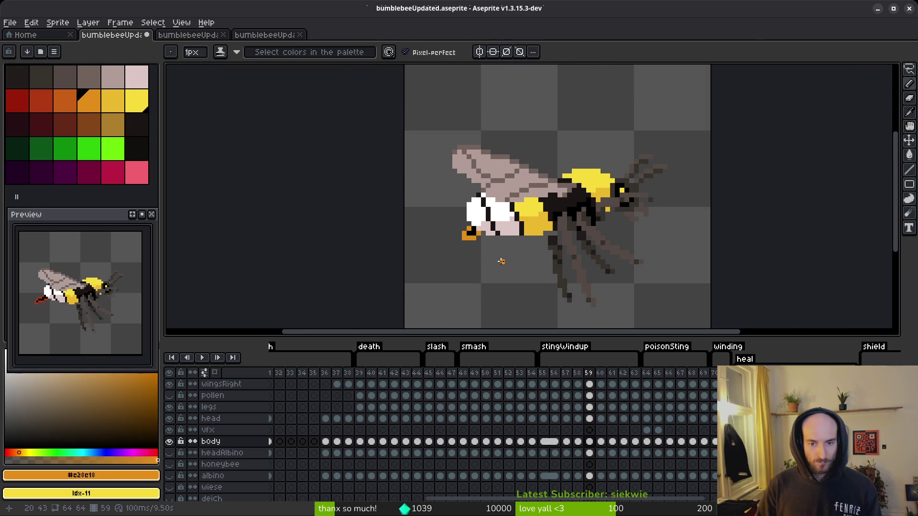
{"action": "scroll", "coordinate": [473, 250], "scroll_direction": "up", "scroll_amount": 3}
{"action": "left_click", "coordinate": [425, 198]}
{"action": "left_click", "coordinate": [426, 217], "text": "alt"}
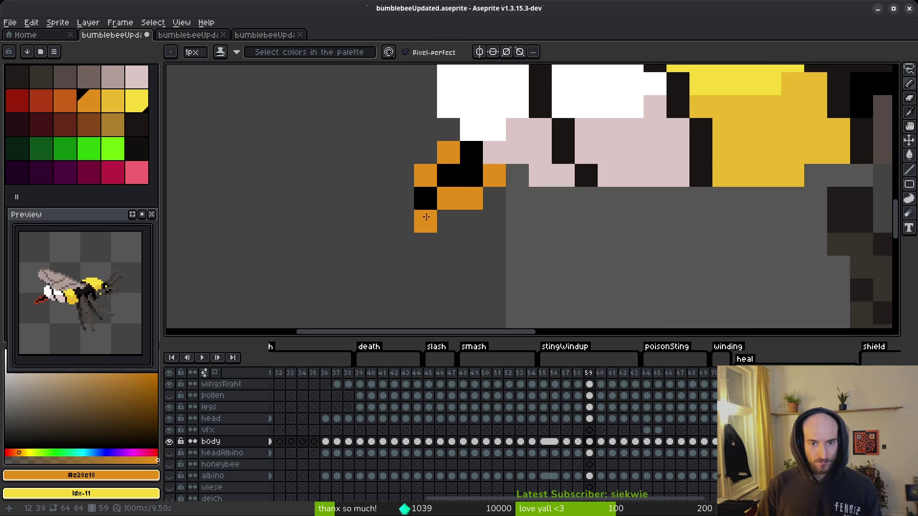
{"action": "scroll", "coordinate": [546, 263], "scroll_direction": "down", "scroll_amount": 3}
Step: Lasso-select frame 59's stinger and move it up-left
{"action": "key", "text": "comma"}
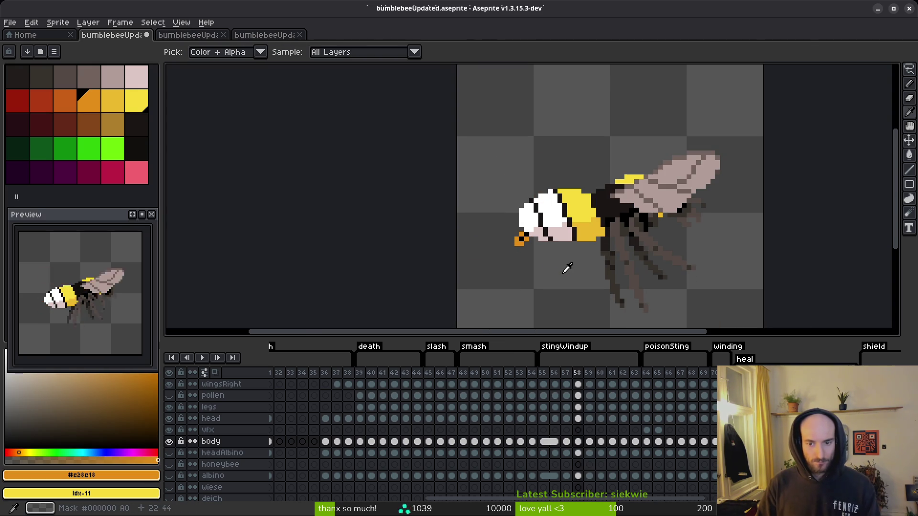
{"action": "key", "text": "comma"}
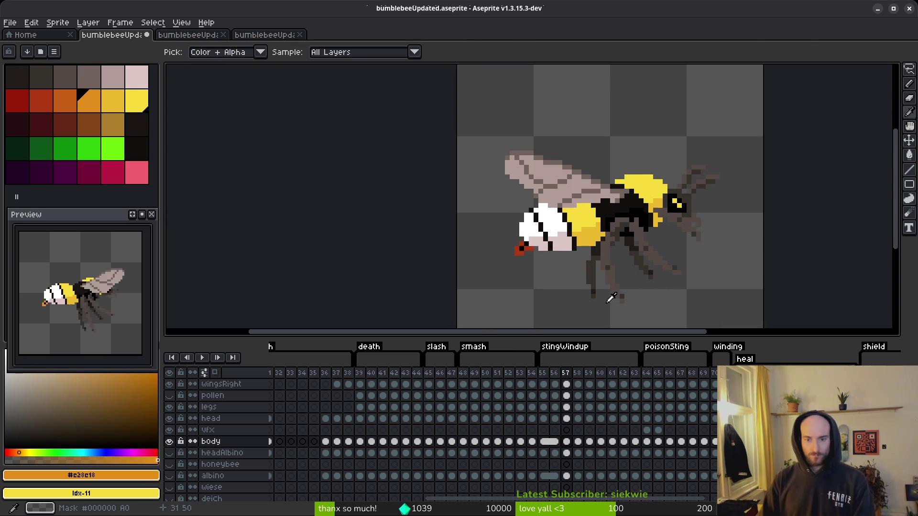
{"action": "key", "text": "e"}
{"action": "scroll", "coordinate": [512, 236], "scroll_direction": "up", "scroll_amount": 4}
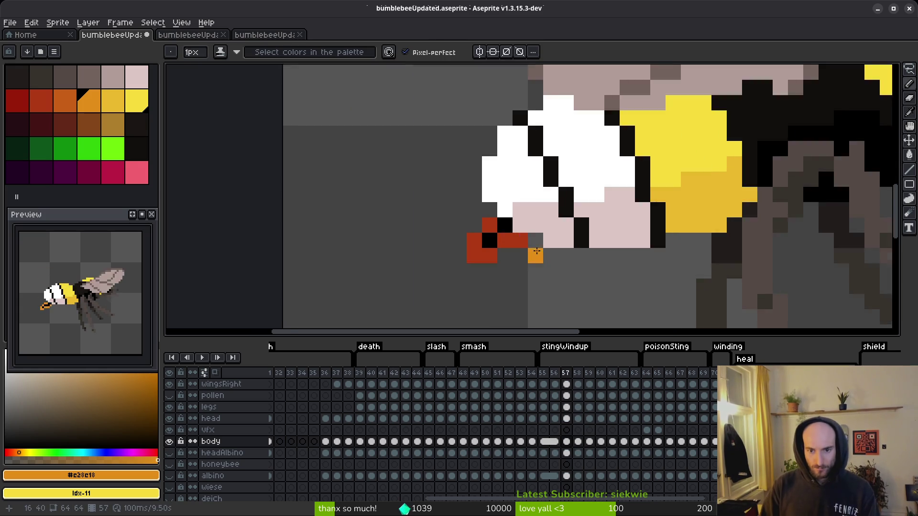
{"action": "scroll", "coordinate": [512, 235], "scroll_direction": "down", "scroll_amount": 6}
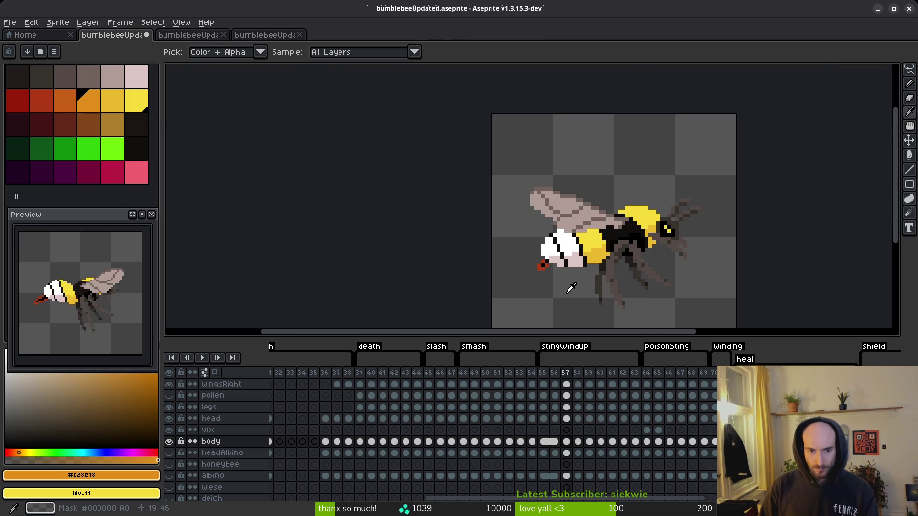
{"action": "key", "text": "period"}
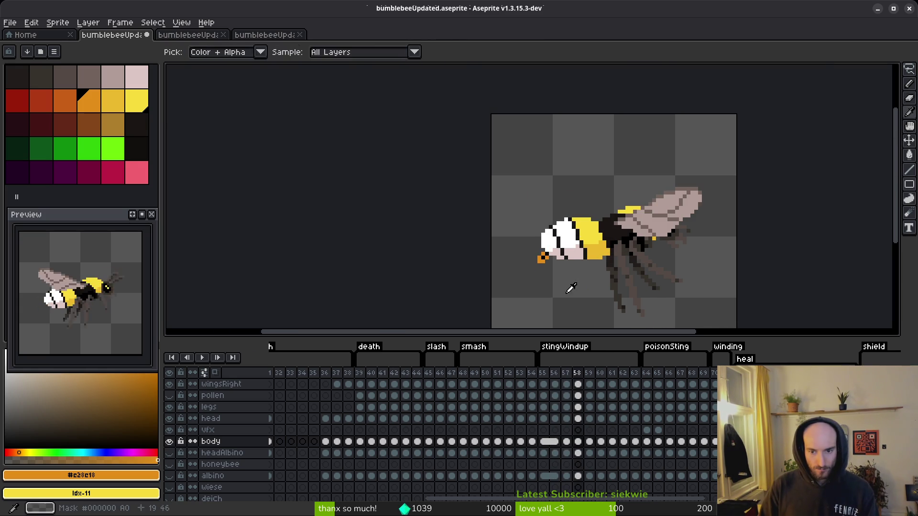
{"action": "key", "text": "period"}
{"action": "key", "text": "period"}
{"action": "scroll", "coordinate": [567, 259], "scroll_direction": "up", "scroll_amount": 3}
{"action": "key", "text": "shift+w"}
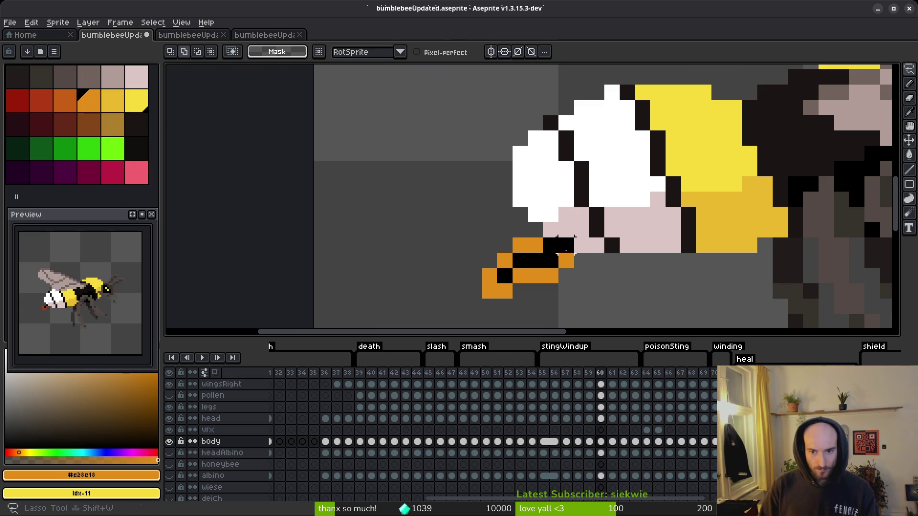
{"action": "mouse_move", "coordinate": [527, 245]}
{"action": "left_mouse_down"}
{"action": "mouse_move", "coordinate": [550, 267]}
{"action": "mouse_move", "coordinate": [508, 273]}
{"action": "mouse_move", "coordinate": [541, 256]}
{"action": "left_mouse_up"}
{"action": "key", "text": "b"}
Step: Paint a leftover black pixel pale pink and touch up the stinger with black and orange
{"action": "left_click", "coordinate": [569, 220], "text": "alt"}
{"action": "left_click", "coordinate": [550, 230]}
{"action": "left_click", "coordinate": [550, 245]}
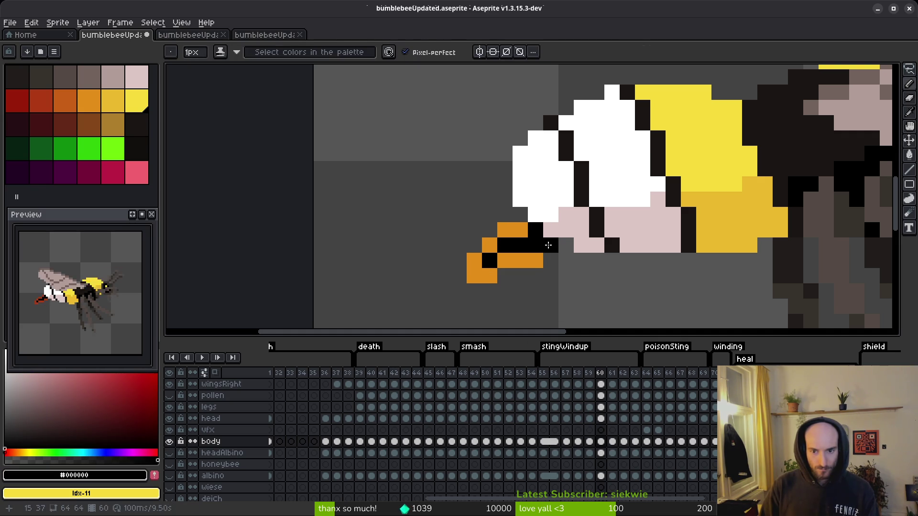
{"action": "left_click", "coordinate": [536, 261], "text": "alt"}
{"action": "left_click", "coordinate": [551, 261]}
{"action": "scroll", "coordinate": [597, 276], "scroll_direction": "down", "scroll_amount": 5}
Step: Step through frames 58–61 to compare the stinger across the windup
{"action": "key", "text": "Left"}
{"action": "key", "text": "alt"}
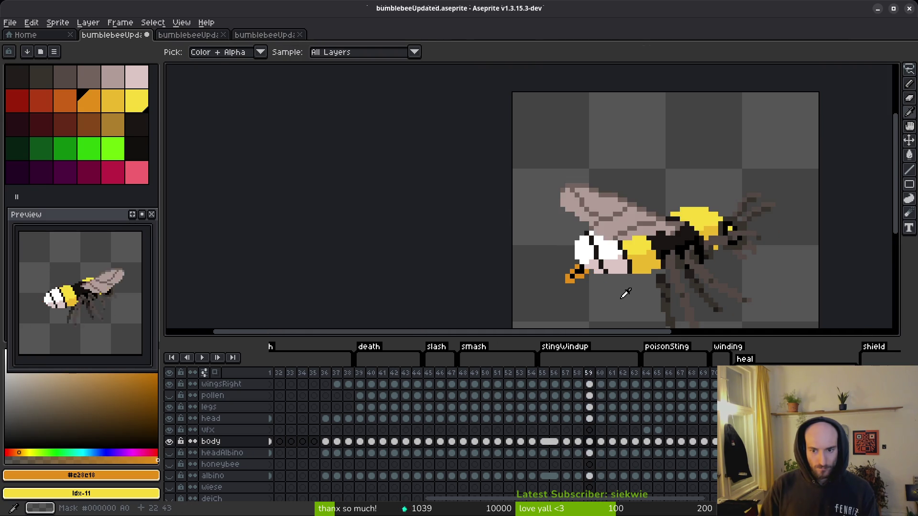
{"action": "key", "text": "Right"}
{"action": "key", "text": "Right"}
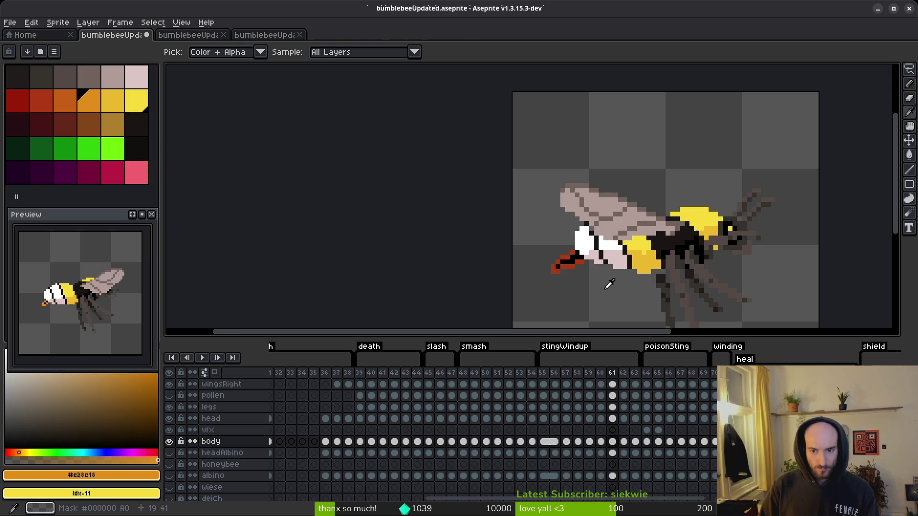
{"action": "key", "text": "Right"}
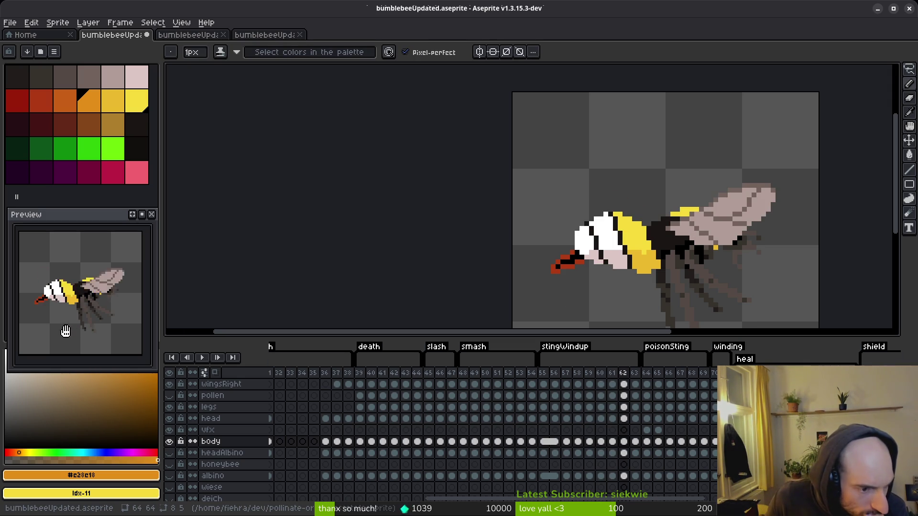
{"action": "key", "text": "alt"}
{"action": "key", "text": "Left"}
{"action": "key", "text": "Left"}
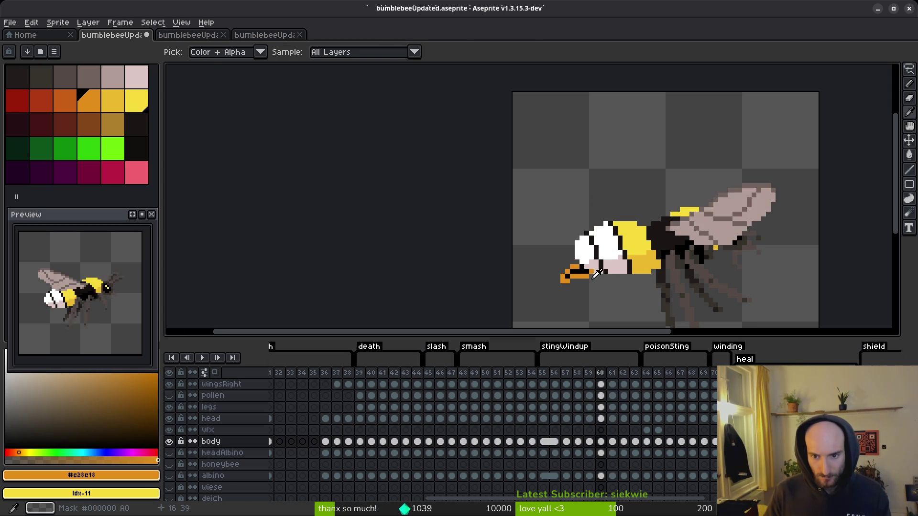
{"action": "scroll", "coordinate": [596, 274], "scroll_direction": "up", "scroll_amount": 4}
{"action": "key", "text": "e"}
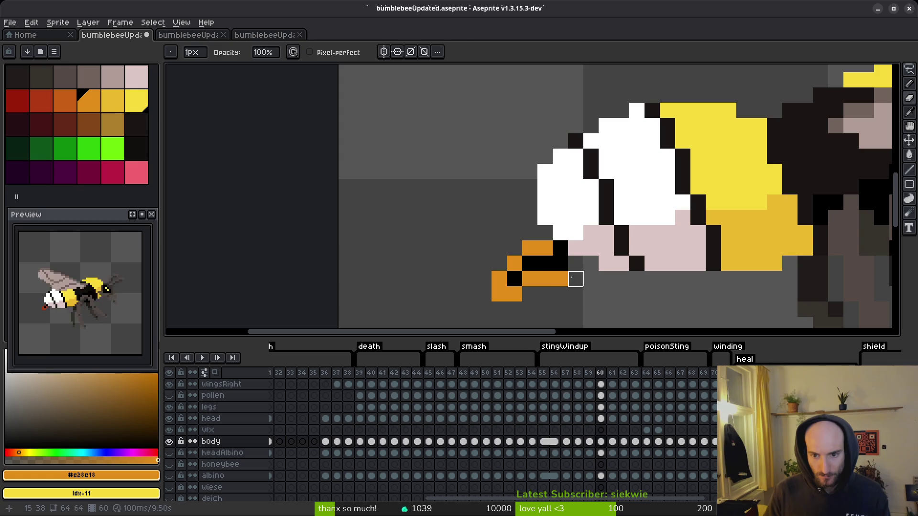
{"action": "key", "text": "alt"}
{"action": "scroll", "coordinate": [621, 279], "scroll_direction": "down", "scroll_amount": 4}
{"action": "key", "text": "Left"}
{"action": "key", "text": "Right"}
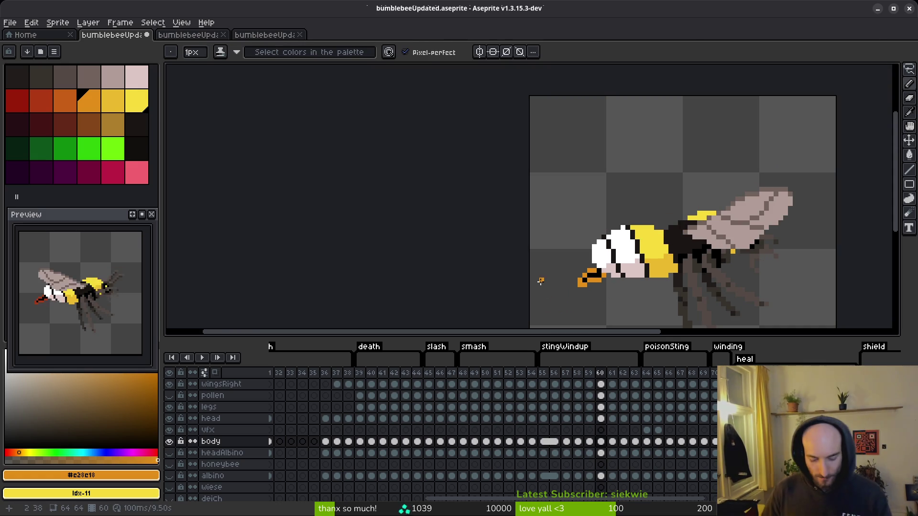
{"action": "key", "text": "alt"}
{"action": "key", "text": "Left"}
{"action": "key", "text": "Right"}
{"action": "key", "text": "Left"}
{"action": "key", "text": "Left"}
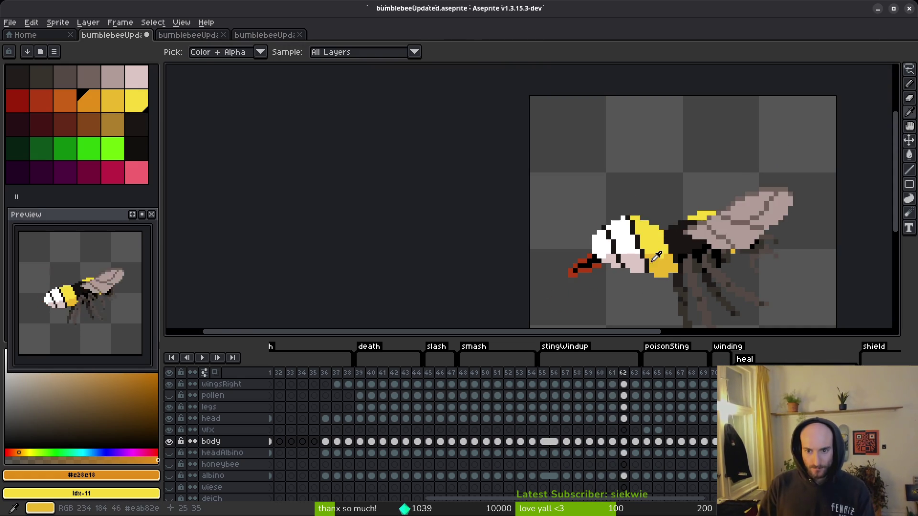
{"action": "key", "text": "Right"}
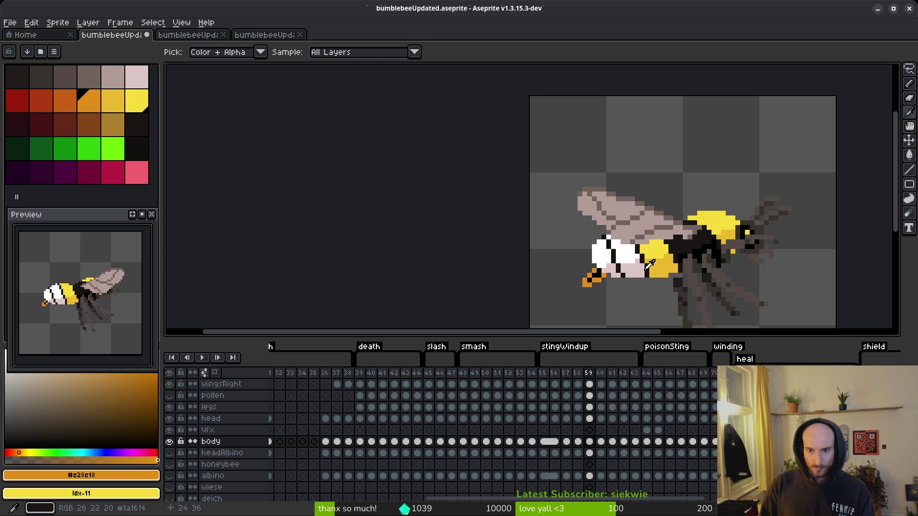
{"action": "key", "text": "Right"}
{"action": "key", "text": "Left"}
{"action": "key", "text": "Left"}
{"action": "key", "text": "Right"}
{"action": "key", "text": "Left"}
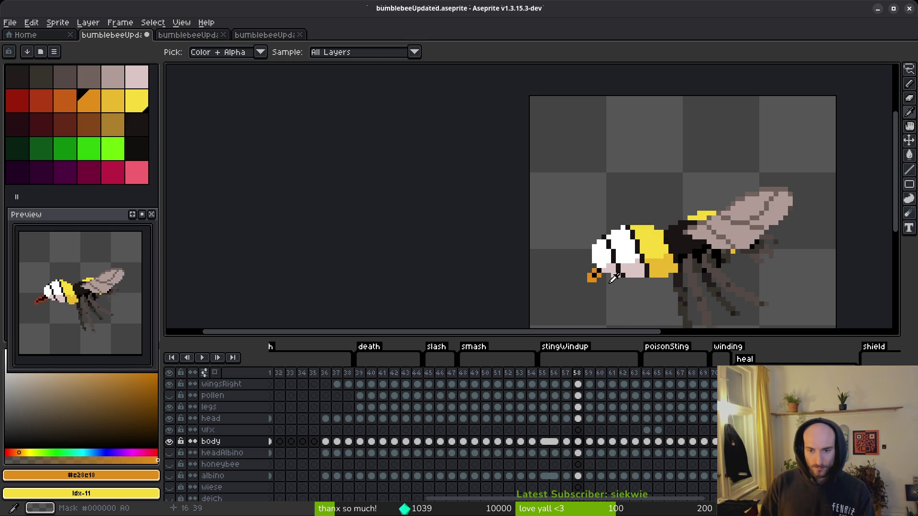
{"action": "key", "text": "Right"}
{"action": "scroll", "coordinate": [613, 278], "scroll_direction": "up", "scroll_amount": 2}
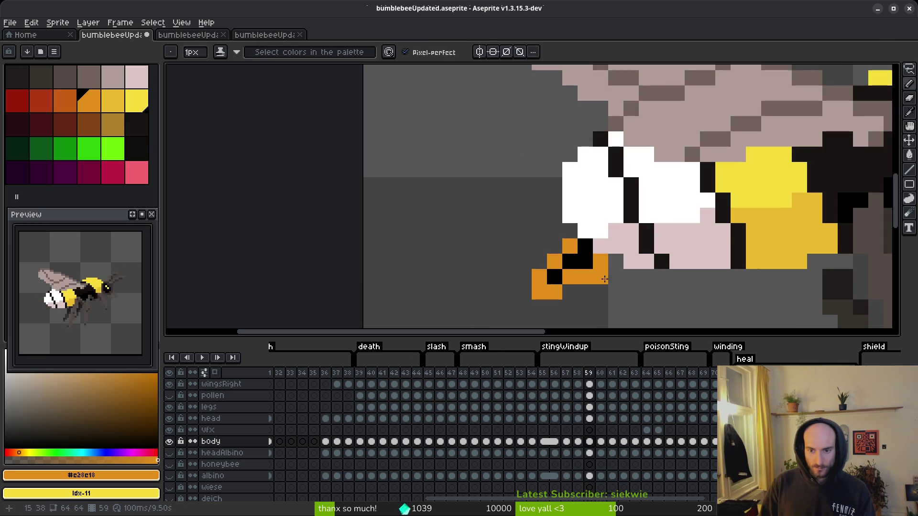
Step: Erase a stray orange pixel beside frame 59's stinger and repaint its pixels black and orange
{"action": "key", "text": "e"}
{"action": "left_click", "coordinate": [601, 261]}
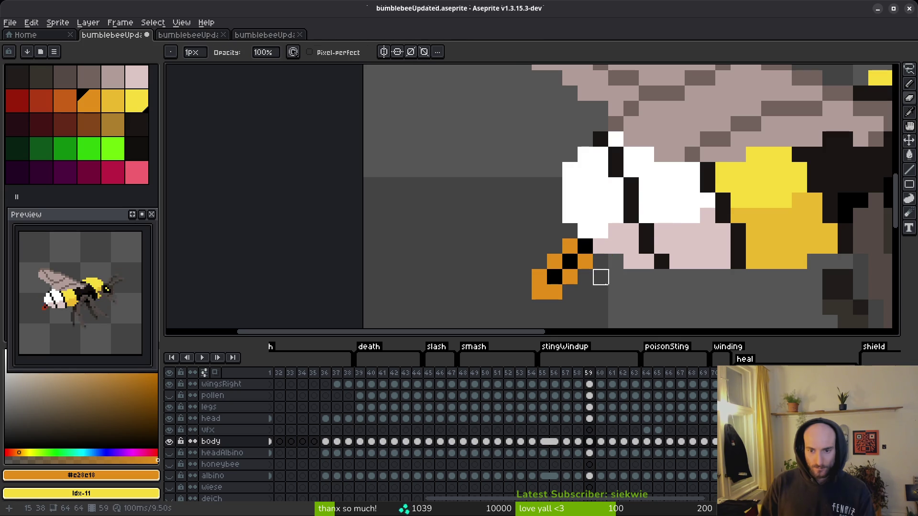
{"action": "scroll", "coordinate": [630, 276], "scroll_direction": "down", "scroll_amount": 1}
{"action": "left_click", "coordinate": [627, 275], "text": "alt"}
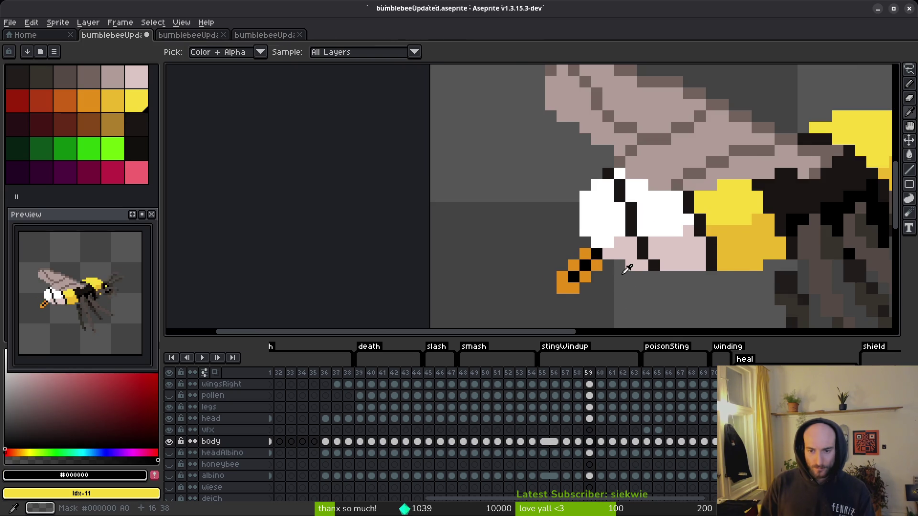
{"action": "key", "text": "Right"}
{"action": "key", "text": "Left"}
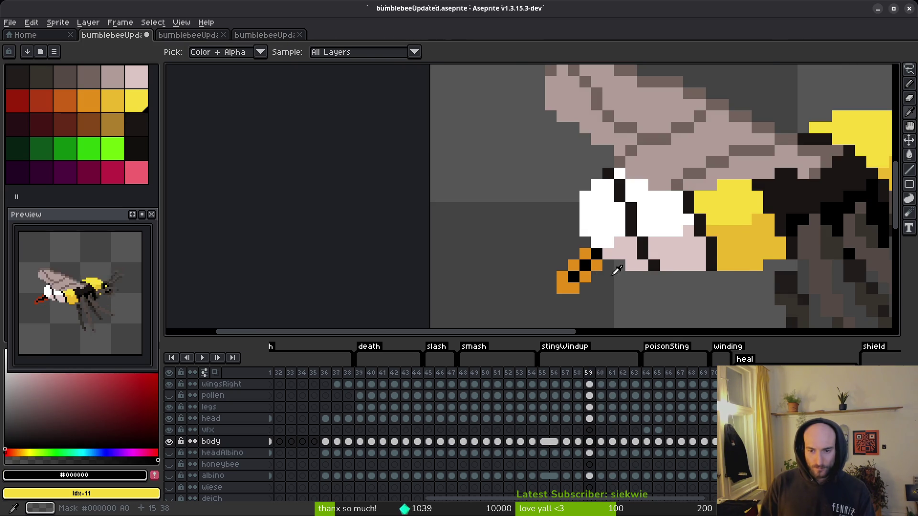
{"action": "left_click", "coordinate": [597, 266]}
{"action": "left_click", "coordinate": [585, 276], "text": "alt"}
{"action": "left_click", "coordinate": [598, 273]}
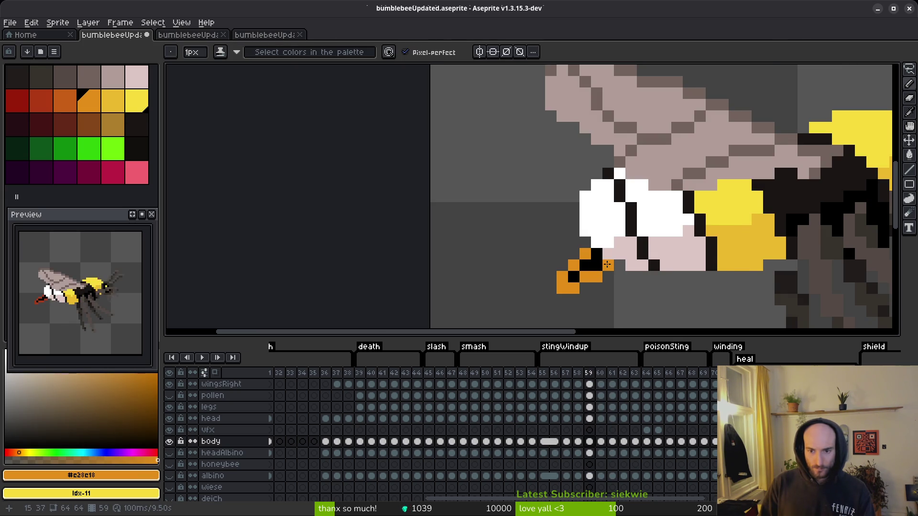
{"action": "scroll", "coordinate": [628, 274], "scroll_direction": "down", "scroll_amount": 3}
Step: Repaint frame 60's stinger pixels in black and orange
{"action": "key", "text": "alt"}
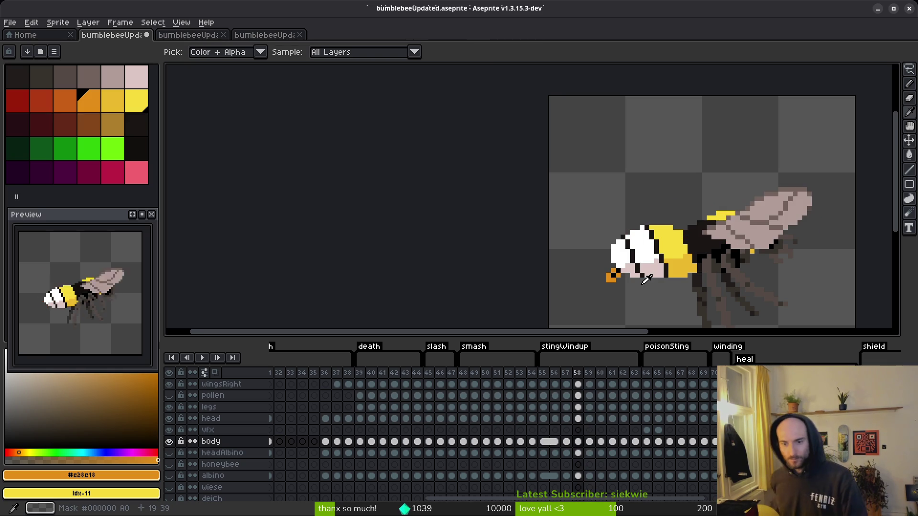
{"action": "key", "text": "Right"}
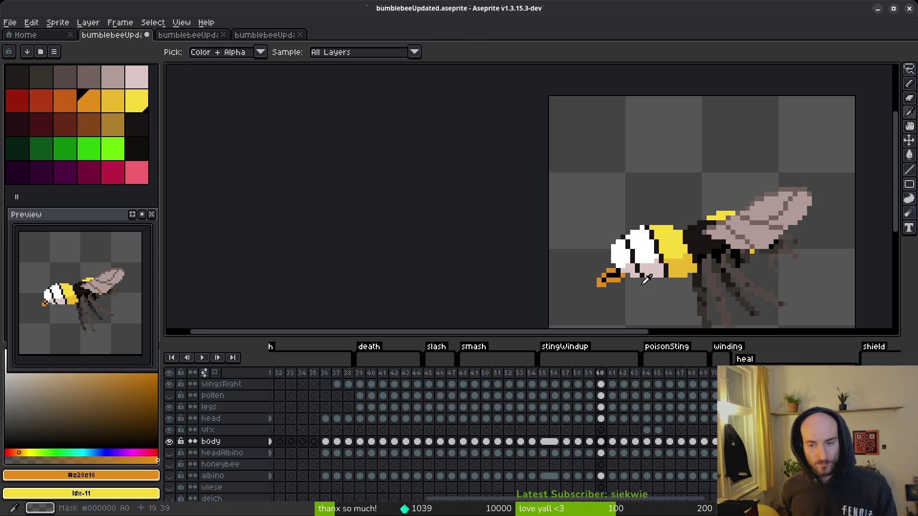
{"action": "key", "text": "Right"}
{"action": "key", "text": "Left"}
{"action": "scroll", "coordinate": [618, 266], "scroll_direction": "up", "scroll_amount": 4}
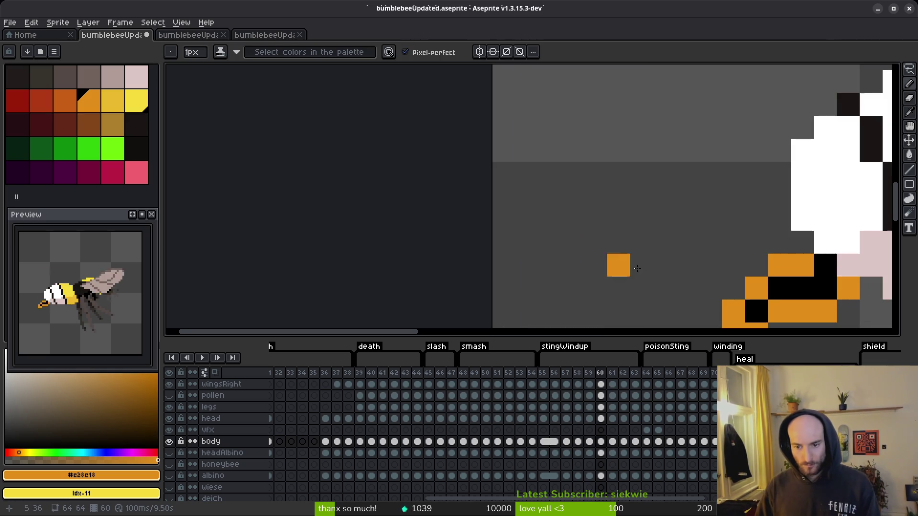
{"action": "left_click", "coordinate": [825, 266], "text": "alt"}
{"action": "left_click", "coordinate": [799, 268]}
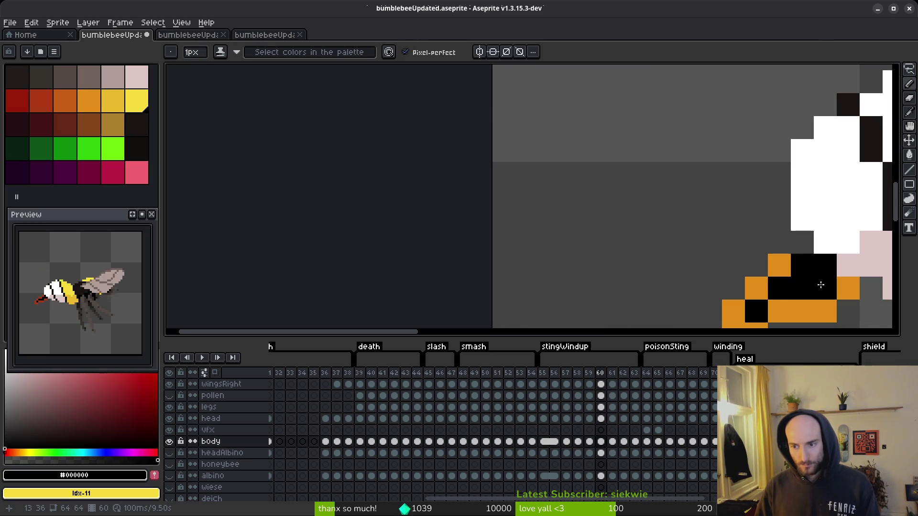
{"action": "scroll", "coordinate": [646, 277], "scroll_direction": "down", "scroll_amount": 2}
{"action": "left_click", "coordinate": [641, 266]}
{"action": "left_click", "coordinate": [631, 267], "text": "alt"}
{"action": "left_click", "coordinate": [652, 278]}
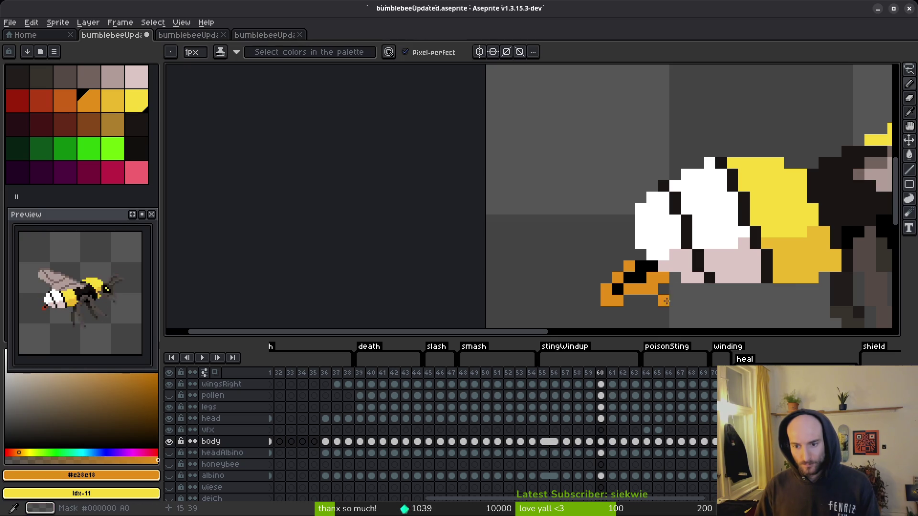
Step: Flip back and forth between frames 57–60 to check the stinger animation
{"action": "scroll", "coordinate": [690, 300], "scroll_direction": "down", "scroll_amount": 3}
{"action": "scroll", "coordinate": [670, 287], "scroll_direction": "up", "scroll_amount": 3}
{"action": "scroll", "coordinate": [664, 286], "scroll_direction": "down", "scroll_amount": 3}
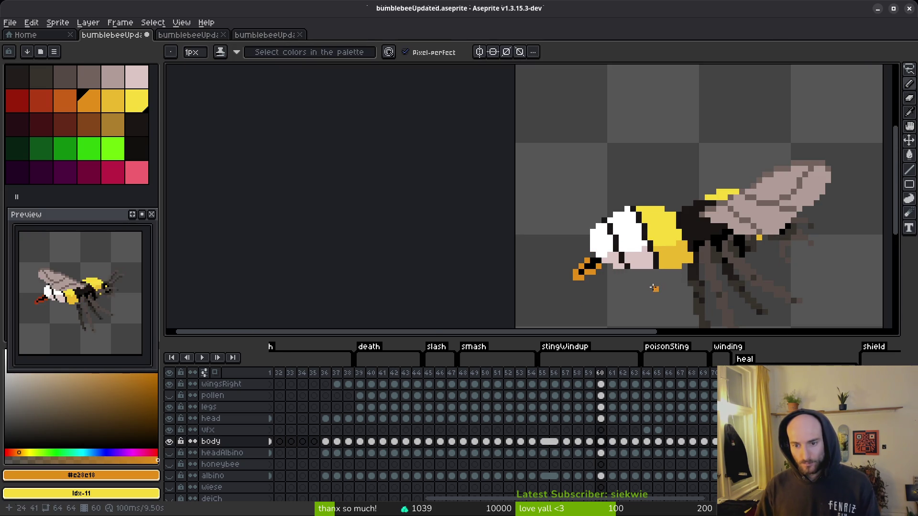
{"action": "scroll", "coordinate": [622, 268], "scroll_direction": "up", "scroll_amount": 3}
{"action": "scroll", "coordinate": [548, 231], "scroll_direction": "down", "scroll_amount": 3}
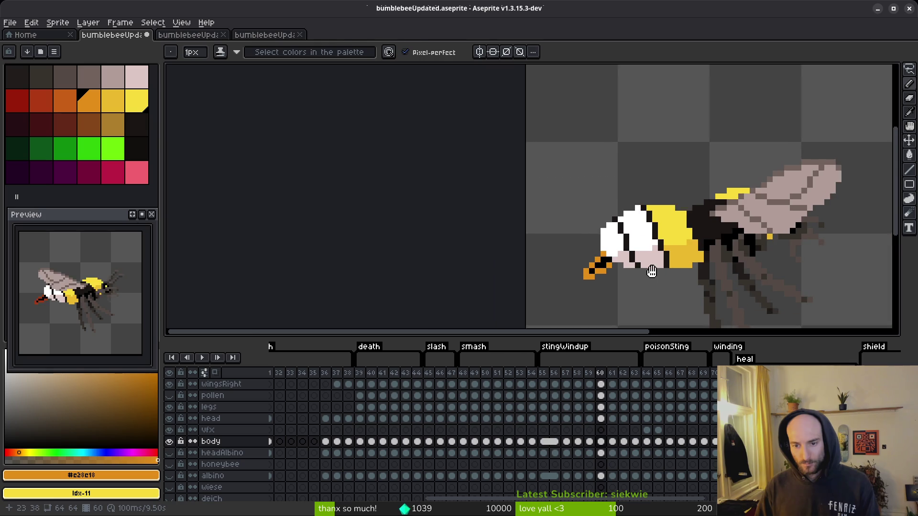
{"action": "key", "text": "Left"}
{"action": "key", "text": "Right"}
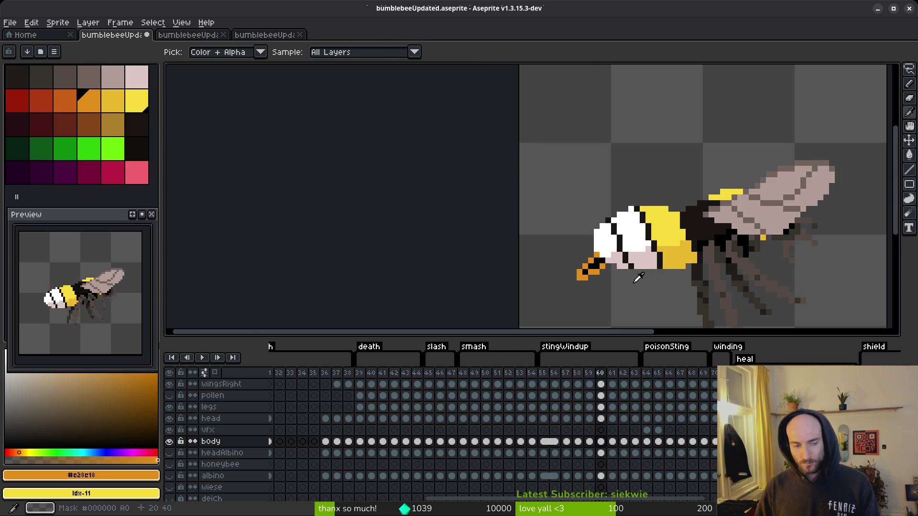
{"action": "key", "text": "b"}
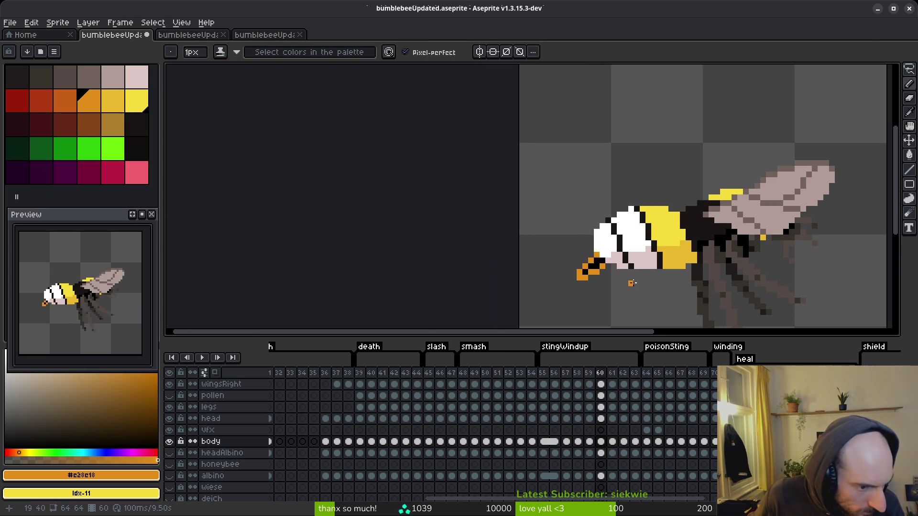
{"action": "key", "text": "i"}
{"action": "key", "text": "Left"}
{"action": "key", "text": "Right"}
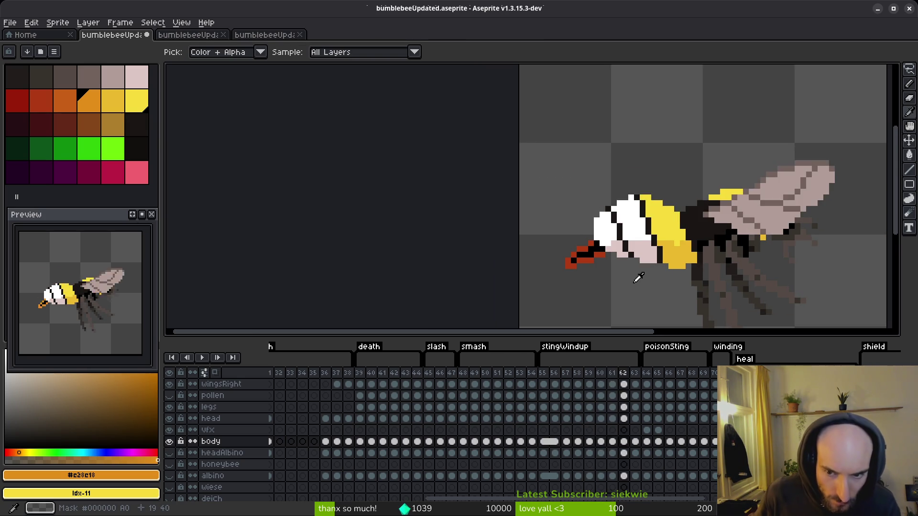
{"action": "key", "text": "Left"}
{"action": "key", "text": "Left"}
{"action": "key", "text": "Left"}
{"action": "key", "text": "Right"}
{"action": "key", "text": "Right"}
{"action": "key", "text": "Left"}
{"action": "key", "text": "Right"}
{"action": "key", "text": "Left"}
{"action": "key", "text": "Right"}
{"action": "key", "text": "Right"}
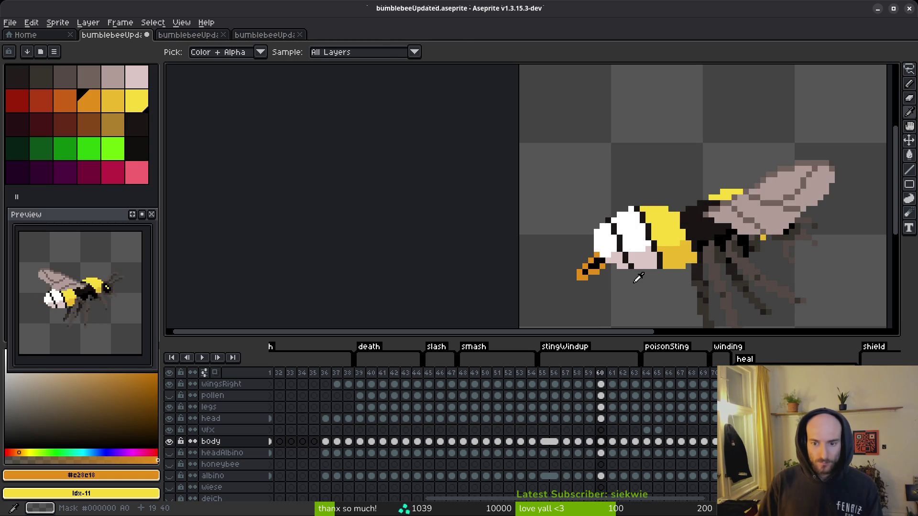
{"action": "key", "text": "b"}
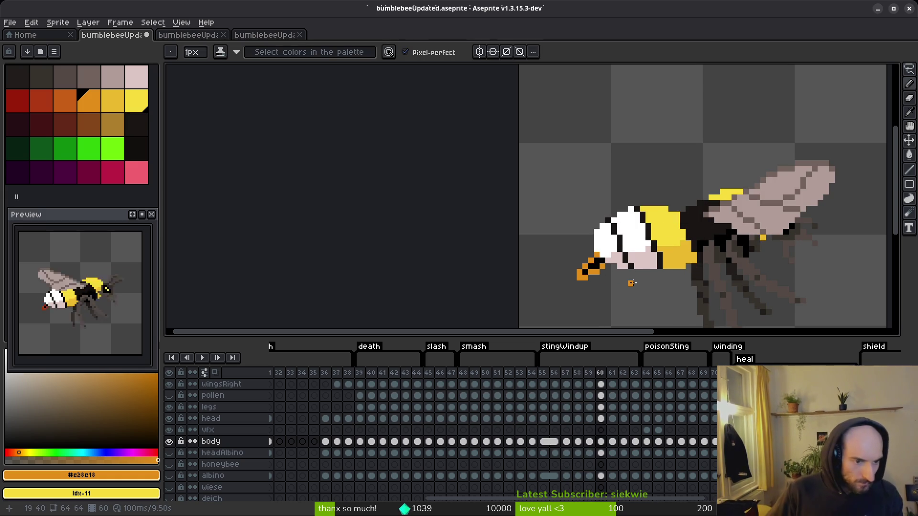
{"action": "key", "text": "i"}
{"action": "key", "text": "Left"}
{"action": "key", "text": "Left"}
{"action": "key", "text": "Right"}
{"action": "key", "text": "Left"}
{"action": "key", "text": "Right"}
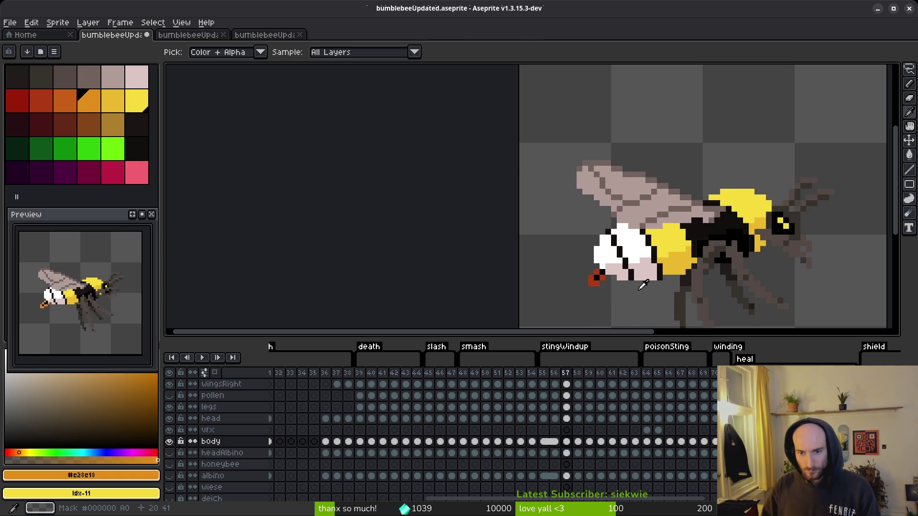
{"action": "key", "text": "Right"}
{"action": "key", "text": "Left"}
{"action": "key", "text": "Right"}
{"action": "key", "text": "Left"}
{"action": "key", "text": "Left"}
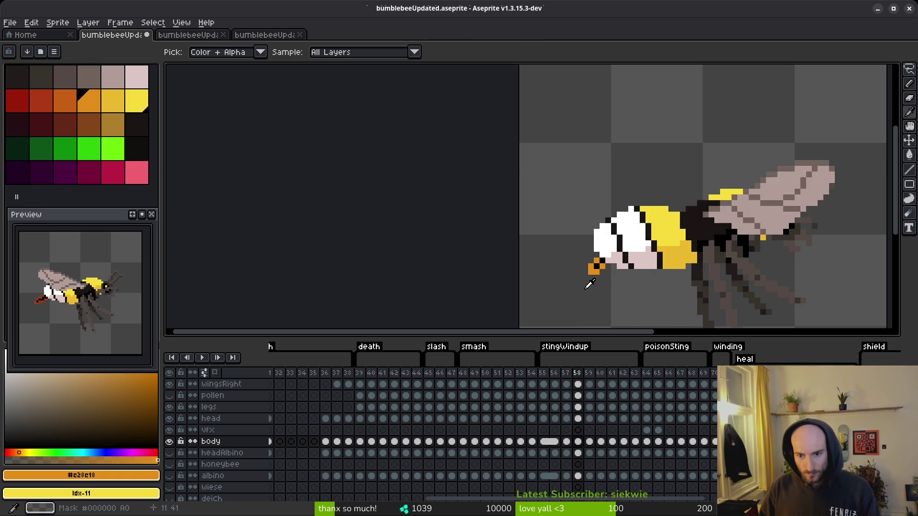
{"action": "key", "text": "Left"}
Step: Sample the red from frame 57 and bucket-fill frame 59's orange stinger regions red
{"action": "left_click", "coordinate": [597, 279]}
{"action": "key", "text": "g"}
{"action": "key", "text": "Right"}
{"action": "key", "text": "Right"}
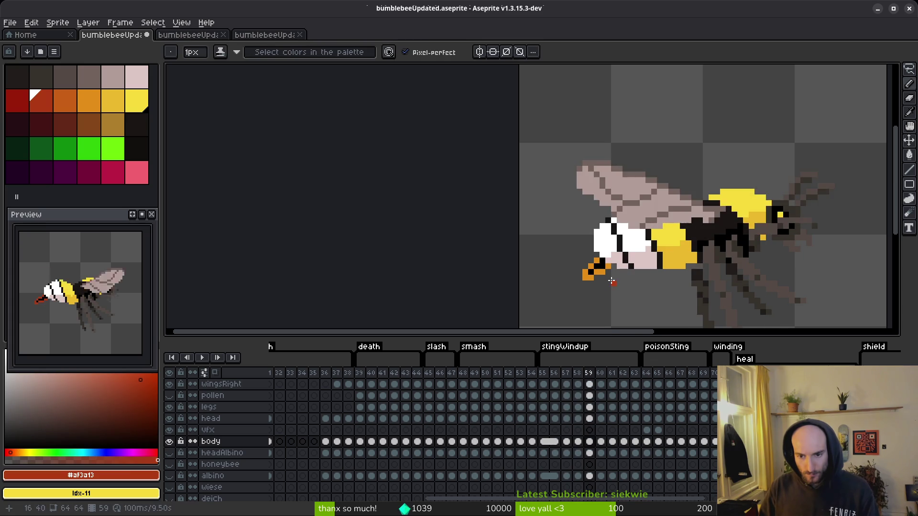
{"action": "scroll", "coordinate": [588, 275], "scroll_direction": "up", "scroll_amount": 5}
{"action": "left_click", "coordinate": [571, 220]}
{"action": "left_click", "coordinate": [548, 244]}
{"action": "left_click", "coordinate": [525, 267]}
{"action": "left_click", "coordinate": [529, 280]}
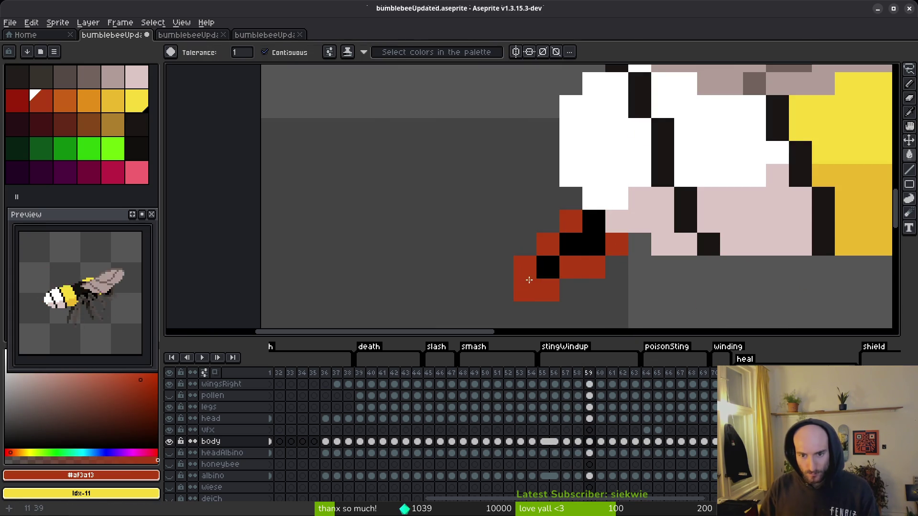
{"action": "left_click", "coordinate": [495, 280]}
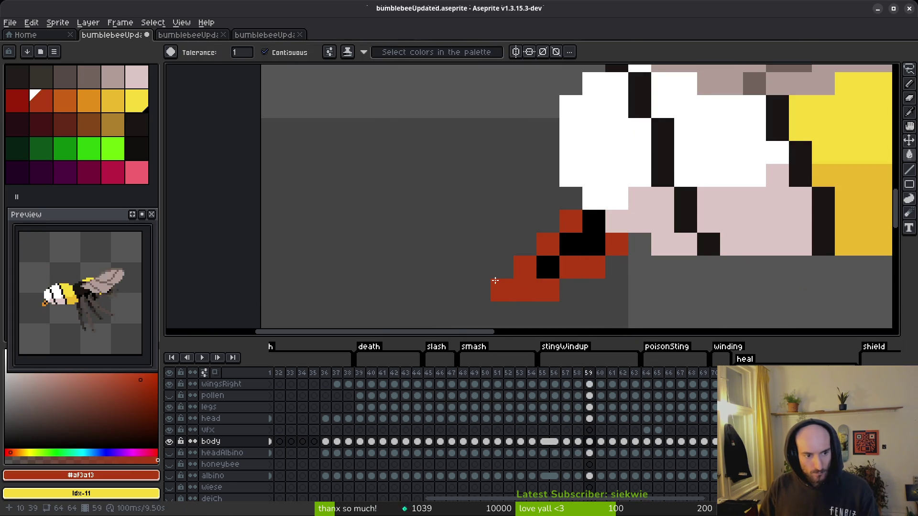
{"action": "scroll", "coordinate": [572, 239], "scroll_direction": "down", "scroll_amount": 6}
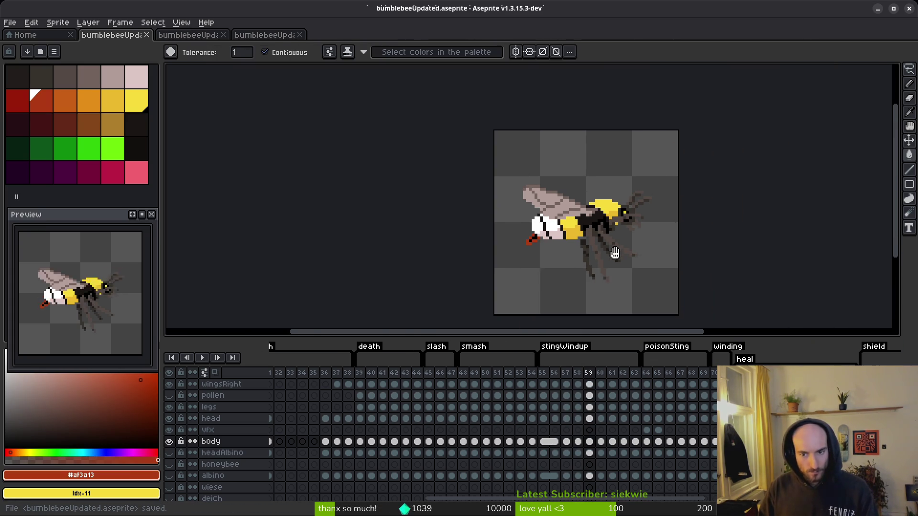
Step: Save bumblebeeUpdated.aseprite and generate a sprite sheet of all frames
{"action": "key", "text": "ctrl+s"}
{"action": "key", "text": "ctrl+e"}
{"action": "left_click", "coordinate": [290, 171]}
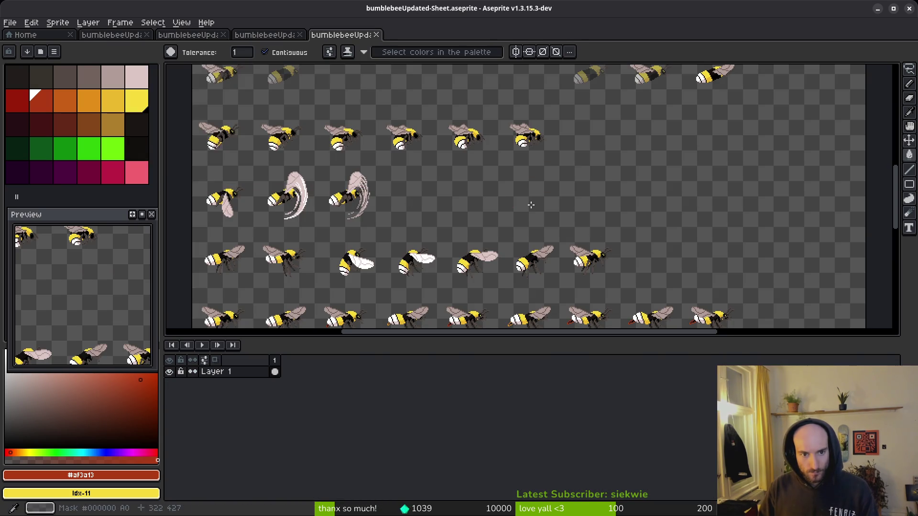
Step: Export the bee sprite sheet as a PNG, then reopen the export settings to change its output file
{"action": "key", "text": "ctrl+alt+shift+s"}
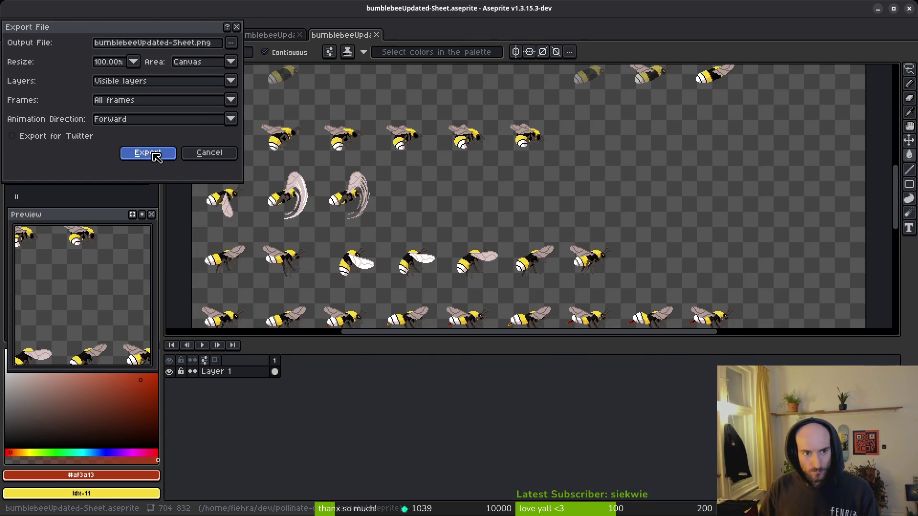
{"action": "left_click", "coordinate": [153, 154]}
{"action": "key", "text": "ctrl+alt+shift+s"}
{"action": "left_click", "coordinate": [232, 36]}
{"action": "left_click", "coordinate": [261, 57]}
Step: Overwrite assets/art/player/bumblebee-Sheet.png with the exported sheet and bring up the window overview
{"action": "left_click", "coordinate": [96, 93]}
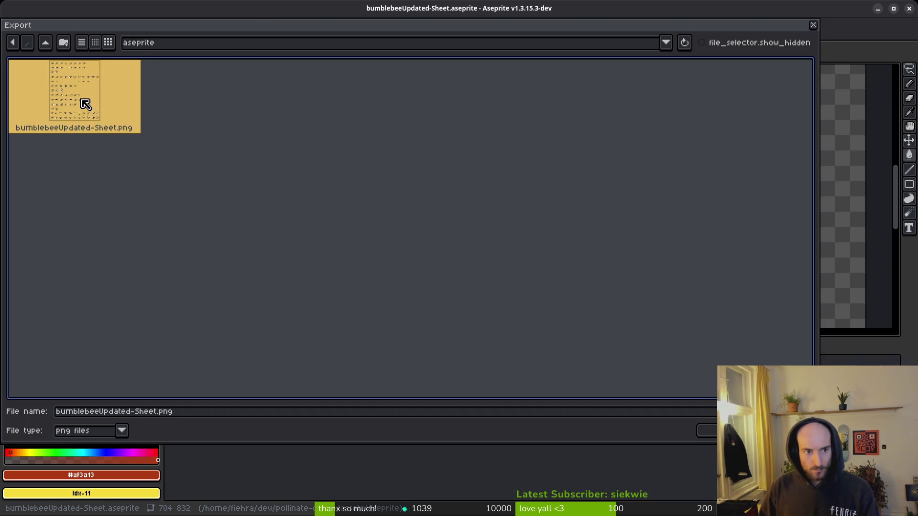
{"action": "left_click", "coordinate": [46, 42]}
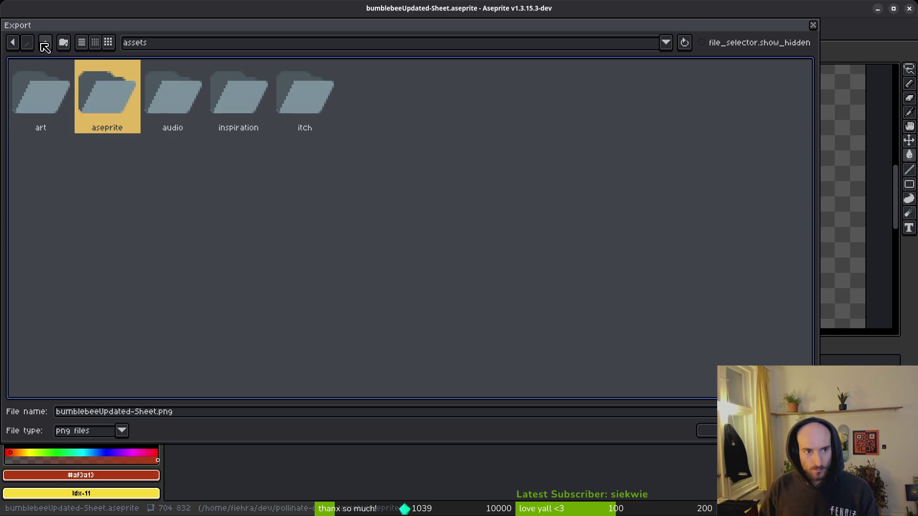
{"action": "double_click", "coordinate": [49, 91]}
{"action": "double_click", "coordinate": [505, 92]}
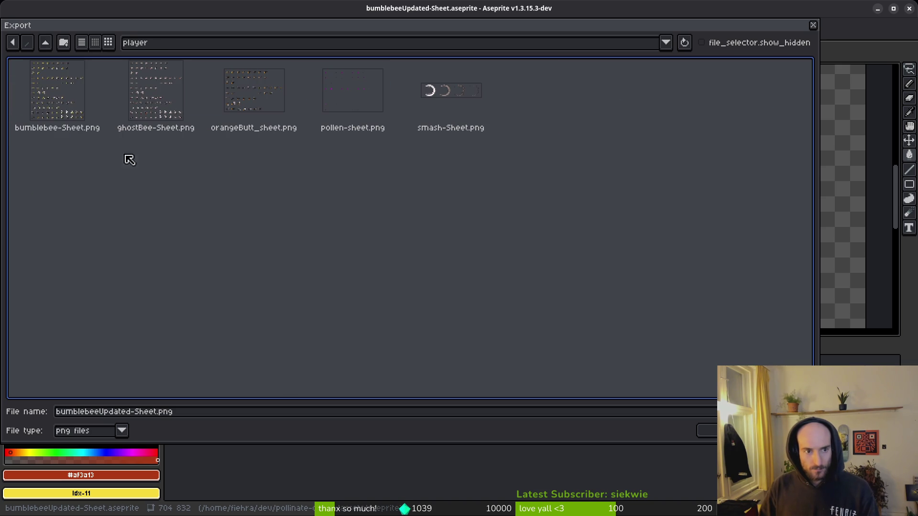
{"action": "left_click", "coordinate": [713, 433]}
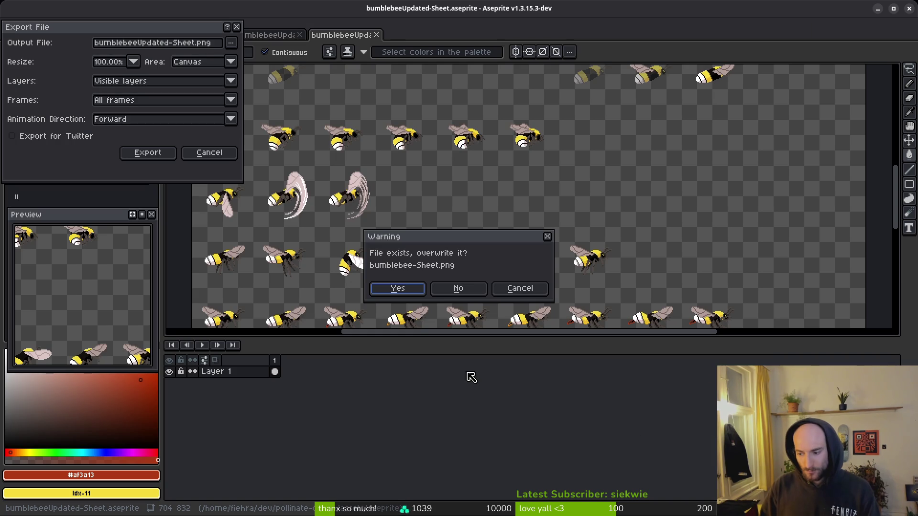
{"action": "left_click", "coordinate": [397, 289]}
{"action": "key", "text": "Return"}
{"action": "key", "text": "super+f"}
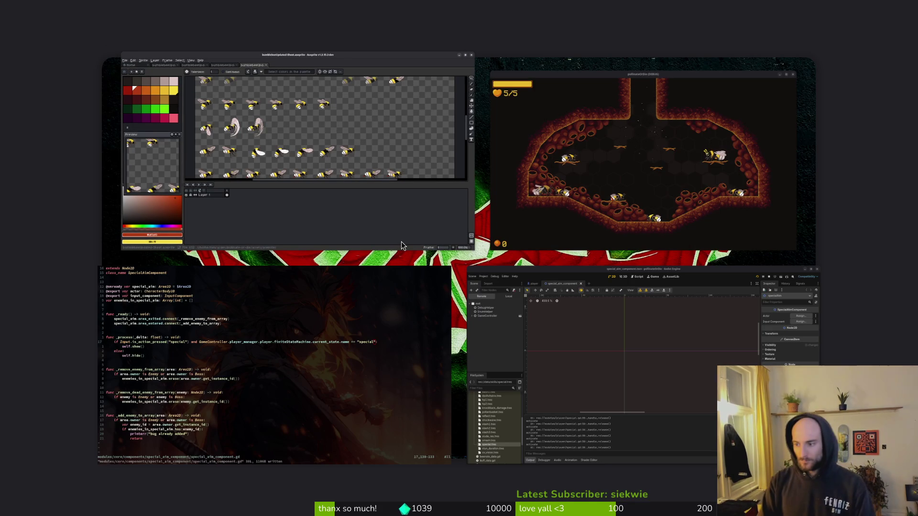
Step: Open GNOME Files and select the pollinate-or-die project folder from the sidebar
{"action": "key", "text": "super+f"}
{"action": "key", "text": "super+e"}
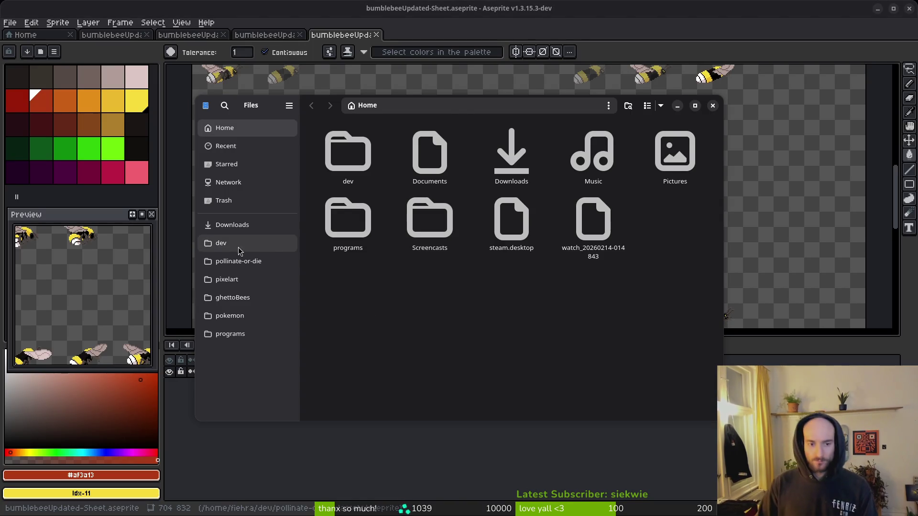
{"action": "left_click", "coordinate": [246, 265]}
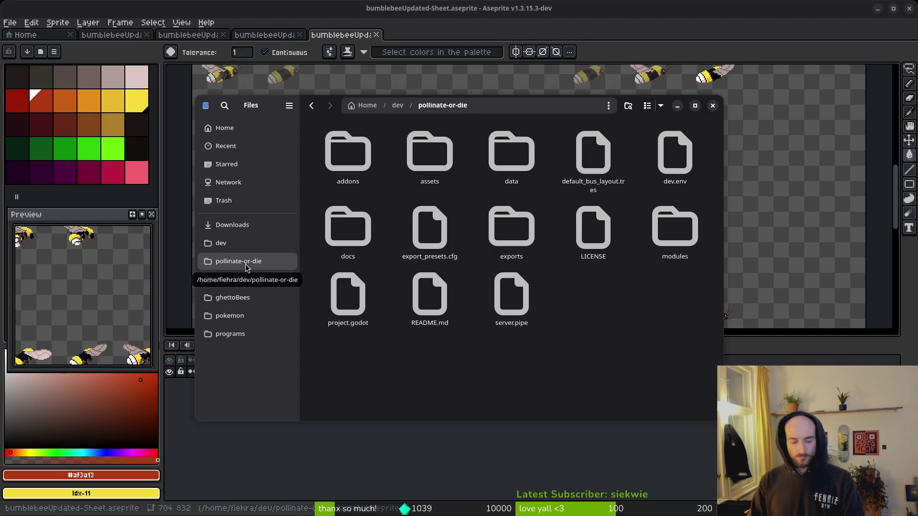
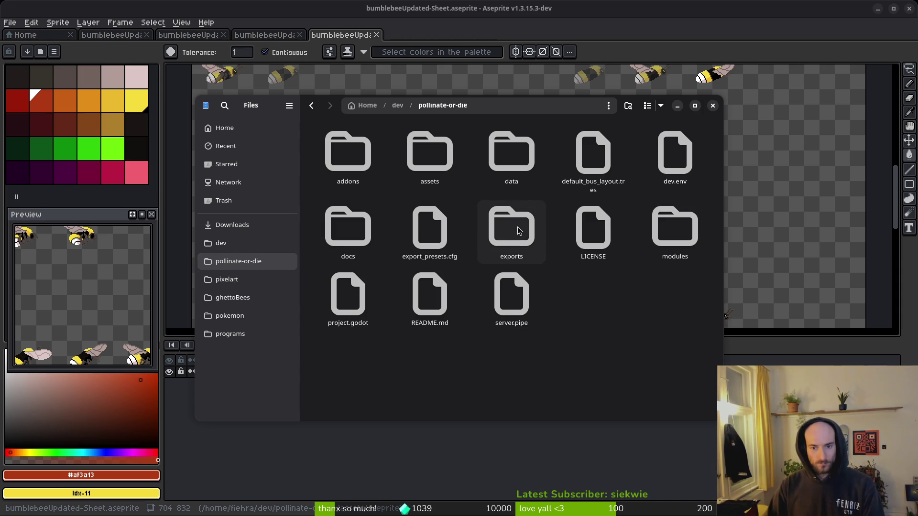
Step: Delete bumblebeeUpdated-Sheet.png from the assets/aseprite folder
{"action": "double_click", "coordinate": [450, 168]}
{"action": "double_click", "coordinate": [425, 151]}
{"action": "left_click", "coordinate": [342, 149]}
{"action": "key", "text": "Delete"}
Step: Close the file browser and the extra bumblebee Aseprite tabs, then relaunch the game in Godot
{"action": "left_click", "coordinate": [713, 105]}
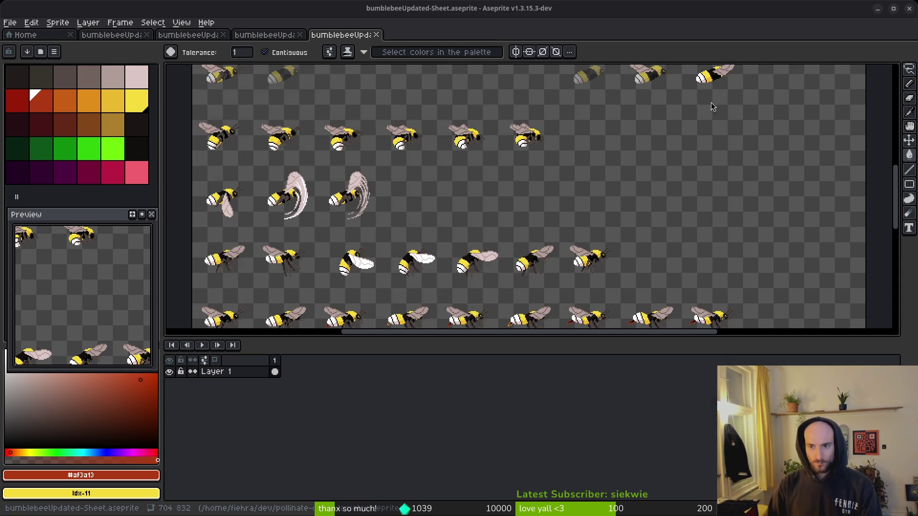
{"action": "middle_click", "coordinate": [332, 28]}
{"action": "middle_click", "coordinate": [294, 36]}
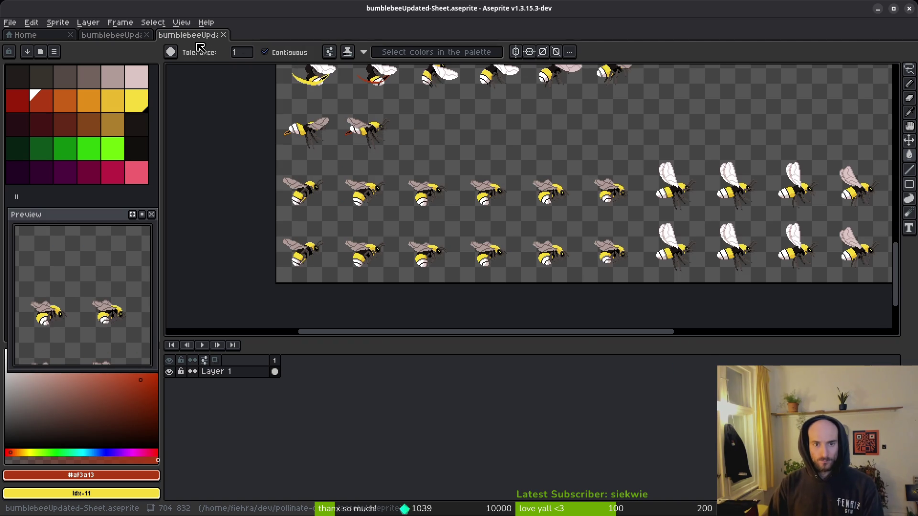
{"action": "middle_click", "coordinate": [189, 35]}
{"action": "key", "text": "ctrl+s"}
{"action": "key", "text": "alt+Tab"}
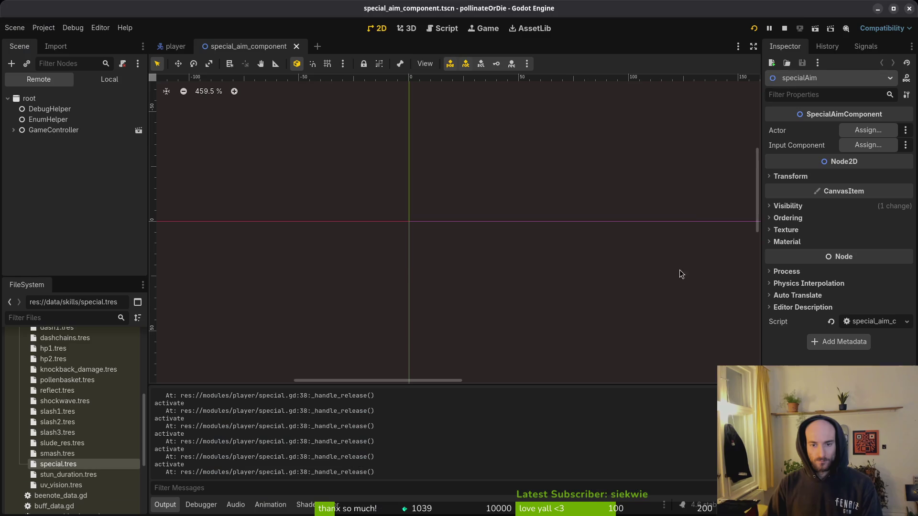
{"action": "left_click", "coordinate": [755, 29]}
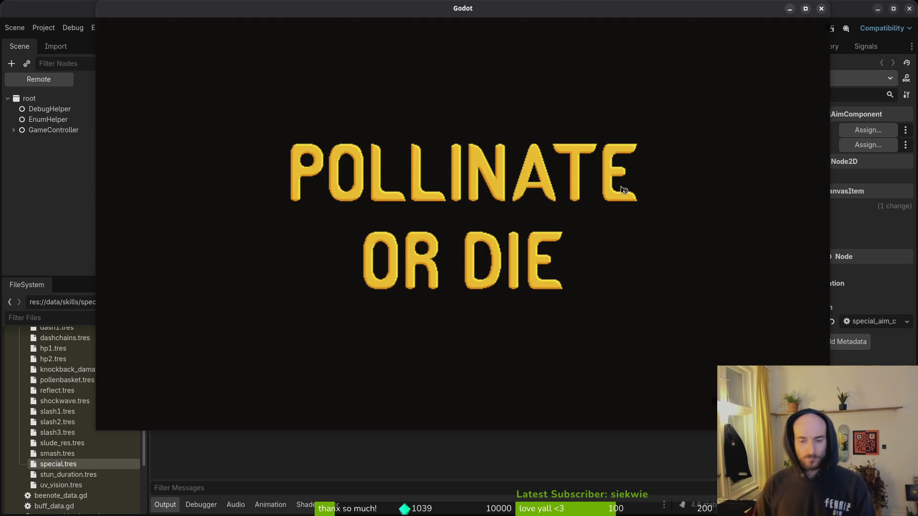
Step: Enter the hive and fire the bee's charged special attack three times
{"action": "key", "text": "Return"}
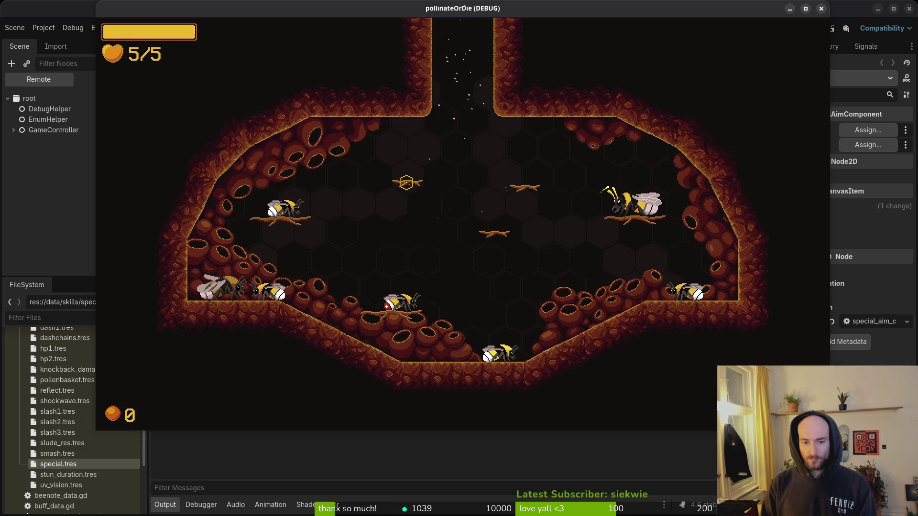
{"action": "key", "text": "w"}
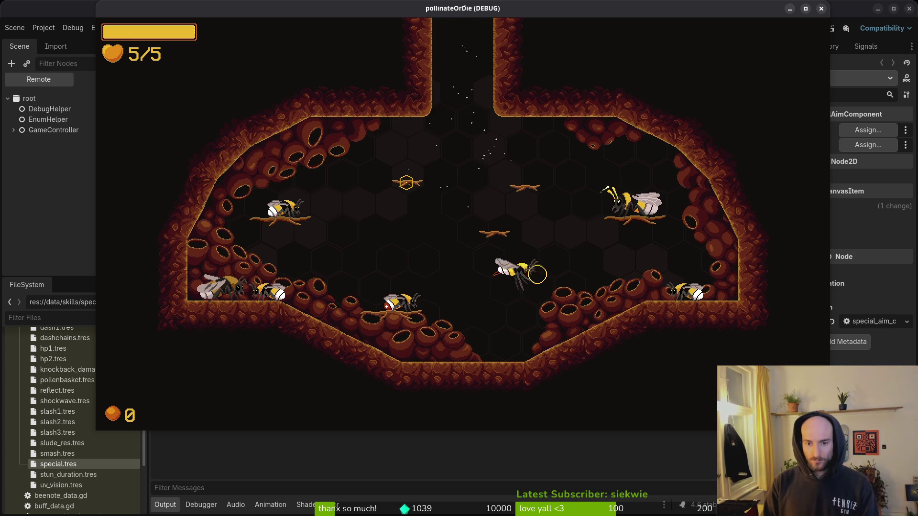
{"action": "key", "text": "a"}
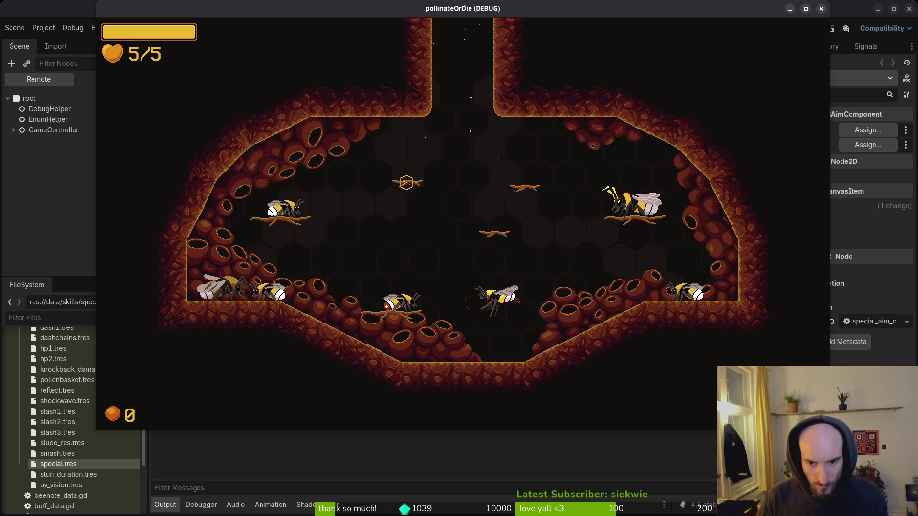
{"action": "key", "text": "space"}
{"action": "key", "text": "d"}
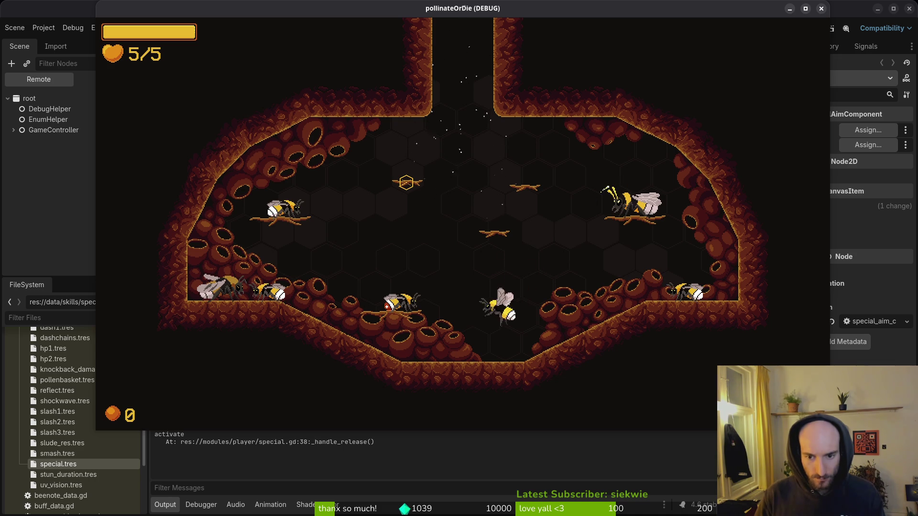
{"action": "key", "text": "space"}
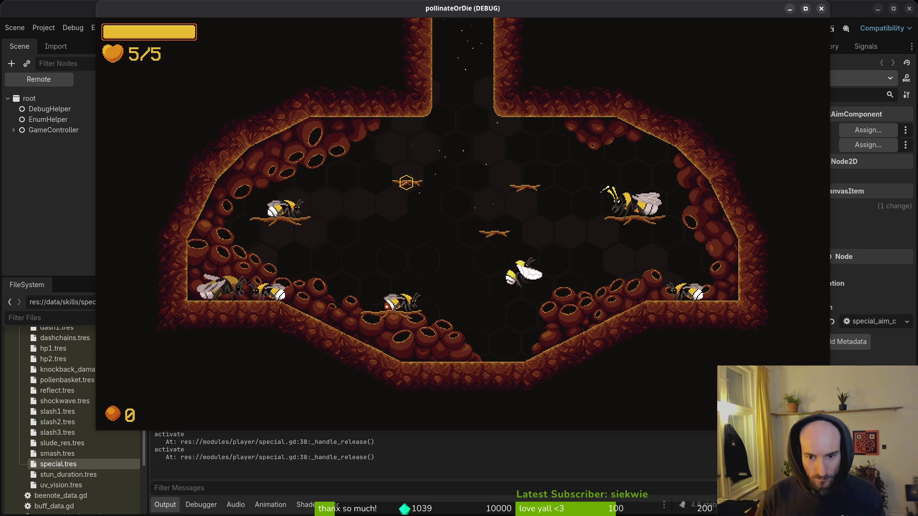
{"action": "key", "text": "w"}
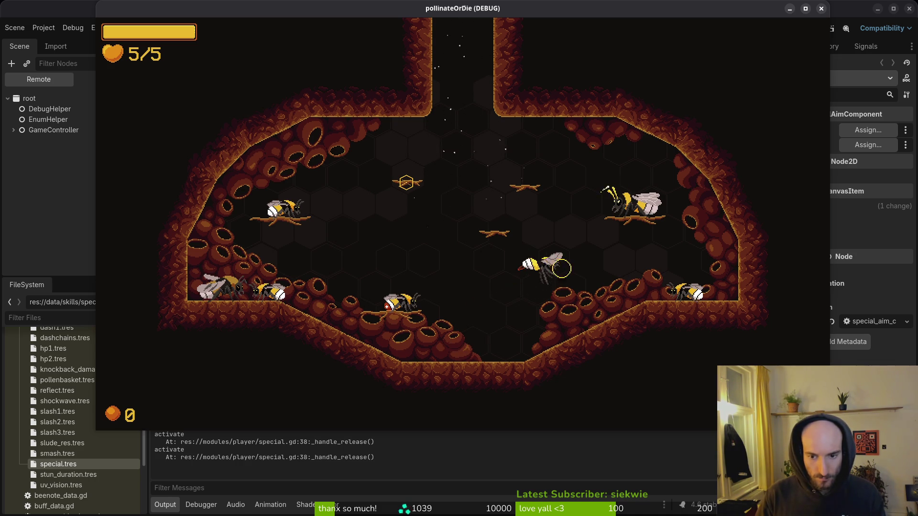
{"action": "key", "text": "space"}
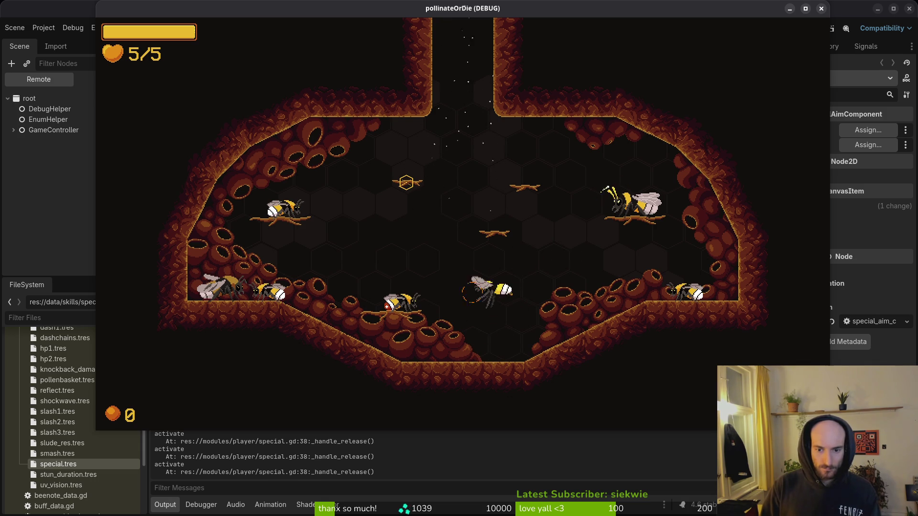
Step: Fly the bee around the hive, charging the special aim and landing on the cave floor
{"action": "key", "text": "w"}
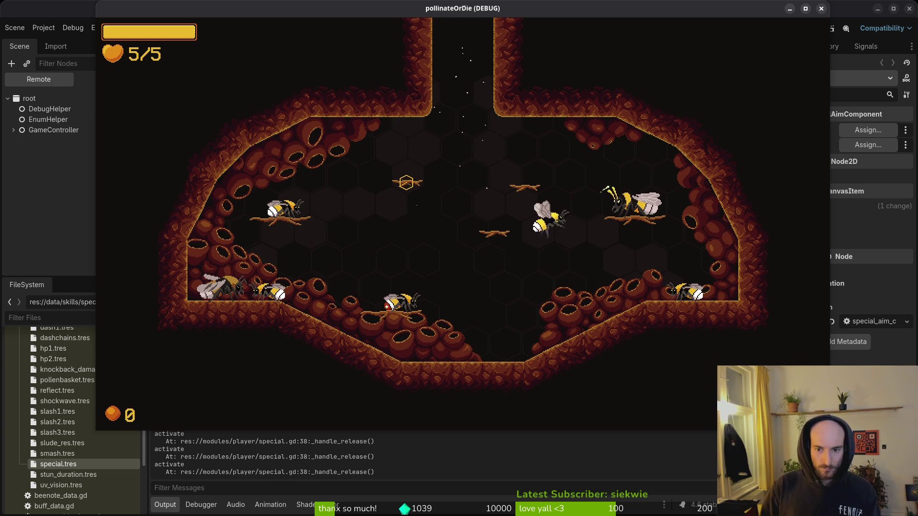
{"action": "key", "text": "a"}
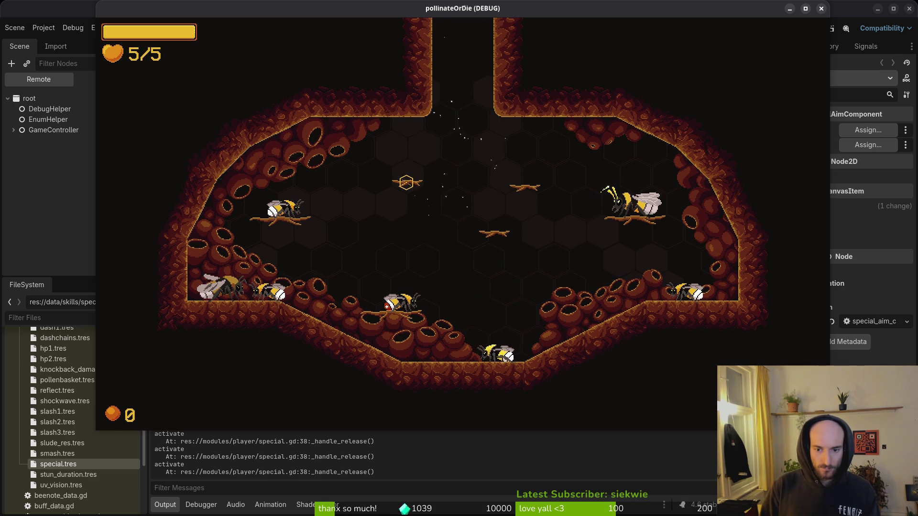
{"action": "key", "text": "w"}
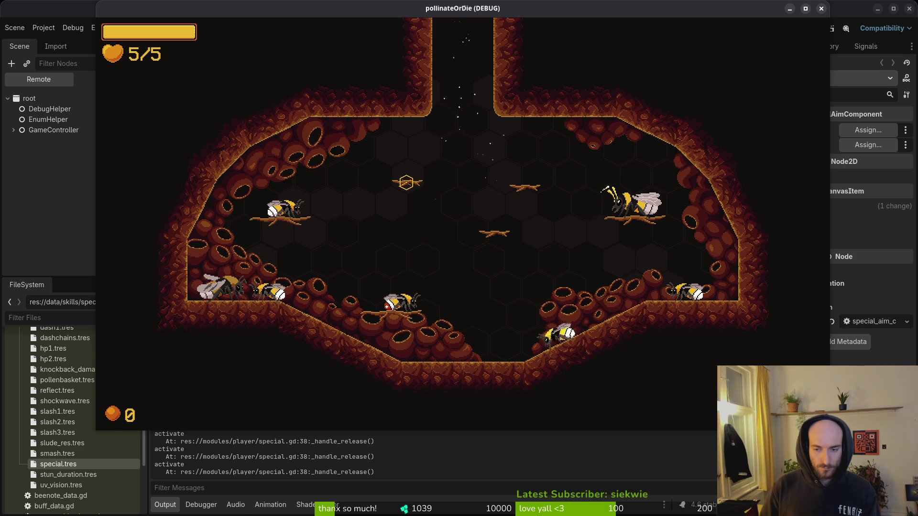
{"action": "key", "text": "w"}
{"action": "key", "text": "d"}
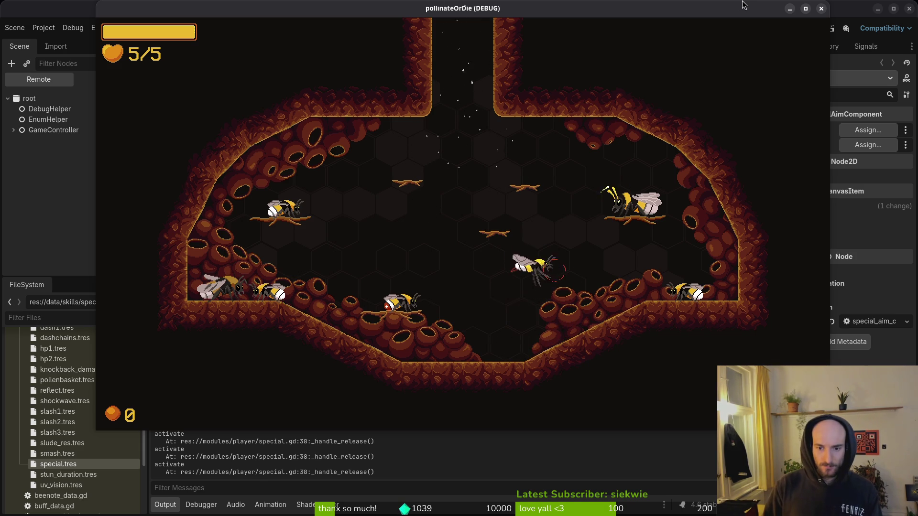
{"action": "key", "text": "w"}
{"action": "key", "text": "a"}
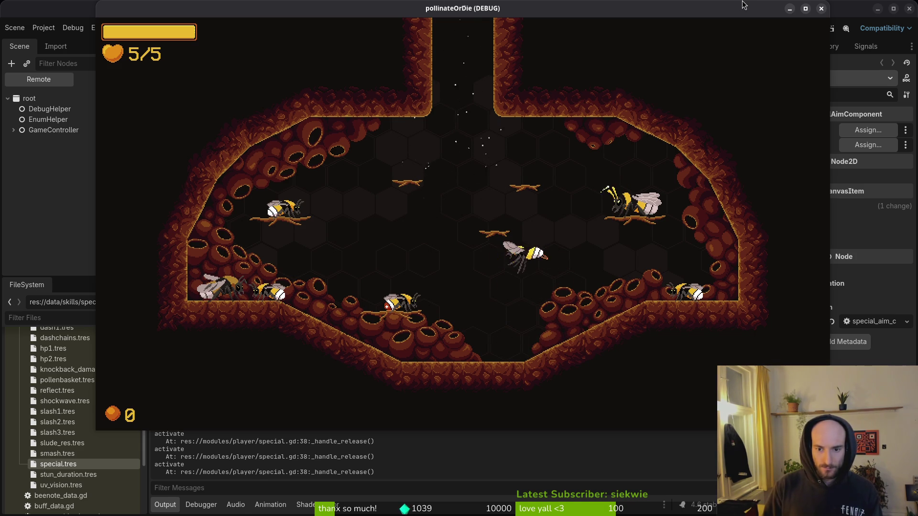
{"action": "key", "text": "a"}
Step: Keep flying and walking the bee left and right while charging the special aim
{"action": "key", "text": "w"}
{"action": "key", "text": "d"}
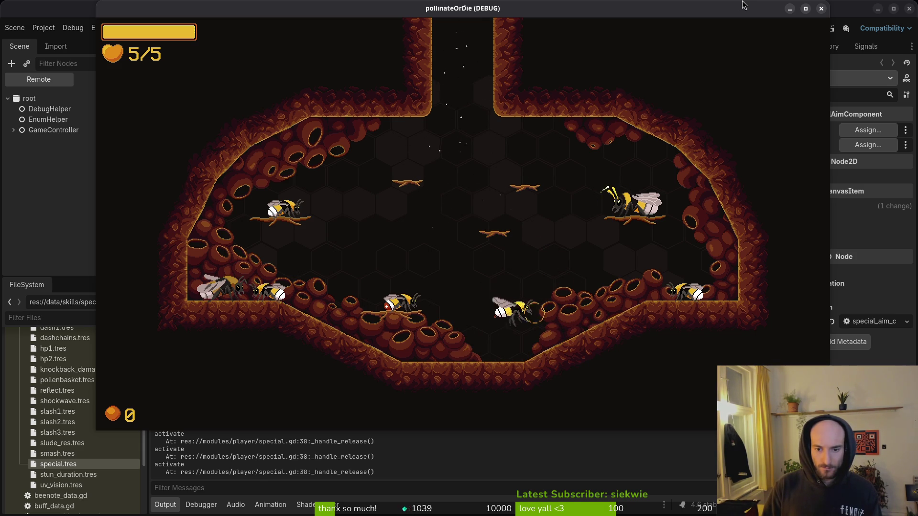
{"action": "key", "text": "a"}
{"action": "key", "text": "w"}
{"action": "key", "text": "w"}
{"action": "key", "text": "d"}
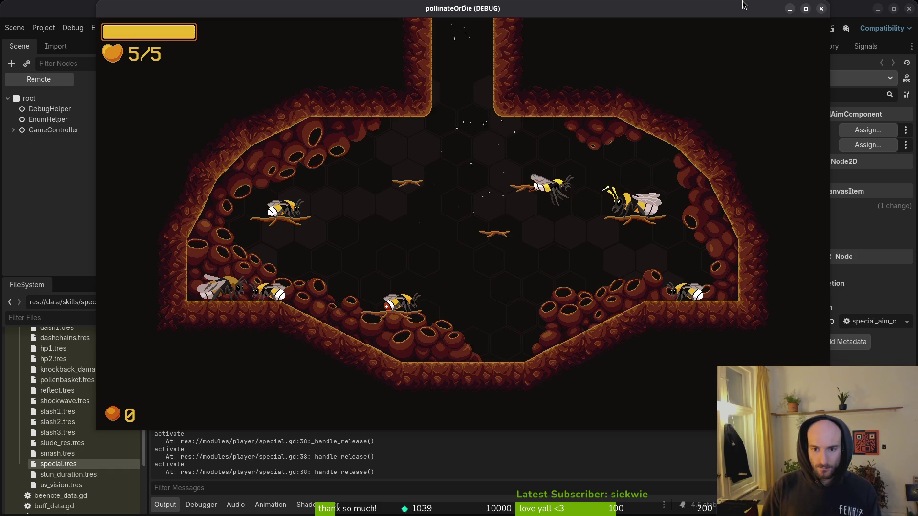
{"action": "key", "text": "a"}
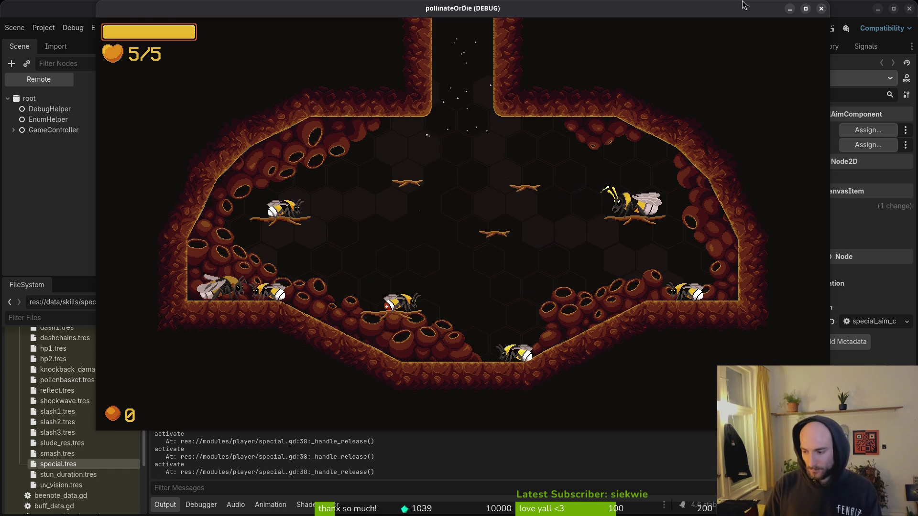
{"action": "key", "text": "alt+Tab"}
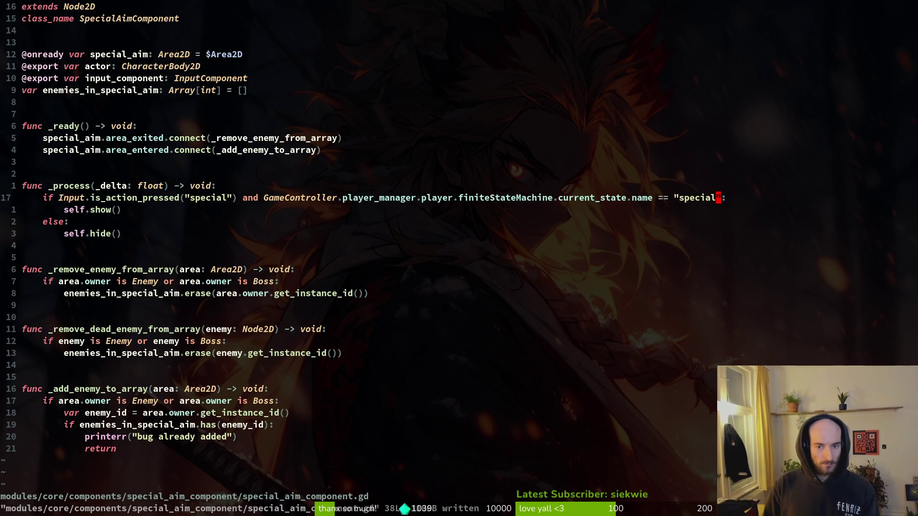
Step: Jump to finiteStateMachine's declaration in player.gd and back again
{"action": "key", "text": "g"}
{"action": "key", "text": "d"}
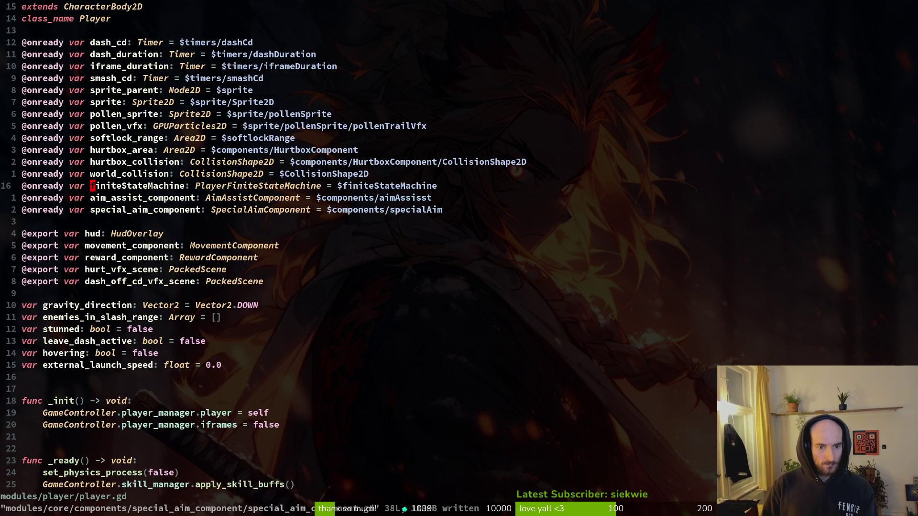
{"action": "key", "text": "ctrl+o"}
Step: Search 'specia' in the file finder and open modules/player/special.gd
{"action": "key", "text": "space"}
{"action": "key", "text": "f"}
{"action": "key", "text": "f"}
{"action": "type", "text": "specia"}
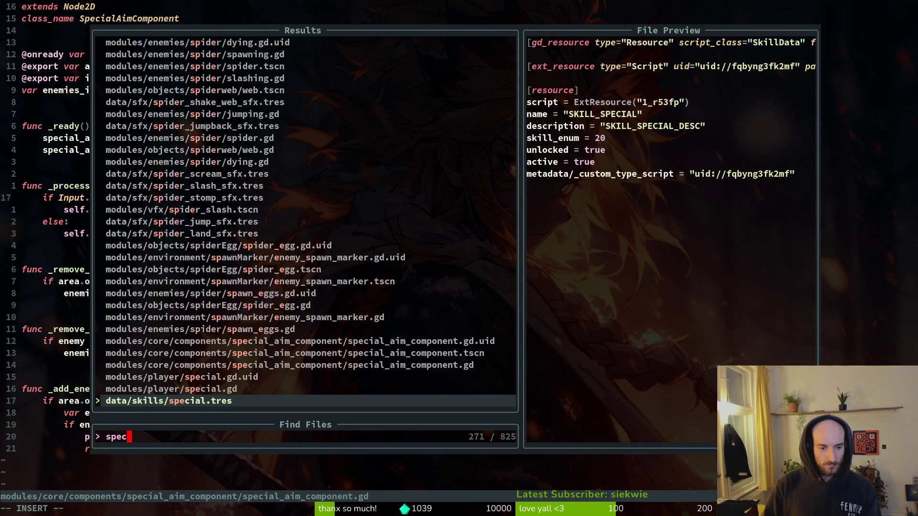
{"action": "key", "text": "Up"}
{"action": "key", "text": "Return"}
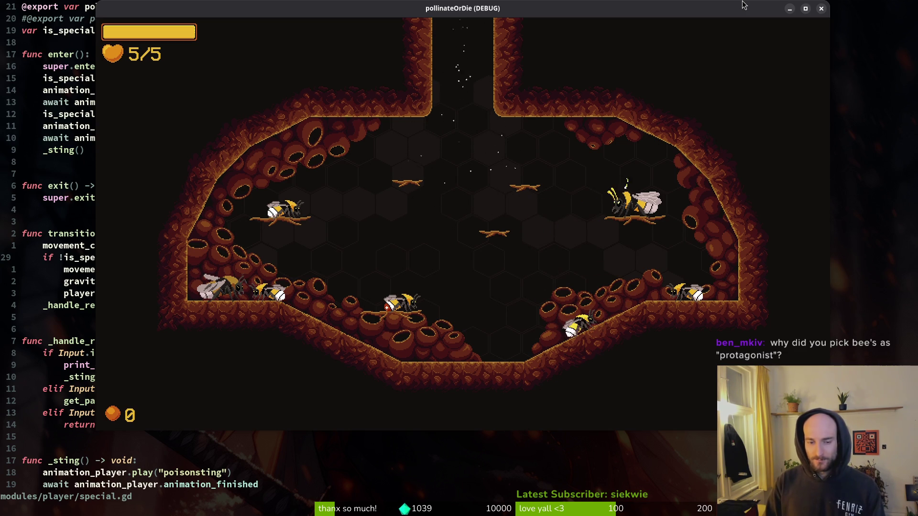
Step: Return to special.gd and review transition() between the flip_sprites and apply_slash lines
{"action": "key", "text": "alt+Tab"}
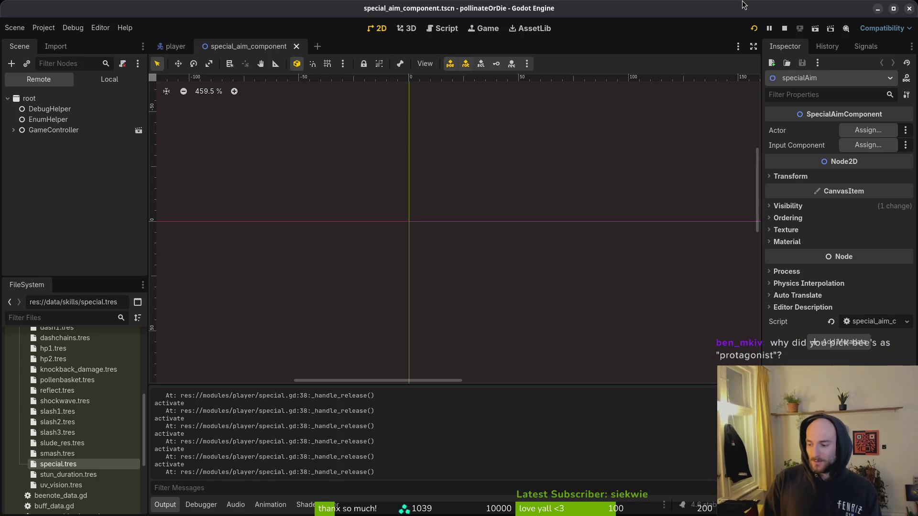
{"action": "key", "text": "alt+Tab"}
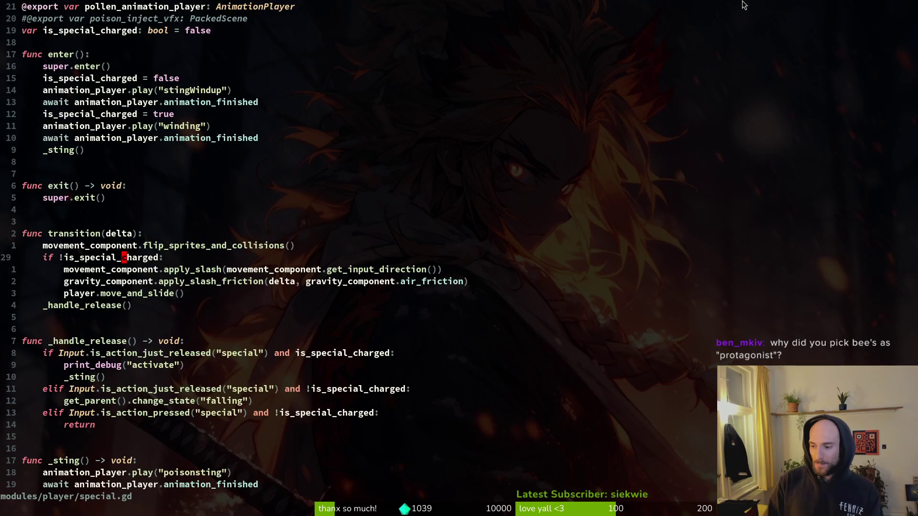
{"action": "key", "text": "k"}
{"action": "key", "text": "j"}
{"action": "key", "text": "j"}
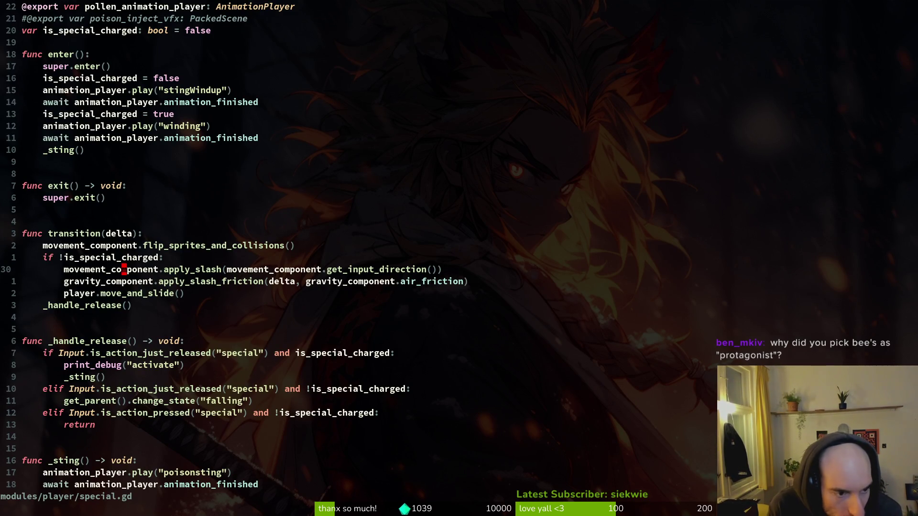
{"action": "key", "text": "j"}
{"action": "key", "text": "k"}
{"action": "key", "text": "k"}
{"action": "key", "text": "k"}
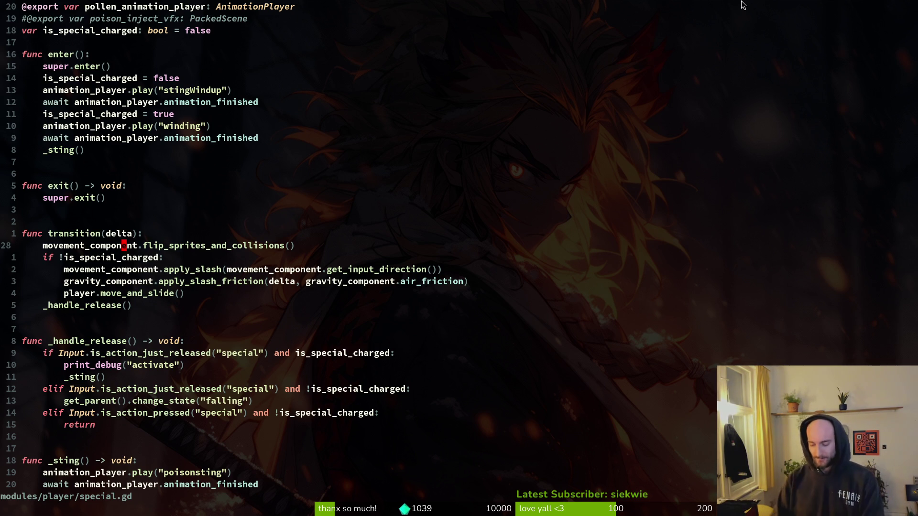
{"action": "key", "text": "j"}
{"action": "key", "text": "j"}
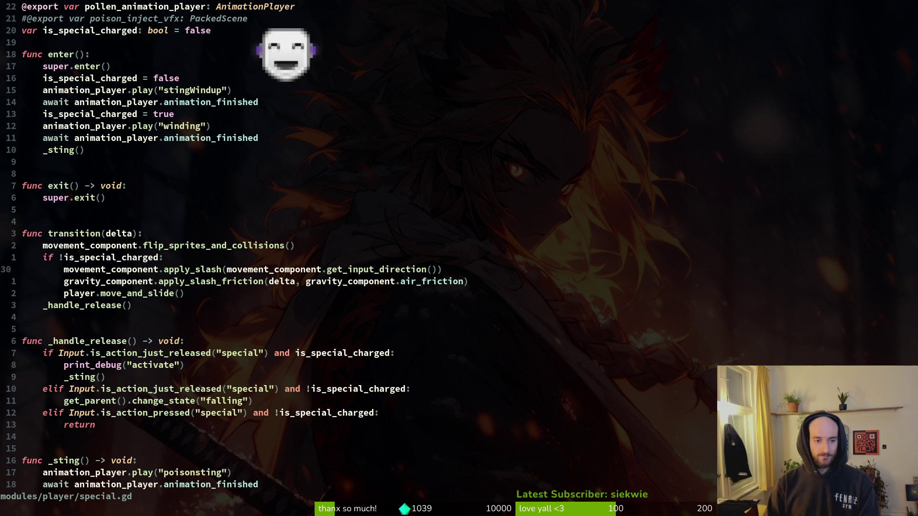
Step: Move player.move_and_slide() below a new blank line and dedent it out of the if block
{"action": "key", "text": "j"}
{"action": "key", "text": "j"}
{"action": "key", "text": "o"}
{"action": "key", "text": "Escape"}
{"action": "key", "text": "k"}
{"action": "key", "text": "V"}
{"action": "key", "text": "J"}
{"action": "key", "text": "less"}
Step: Add an else: line at the if level under the gravity line
{"action": "key", "text": "k"}
{"action": "key", "text": "k"}
{"action": "type", "text": "else"}
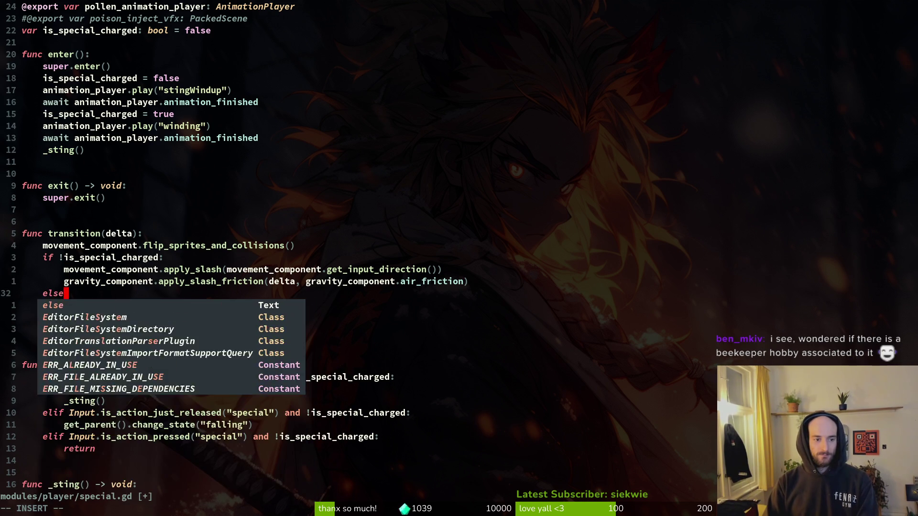
{"action": "type", "text": ":"}
{"action": "key", "text": "Escape"}
Step: Copy the movement and slash lines into the else branch
{"action": "key", "text": "k"}
{"action": "key", "text": "k"}
{"action": "key", "text": "shift+v"}
{"action": "key", "text": "j"}
{"action": "key", "text": "y"}
{"action": "key", "text": "j"}
{"action": "key", "text": "j"}
{"action": "key", "text": "p"}
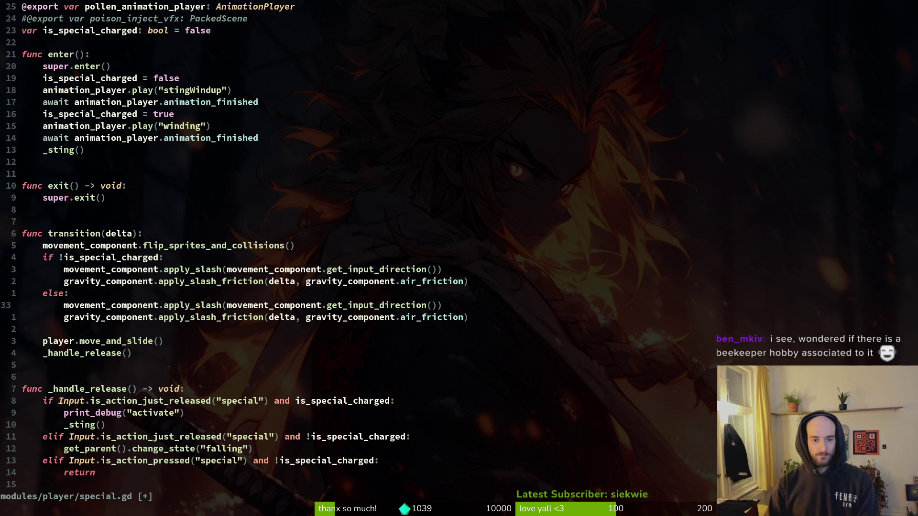
Step: Replace the else-branch apply_slash argument with Vector2.ZERO
{"action": "key", "text": "h"}
{"action": "key", "text": "h"}
{"action": "key", "text": "h"}
{"action": "key", "text": "c"}
{"action": "key", "text": "i"}
{"action": "key", "text": "w"}
{"action": "key", "text": "BackSpace"}
{"action": "key", "text": "BackSpace"}
{"action": "key", "text": "BackSpace"}
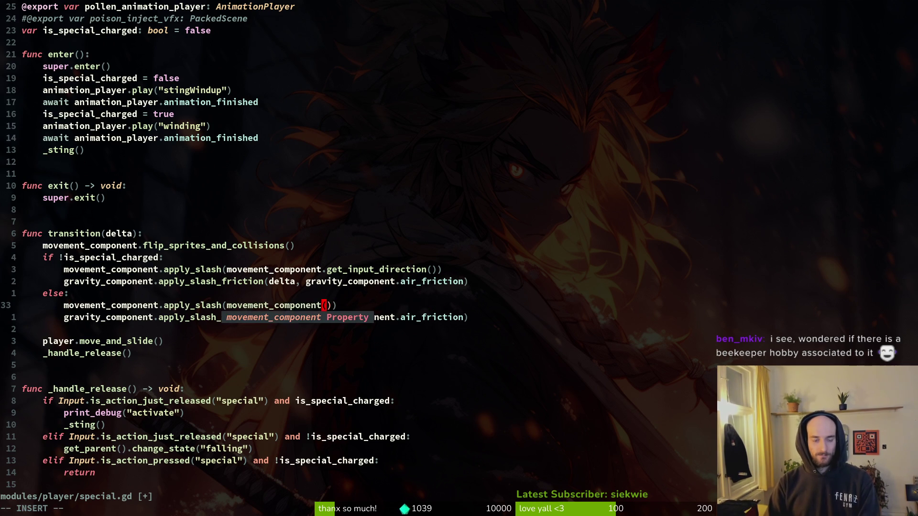
{"action": "key", "text": "BackSpace"}
{"action": "key", "text": "BackSpace"}
{"action": "key", "text": "BackSpace"}
{"action": "type", "text": "Vector2."}
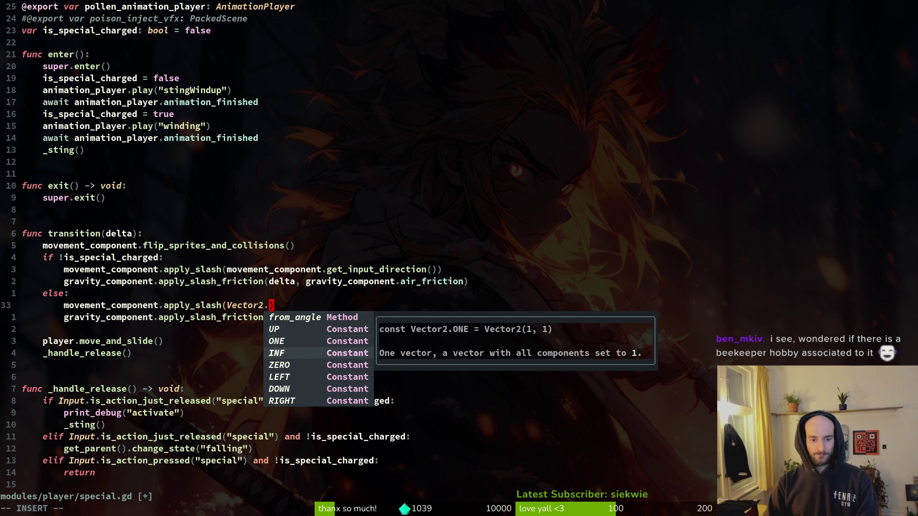
{"action": "key", "text": "Down"}
{"action": "key", "text": "Return"}
{"action": "key", "text": "Escape"}
Step: Delete the else-branch friction line and save special.gd with :w
{"action": "key", "text": "j"}
{"action": "key", "text": "j"}
{"action": "key", "text": "d"}
{"action": "key", "text": "d"}
{"action": "key", "text": "Return"}
{"action": "key", "text": "k"}
{"action": "key", "text": "d"}
{"action": "key", "text": "d"}
{"action": "type", "text": ":w"}
{"action": "key", "text": "Return"}
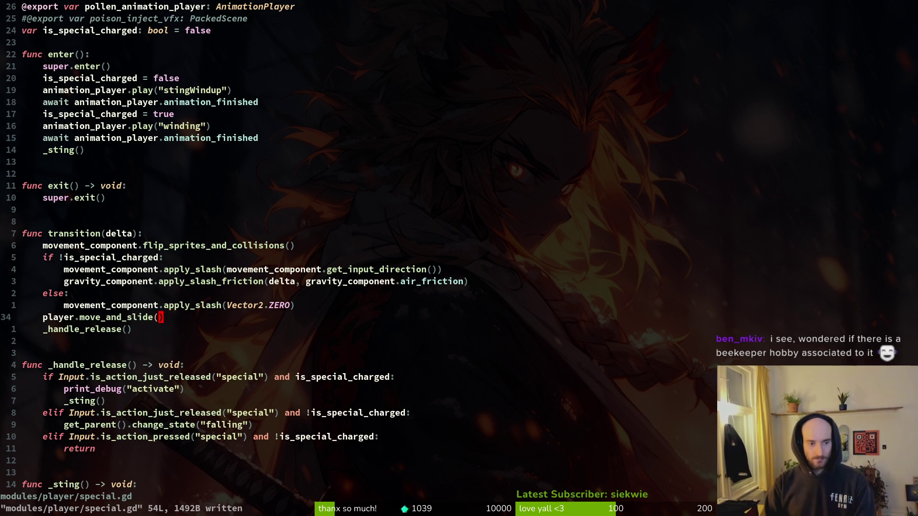
{"action": "key", "text": "alt+Tab"}
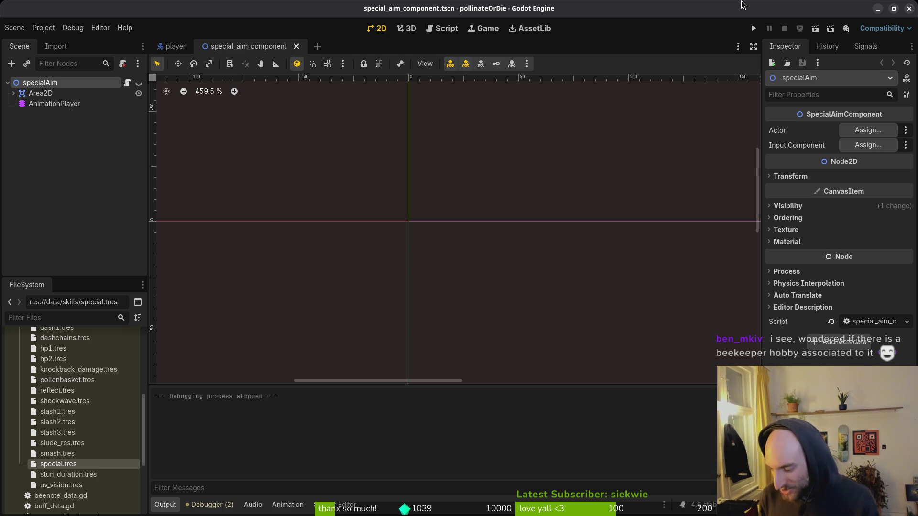
Step: Launch the game, attack, then charge and release the special sting
{"action": "left_click", "coordinate": [754, 28]}
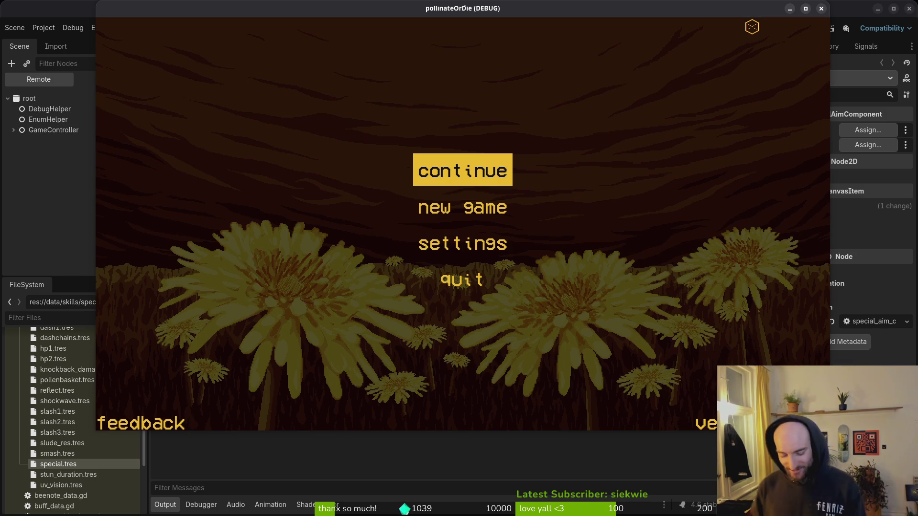
{"action": "key", "text": "Return"}
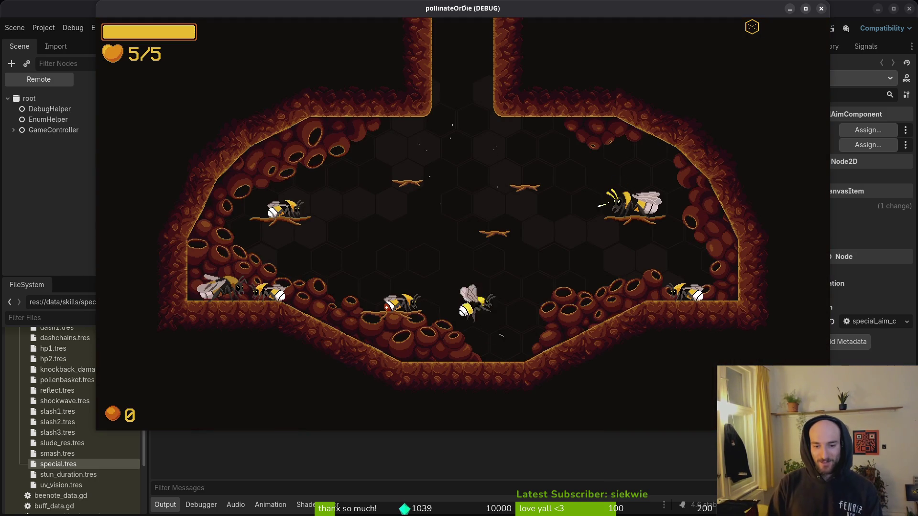
{"action": "left_click", "coordinate": [516, 338]}
{"action": "key", "text": "w"}
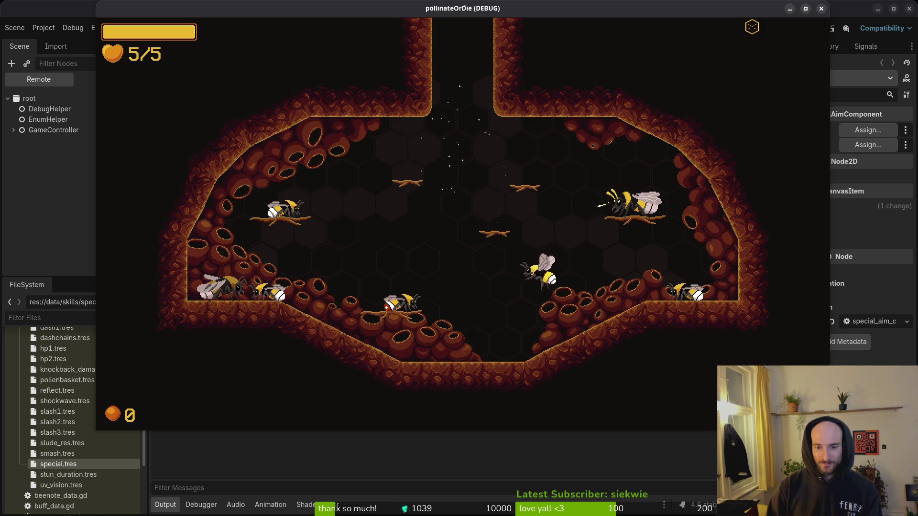
{"action": "key", "text": "w"}
{"action": "key", "text": "w"}
{"action": "key", "text": "a"}
{"action": "key", "text": "d"}
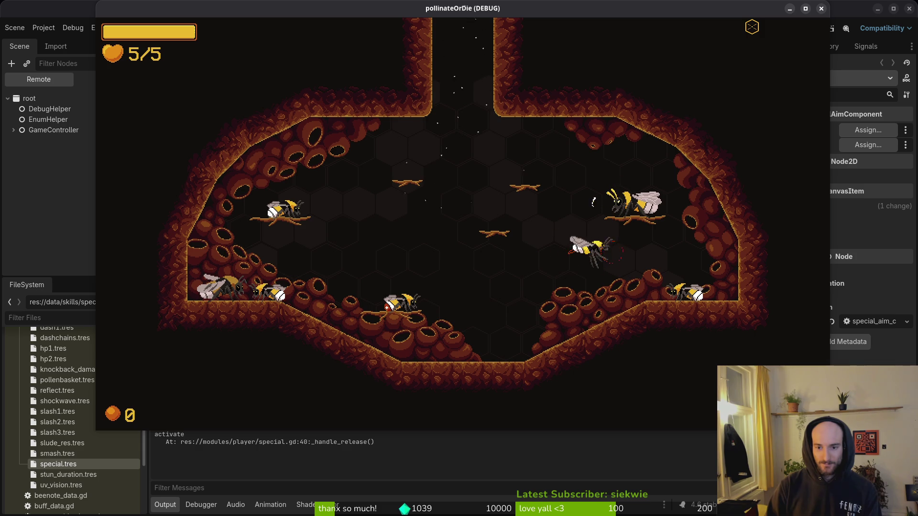
Step: Charge and release the special sting twice more, then close the game window
{"action": "key", "text": "s"}
{"action": "key", "text": "a"}
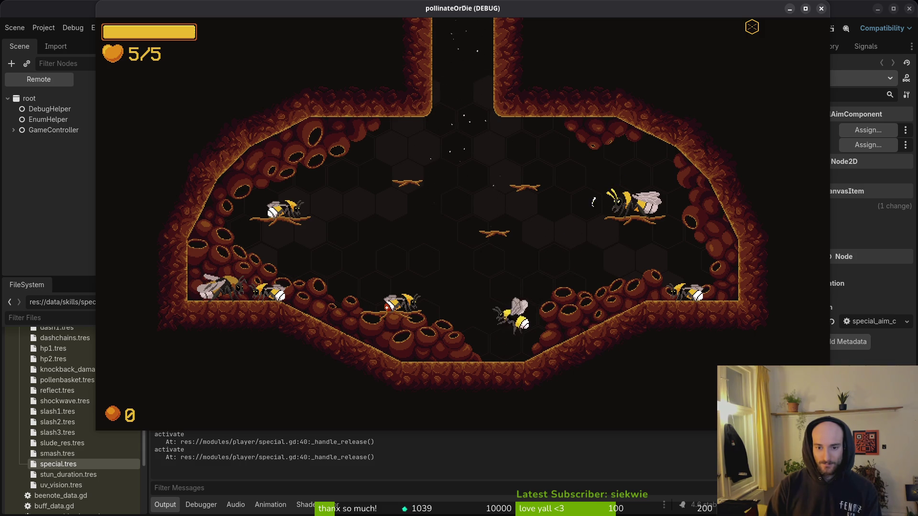
{"action": "key", "text": "w"}
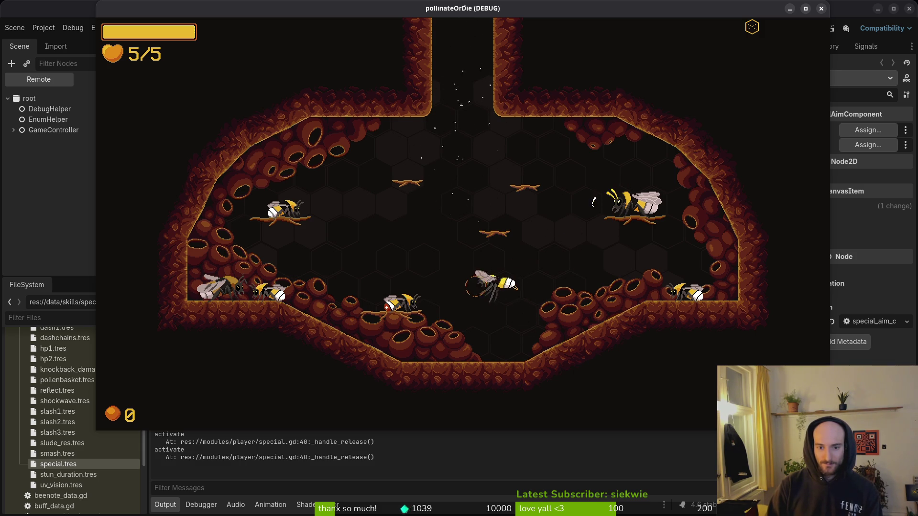
{"action": "key", "text": "s"}
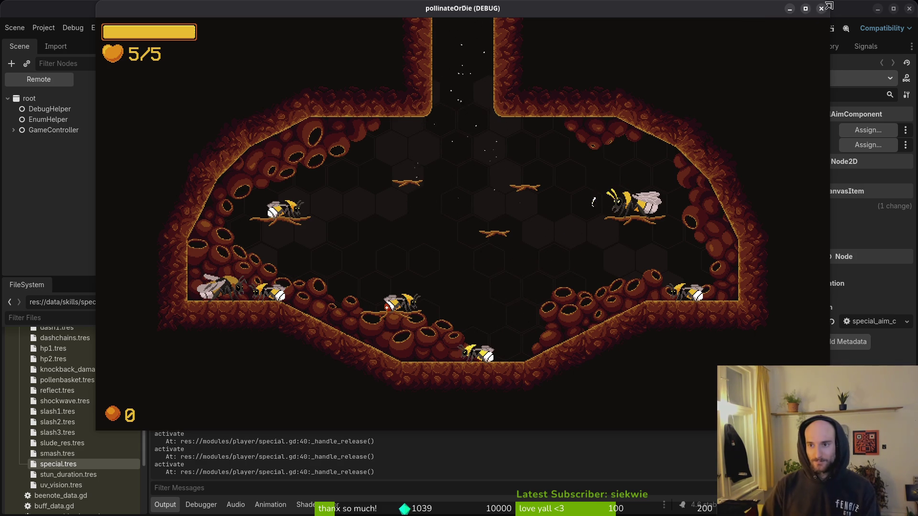
{"action": "left_click", "coordinate": [821, 8]}
{"action": "key", "text": "alt+Tab"}
Step: Save, then open player.manager.gd in a vertical split via a 'playerman' search
{"action": "type", "text": ":w"}
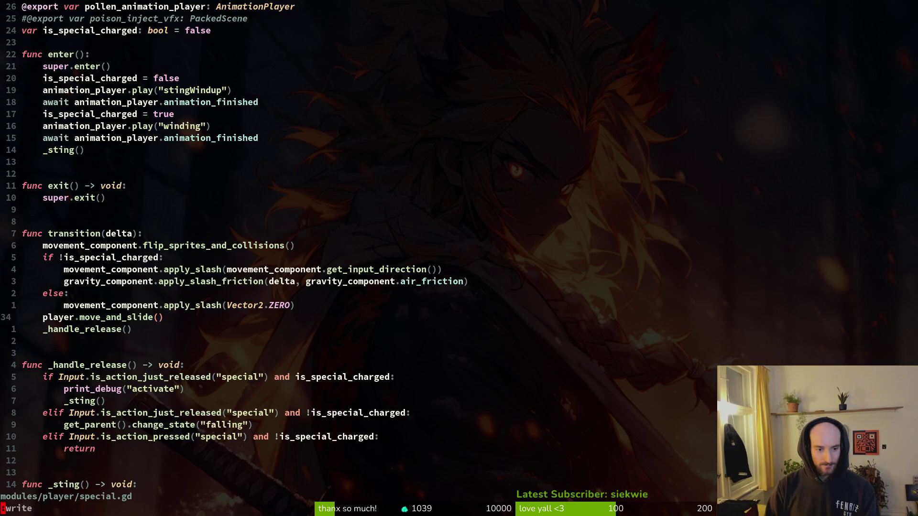
{"action": "key", "text": "space"}
{"action": "key", "text": "f"}
{"action": "key", "text": "f"}
{"action": "type", "text": "playerman"}
{"action": "key", "text": "ctrl+v"}
Step: Locate the poisonsting_cd export, then bring special.gd's _sting function into view
{"action": "key", "text": "j"}
{"action": "key", "text": "j"}
{"action": "key", "text": "j"}
{"action": "key", "text": "k"}
{"action": "key", "text": "j"}
{"action": "key", "text": "j"}
{"action": "key", "text": "j"}
{"action": "key", "text": "ctrl+l"}
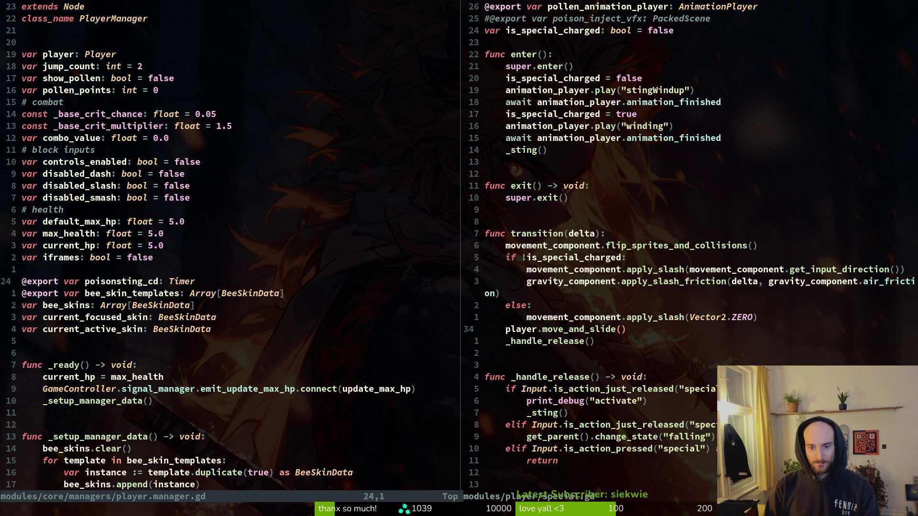
{"action": "key", "text": "ctrl+o"}
{"action": "key", "text": "ctrl+d"}
{"action": "key", "text": "ctrl+d"}
{"action": "key", "text": "k"}
{"action": "key", "text": "k"}
{"action": "key", "text": "k"}
{"action": "key", "text": "k"}
Step: Insert GameController.player_manager.poisonsting_cd.start() at the top of _sting and save
{"action": "key", "text": "shift+o"}
{"action": "type", "text": "Ga"}
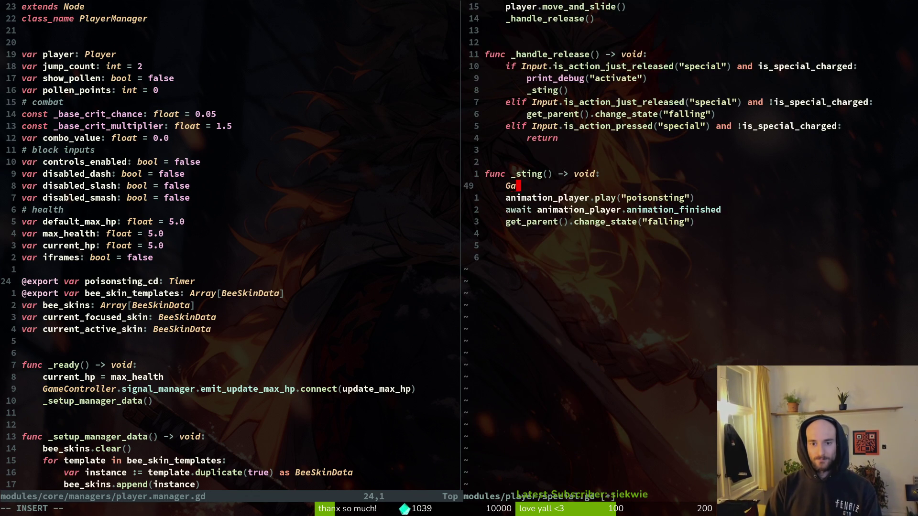
{"action": "type", "text": "meController.p"}
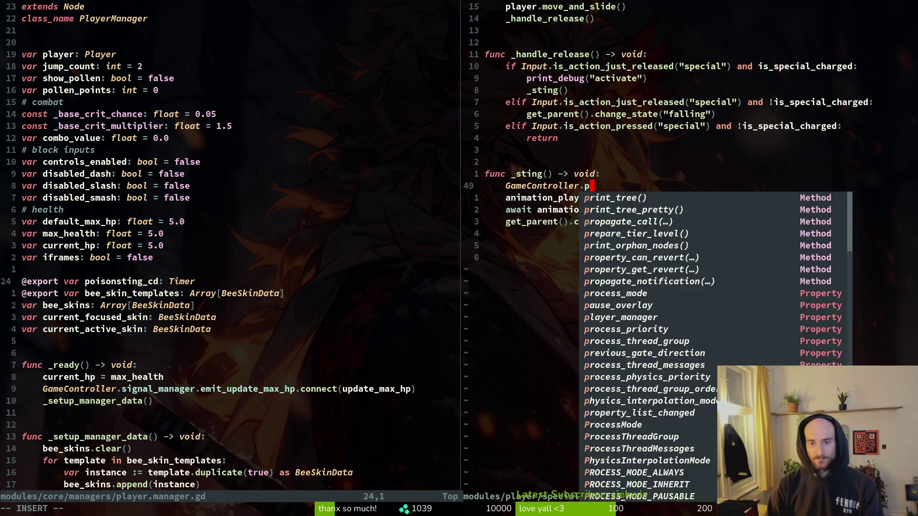
{"action": "type", "text": "layer_manager.poi"}
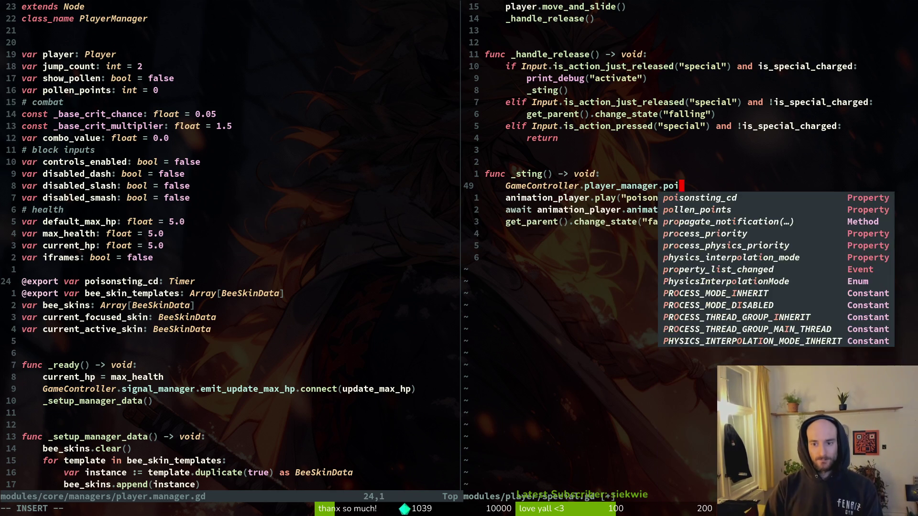
{"action": "type", "text": "sonsting_cd.start()"}
{"action": "key", "text": "Escape"}
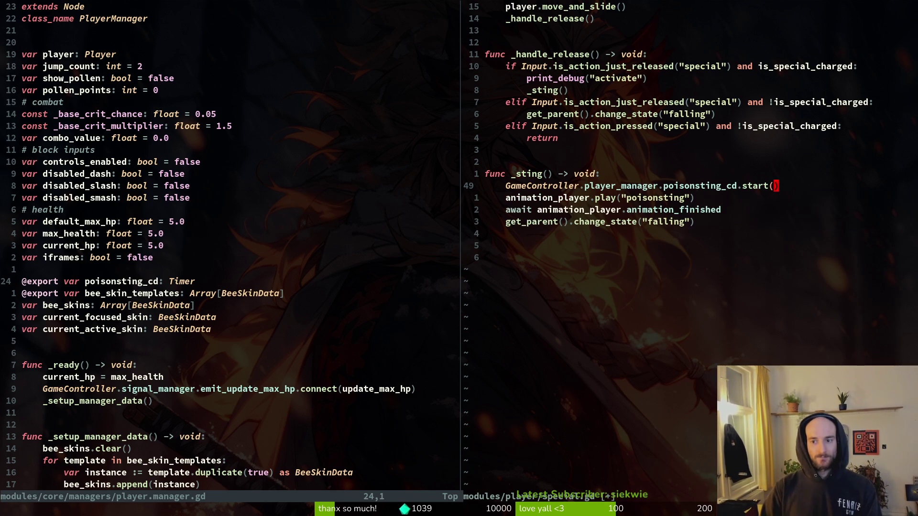
{"action": "type", "text": ":w"}
{"action": "key", "text": "Return"}
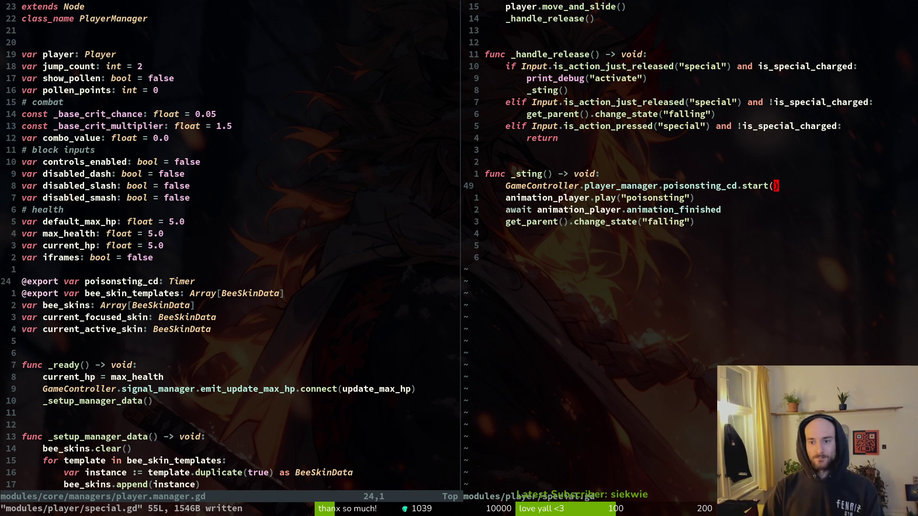
{"action": "key", "text": "b"}
{"action": "key", "text": "b"}
{"action": "key", "text": "b"}
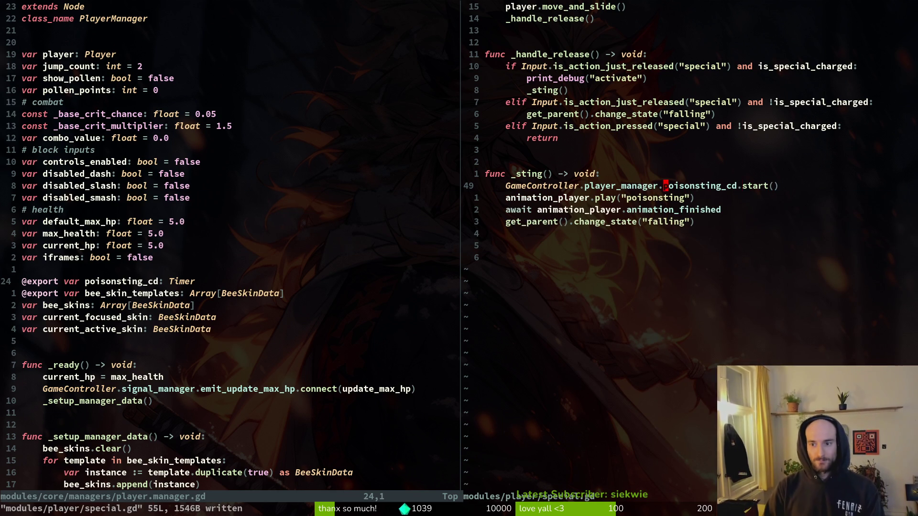
{"action": "key", "text": "space"}
{"action": "key", "text": "f"}
{"action": "key", "text": "w"}
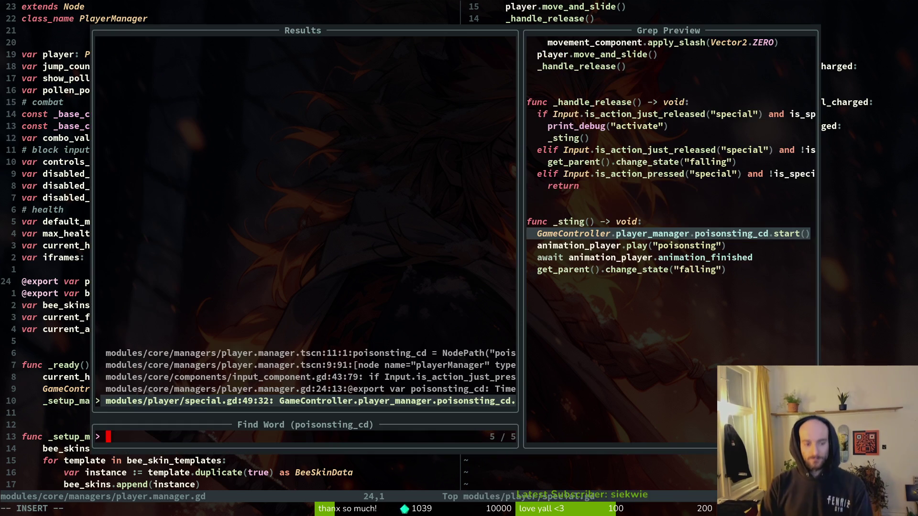
{"action": "key", "text": "ctrl+p"}
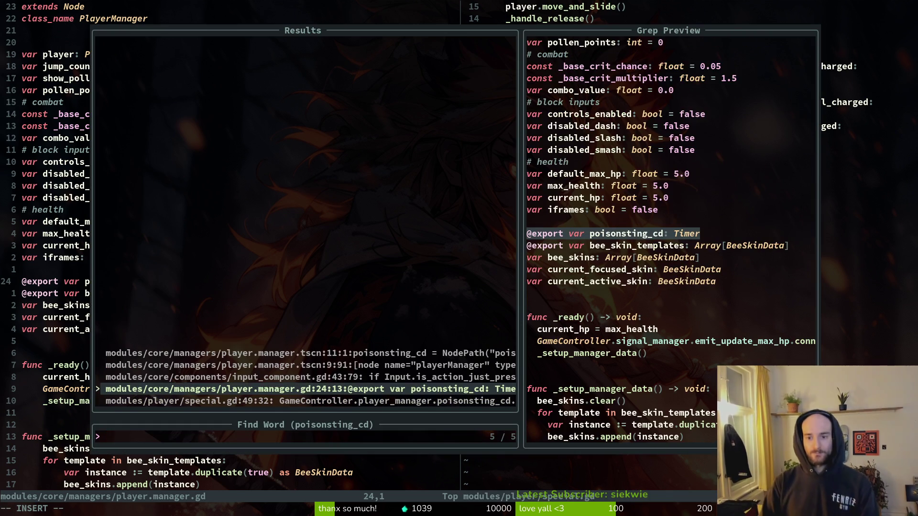
{"action": "key", "text": "ctrl+p"}
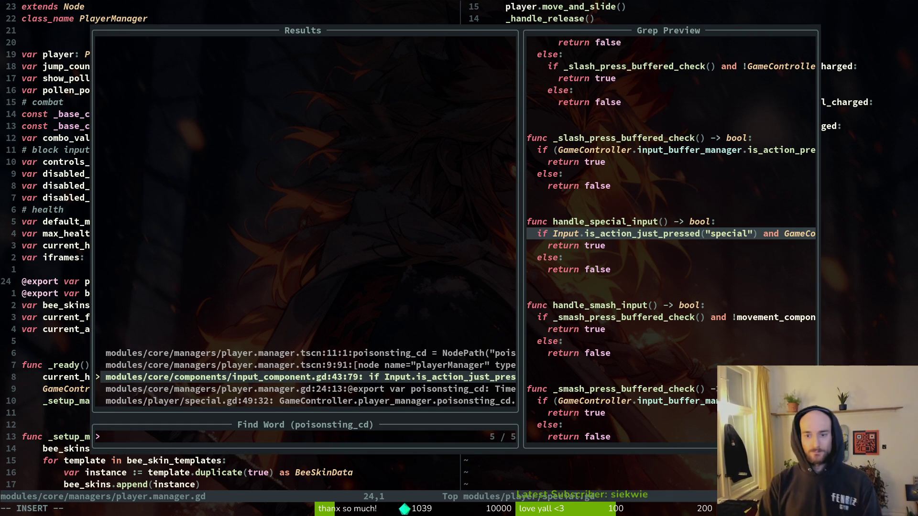
{"action": "key", "text": "Escape"}
{"action": "key", "text": "Escape"}
{"action": "key", "text": "k"}
{"action": "key", "text": "k"}
{"action": "key", "text": "k"}
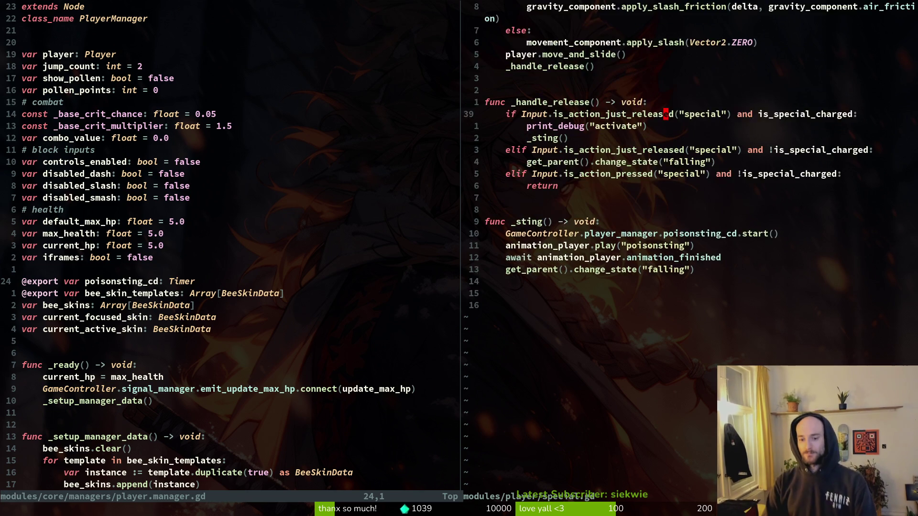
{"action": "key", "text": "ctrl+y"}
{"action": "key", "text": "j"}
{"action": "key", "text": "k"}
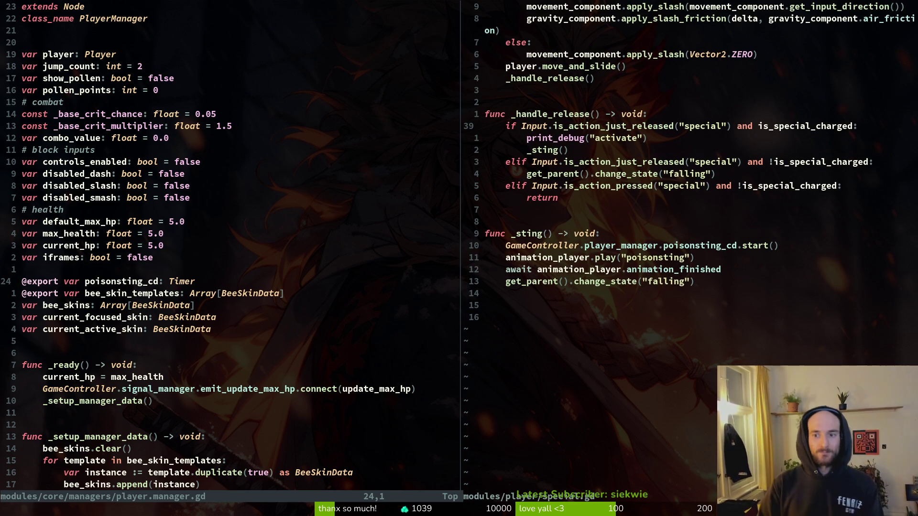
{"action": "key", "text": "j"}
{"action": "key", "text": "j"}
{"action": "key", "text": "j"}
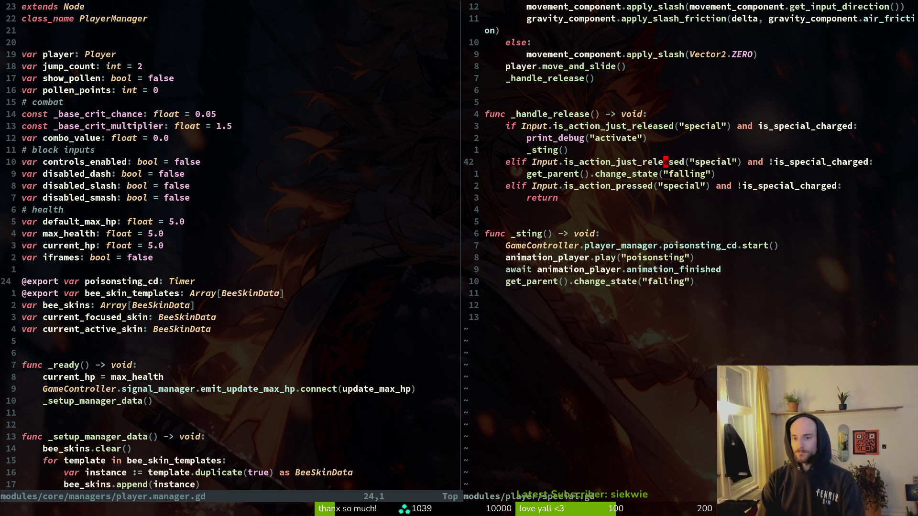
{"action": "key", "text": "j"}
{"action": "key", "text": "j"}
{"action": "key", "text": "j"}
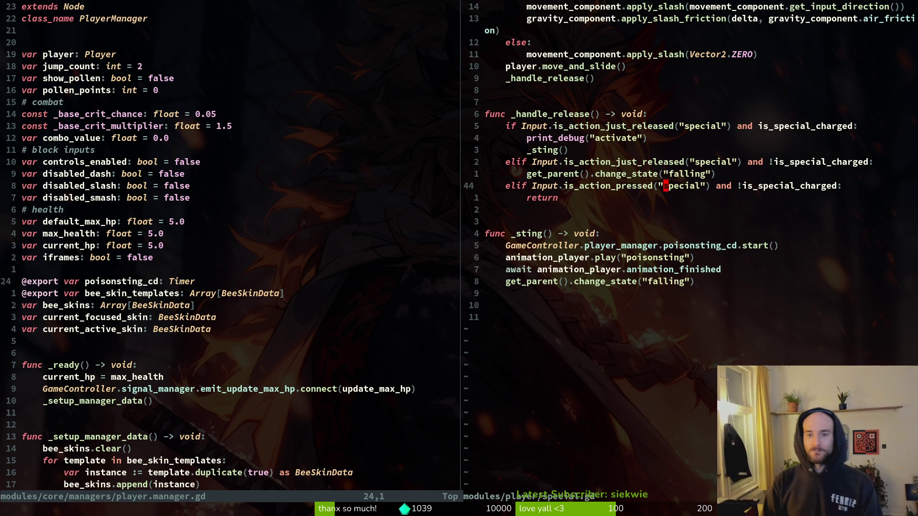
{"action": "key", "text": "k"}
{"action": "key", "text": "k"}
{"action": "key", "text": "k"}
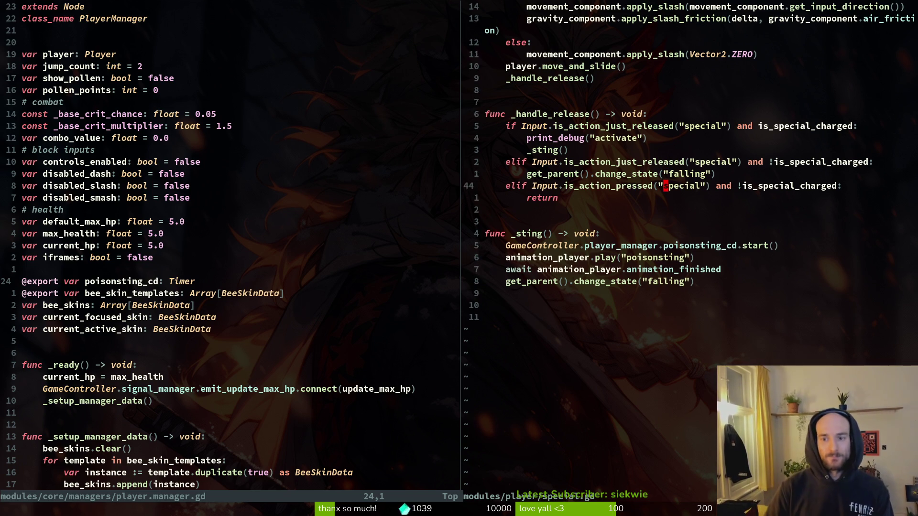
{"action": "key", "text": "w"}
{"action": "key", "text": "w"}
{"action": "key", "text": "w"}
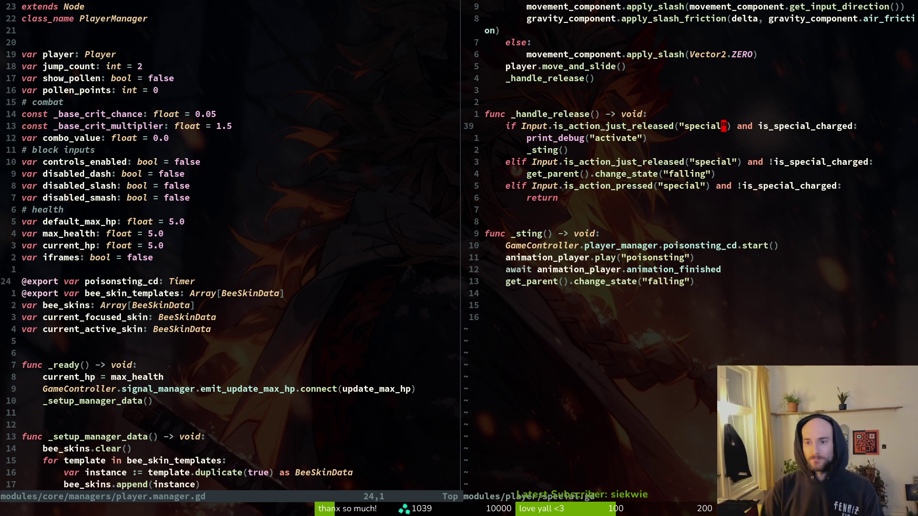
Step: End the if condition with poisonsting_cd.is_stopped(), save special.gd, and close the player manager split
{"action": "type", "text": "ial_charged and GameController."}
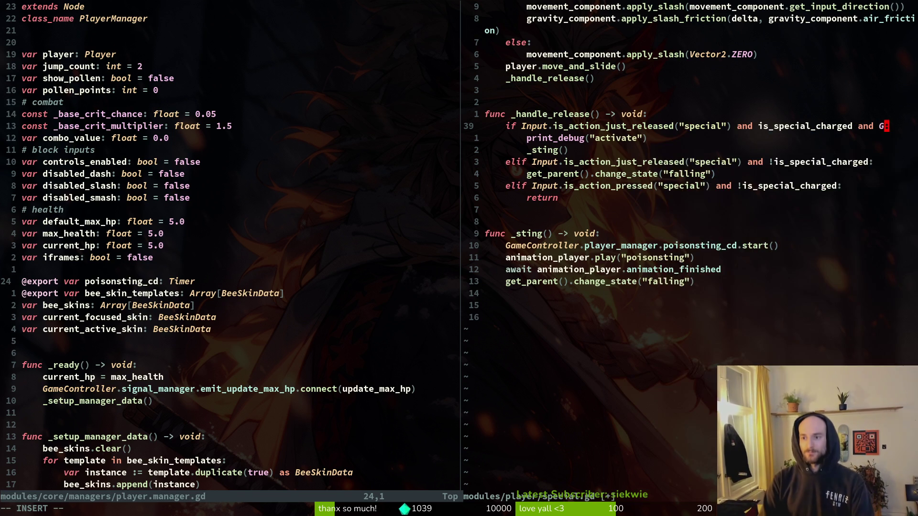
{"action": "type", "text": "player_manager."}
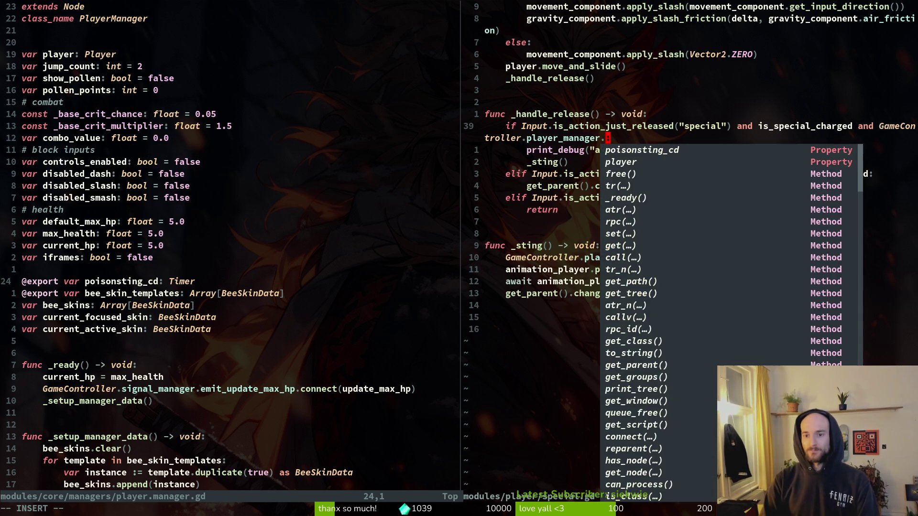
{"action": "type", "text": "poisonsting_cd.is"}
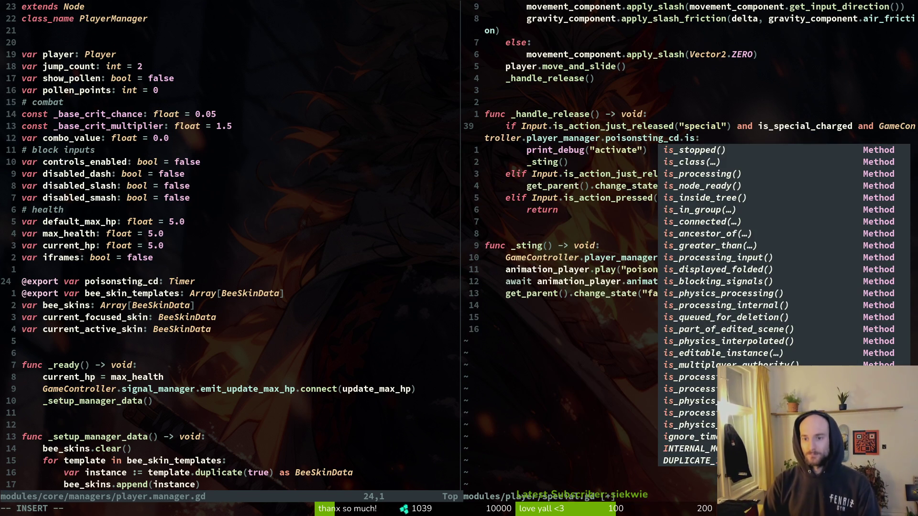
{"action": "key", "text": "Return"}
{"action": "key", "text": "Escape"}
{"action": "key", "text": "b"}
{"action": "key", "text": "b"}
{"action": "key", "text": "F"}
{"action": "key", "text": "period"}
{"action": "key", "text": "semicolon"}
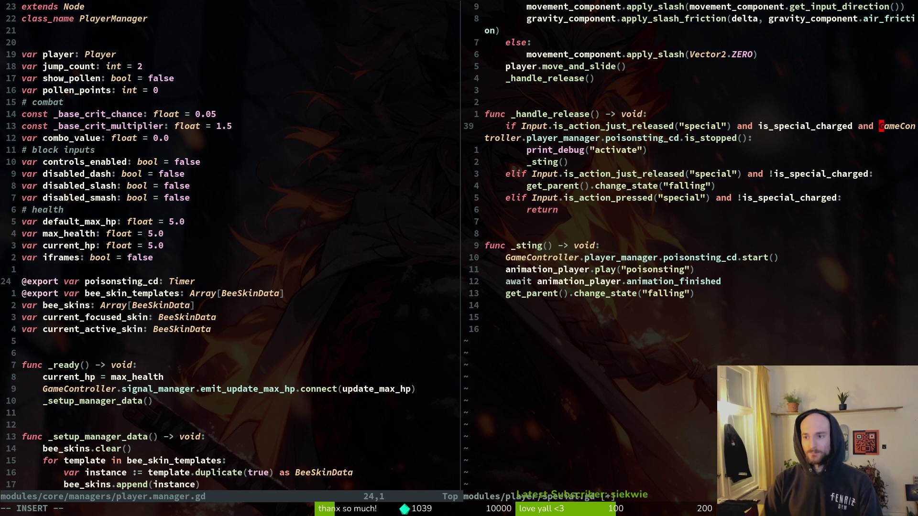
{"action": "type", "text": ":w"}
{"action": "key", "text": "Return"}
{"action": "key", "text": "ctrl+w"}
{"action": "type", "text": "h"}
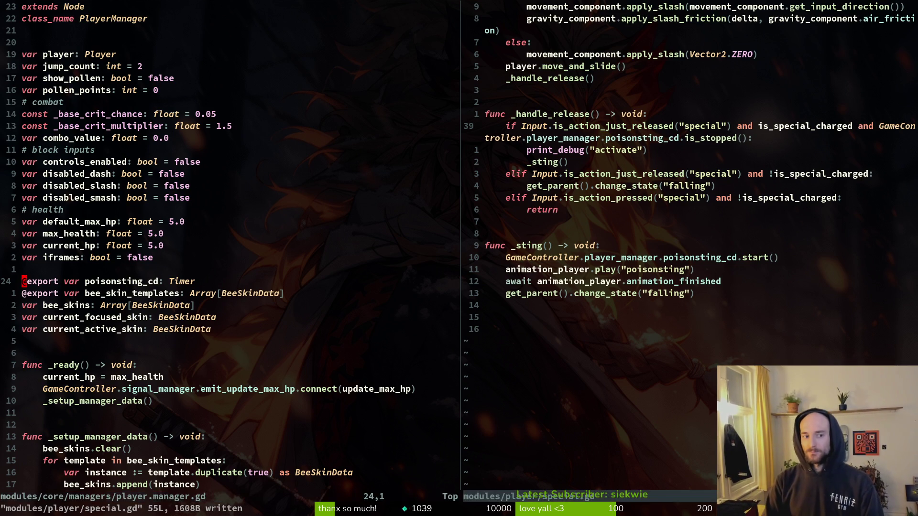
{"action": "type", "text": ":q"}
{"action": "key", "text": "Return"}
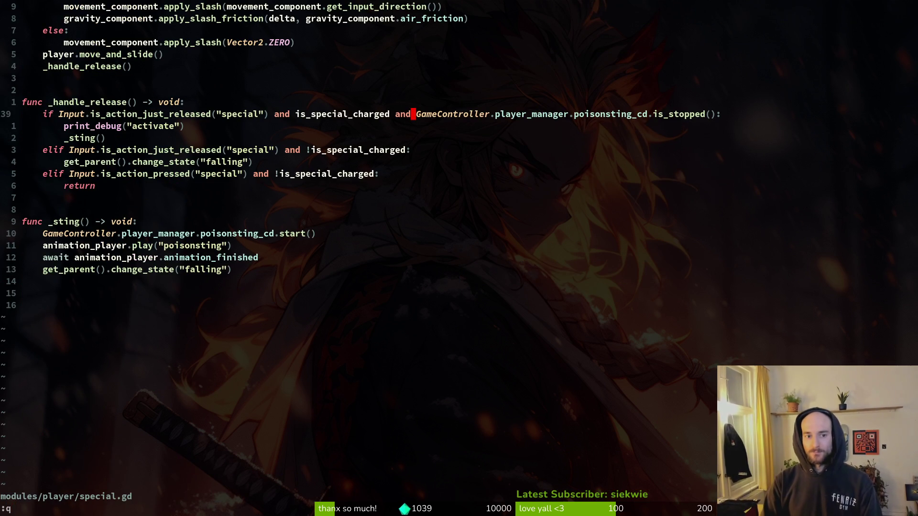
Step: Replace the elif line with the copied condition, negate is_special_charged, and save
{"action": "key", "text": "shift+v"}
{"action": "key", "text": "y"}
{"action": "key", "text": "j"}
{"action": "key", "text": "j"}
{"action": "key", "text": "j"}
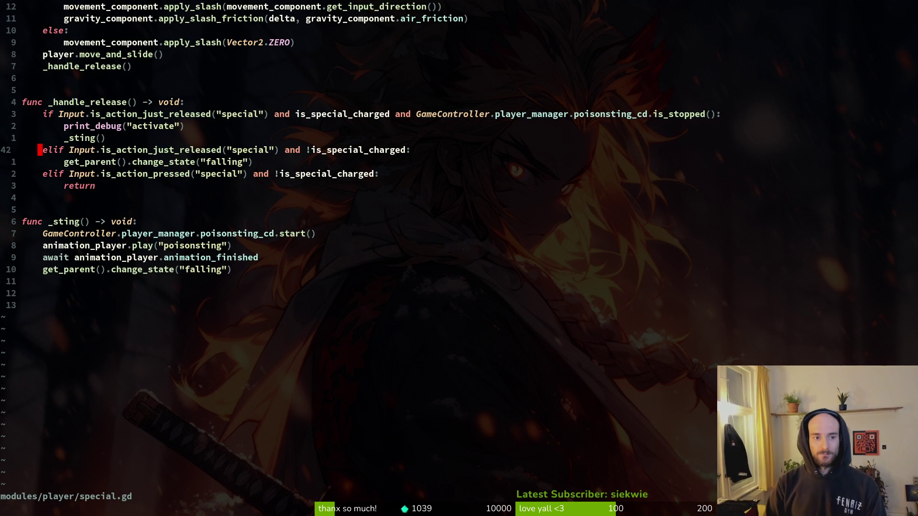
{"action": "key", "text": "shift+v"}
{"action": "key", "text": "p"}
{"action": "key", "text": "w"}
{"action": "key", "text": "w"}
{"action": "key", "text": "w"}
{"action": "key", "text": "w"}
{"action": "key", "text": "w"}
{"action": "type", "text": "wi"}
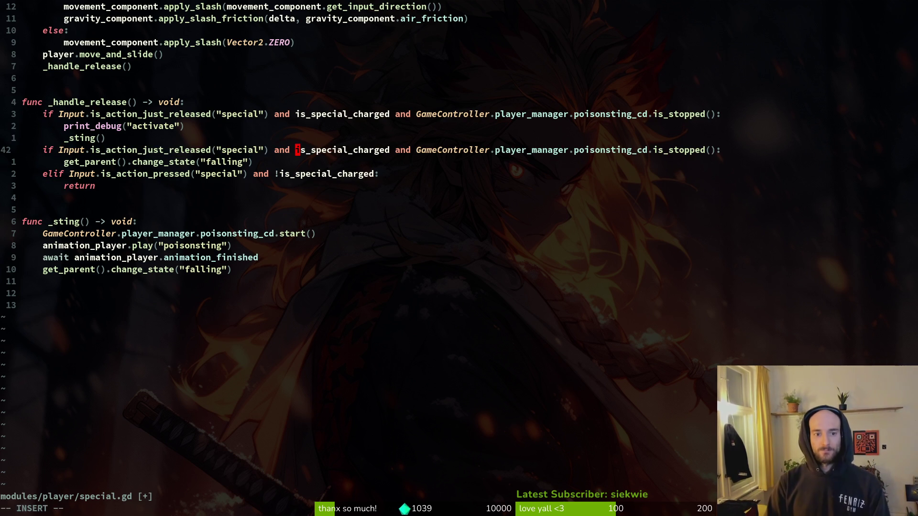
{"action": "type", "text": "!"}
{"action": "key", "text": "Escape"}
{"action": "type", "text": ":w"}
{"action": "key", "text": "Return"}
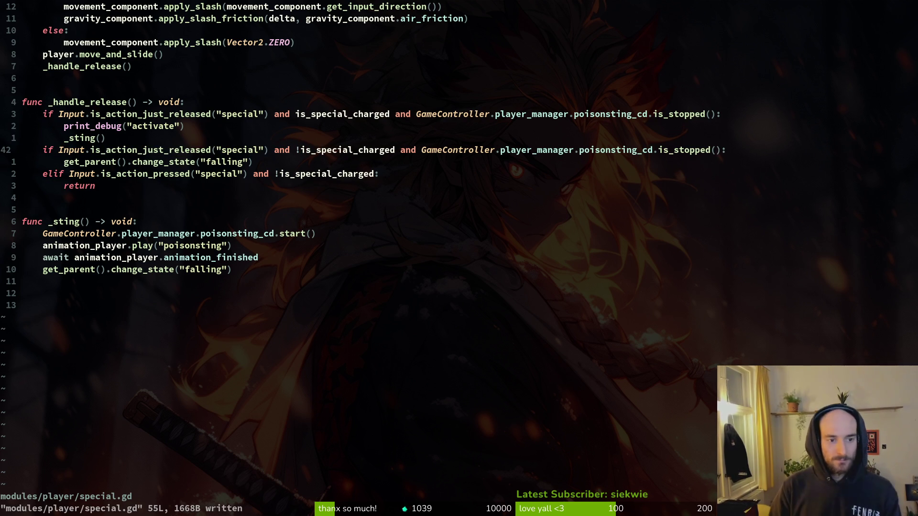
Step: Relaunch the game from Godot with F5
{"action": "key", "text": "j"}
{"action": "key", "text": "k"}
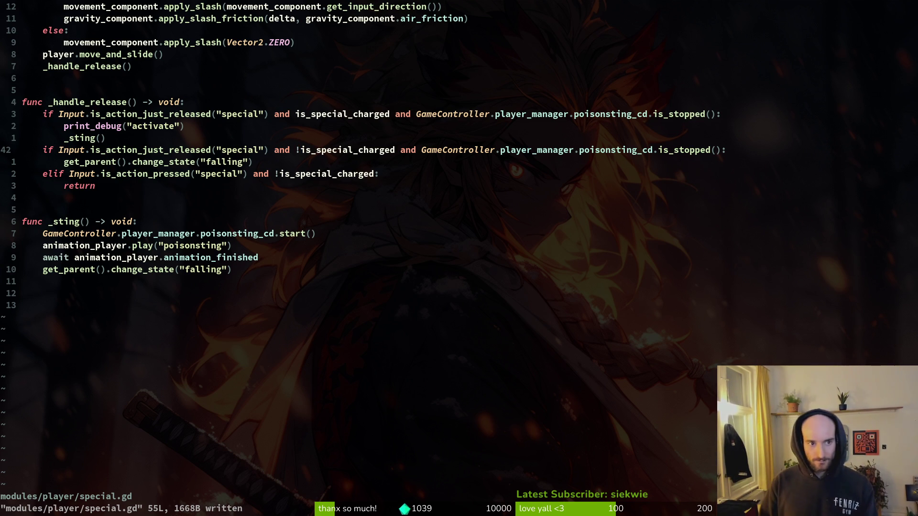
{"action": "key", "text": "alt+Tab"}
{"action": "key", "text": "F5"}
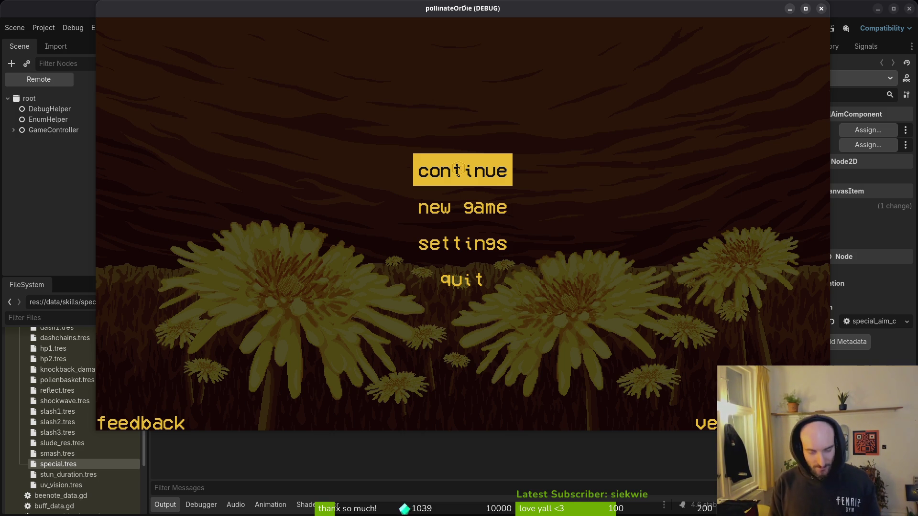
Step: Continue the saved game into the hive and try the bee's special move
{"action": "left_click", "coordinate": [458, 169]}
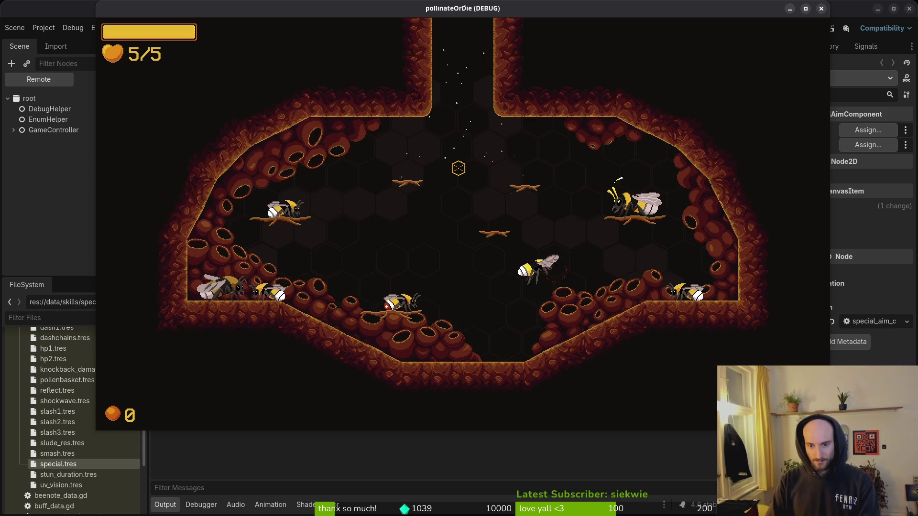
{"action": "key", "text": "space"}
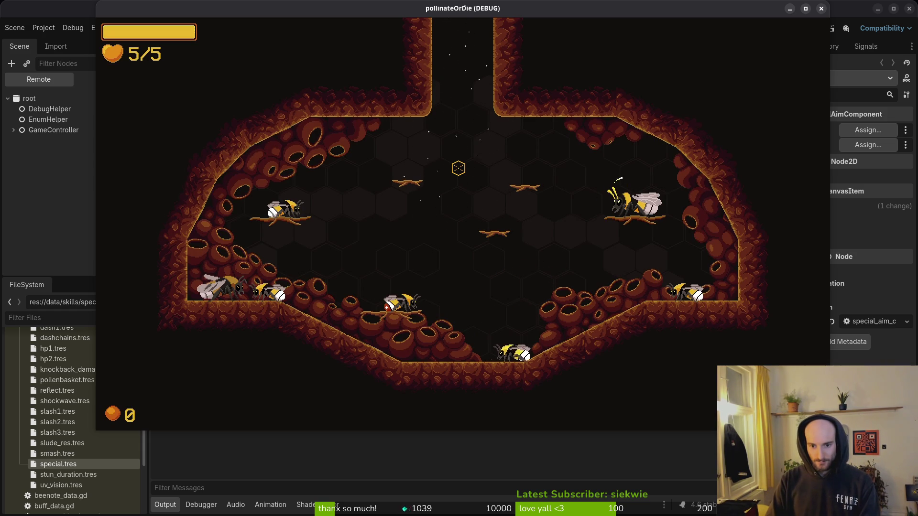
{"action": "key", "text": "alt+Tab"}
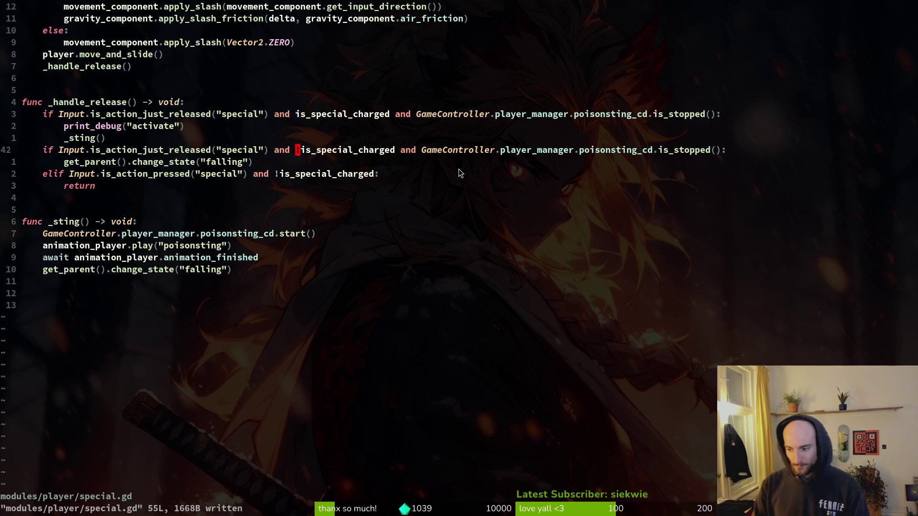
Step: Open player.gd through the file finder and scroll to _ready
{"action": "key", "text": "space"}
{"action": "key", "text": "f"}
{"action": "key", "text": "f"}
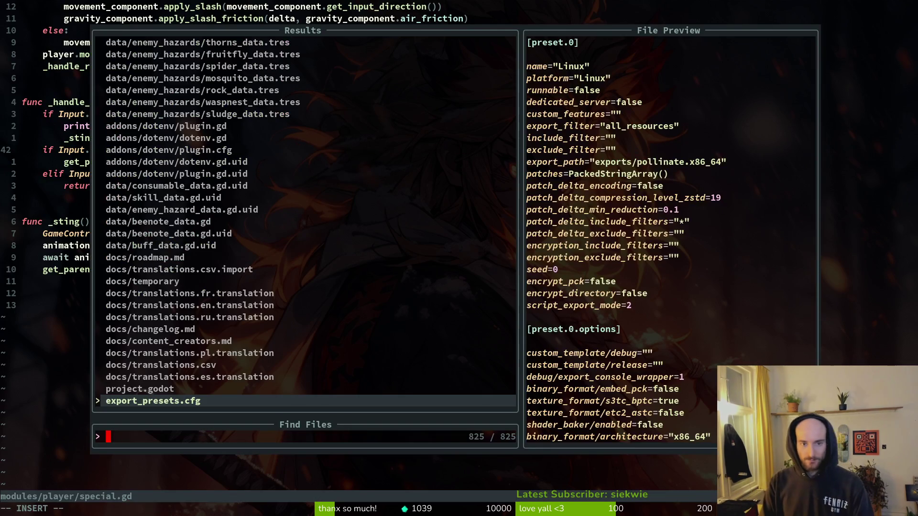
{"action": "type", "text": "play"}
{"action": "key", "text": "Return"}
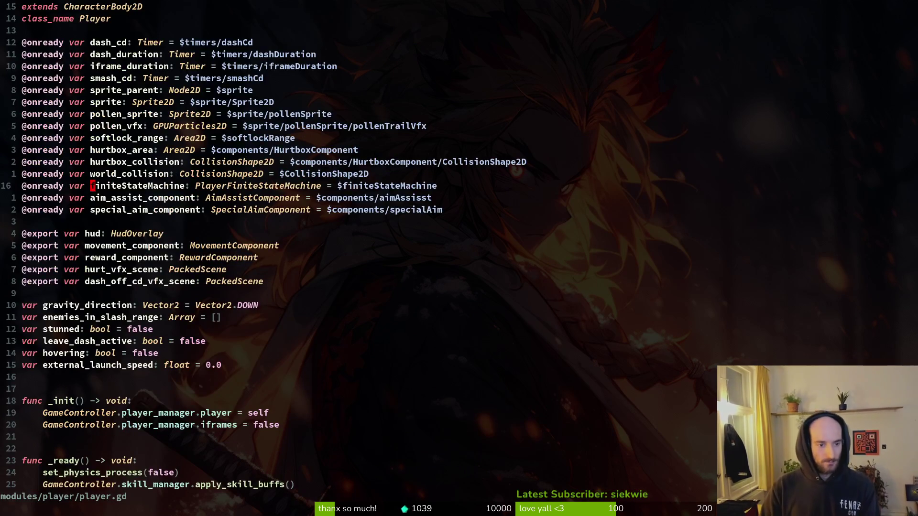
{"action": "key", "text": "ctrl+d"}
{"action": "key", "text": "ctrl+d"}
Step: Duplicate the iframe_duration timeout connect line in _ready
{"action": "key", "text": "k"}
{"action": "key", "text": "k"}
{"action": "key", "text": "k"}
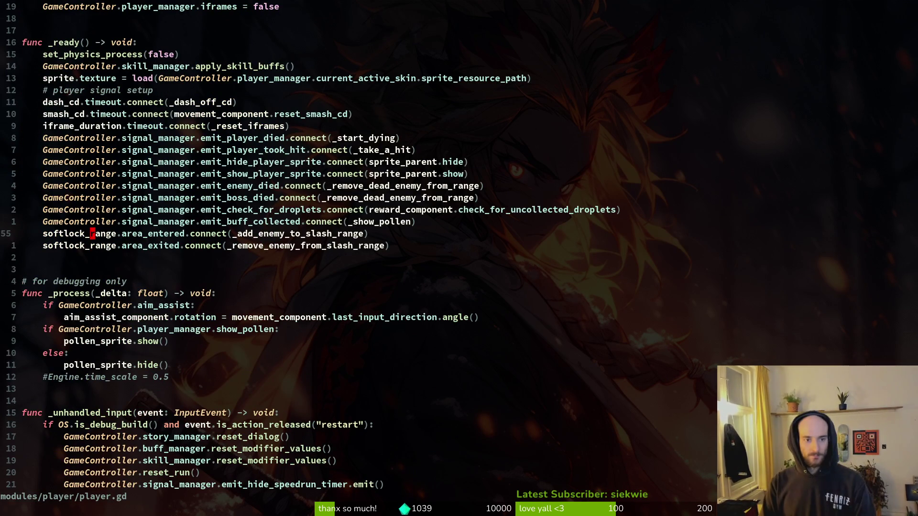
{"action": "key", "text": "j"}
{"action": "key", "text": "j"}
{"action": "key", "text": "j"}
{"action": "key", "text": "y"}
{"action": "key", "text": "y"}
{"action": "key", "text": "p"}
{"action": "key", "text": "w"}
{"action": "key", "text": "w"}
{"action": "key", "text": "w"}
{"action": "key", "text": "u"}
{"action": "key", "text": "k"}
{"action": "key", "text": "k"}
{"action": "key", "text": "k"}
{"action": "key", "text": "k"}
{"action": "key", "text": "k"}
{"action": "key", "text": "k"}
{"action": "key", "text": "y"}
{"action": "key", "text": "y"}
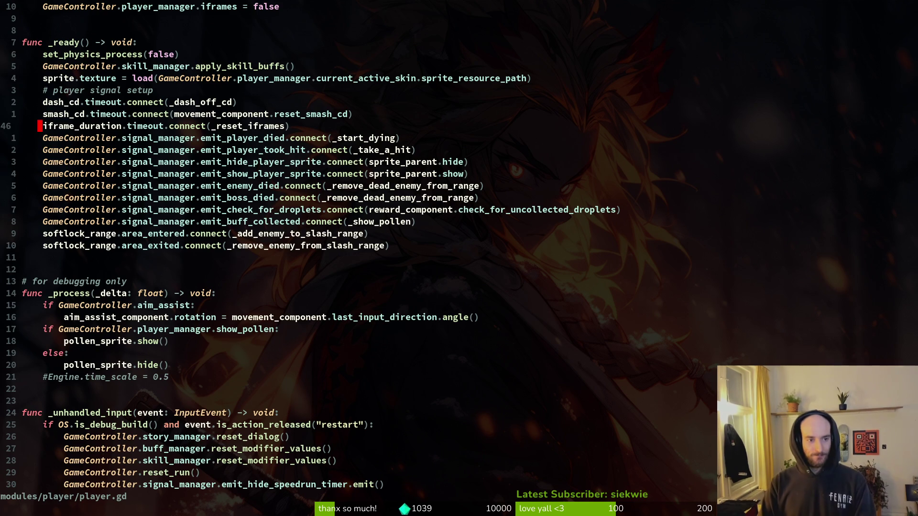
{"action": "key", "text": "p"}
Step: Change the copy's signal source to GameController.player_manager.poisonsting_cd
{"action": "key", "text": "c"}
{"action": "key", "text": "w"}
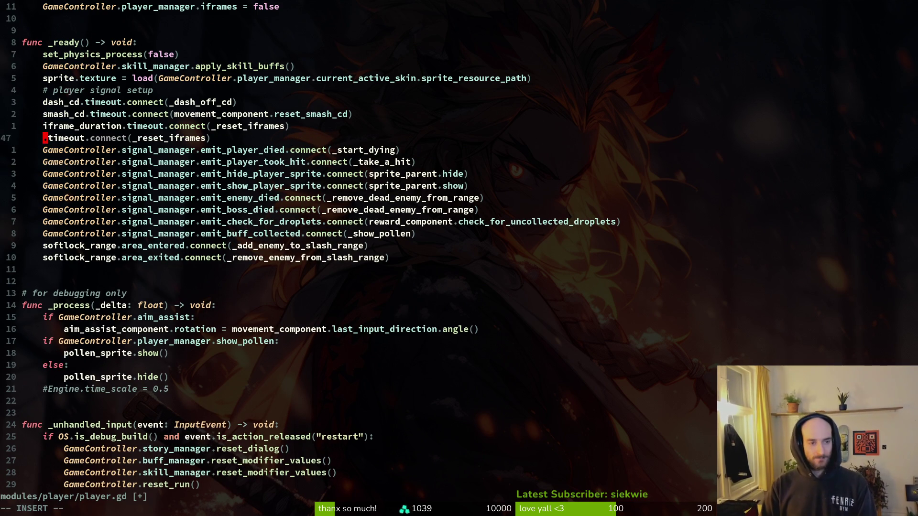
{"action": "type", "text": "GameController."}
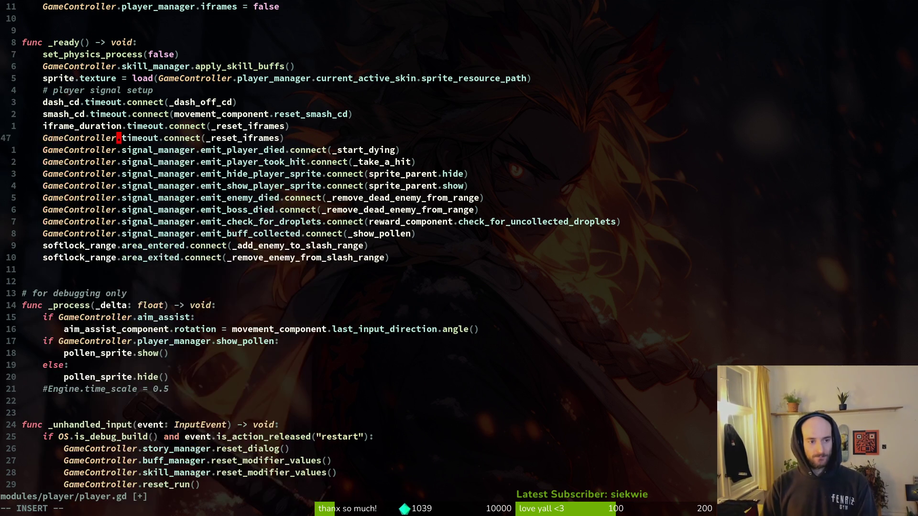
{"action": "type", "text": "pl"}
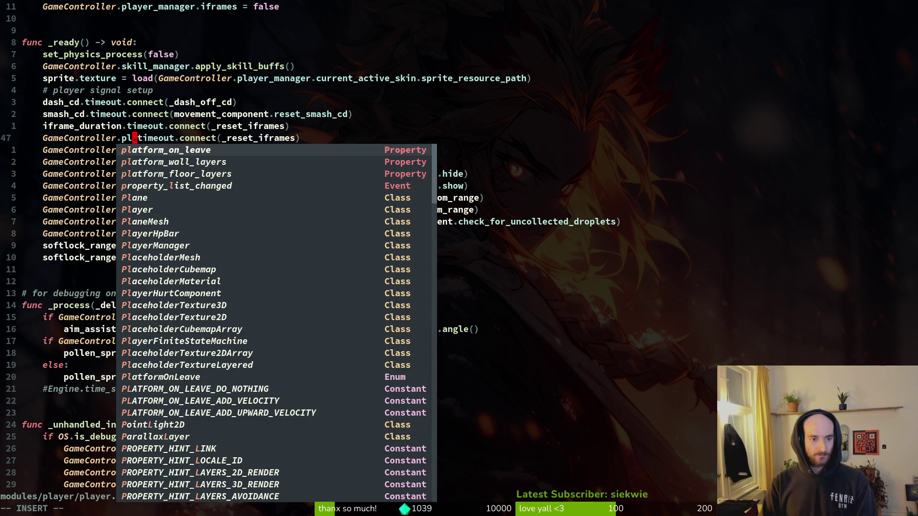
{"action": "type", "text": "mana"}
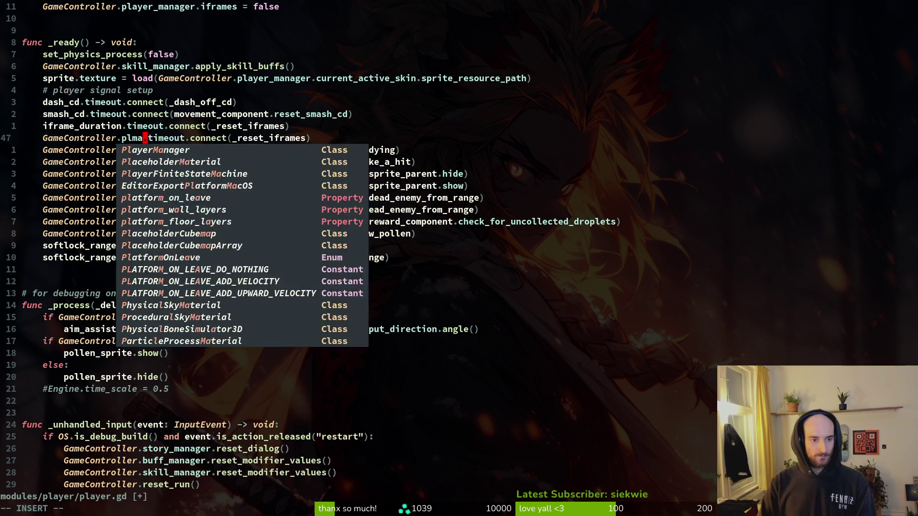
{"action": "key", "text": "Tab"}
{"action": "type", "text": ".poi"}
{"action": "key", "text": "Tab"}
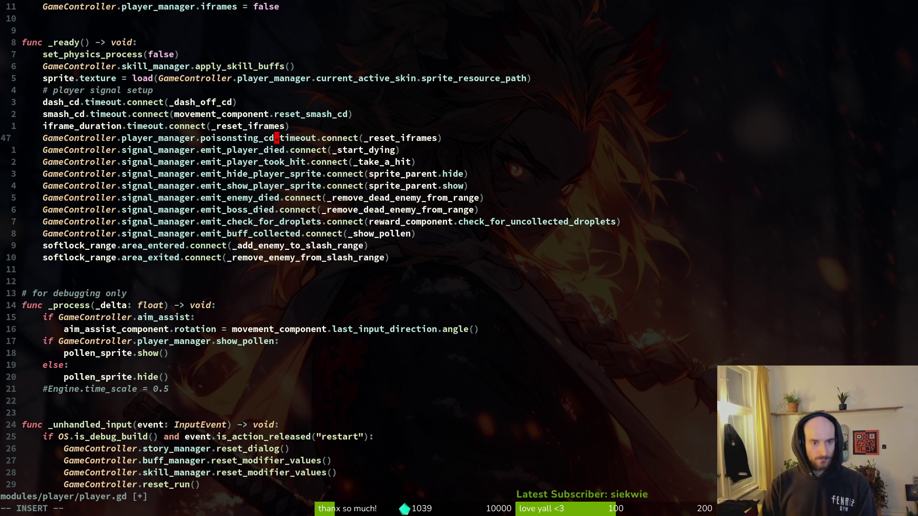
{"action": "key", "text": "Escape"}
Step: Replace the _reset_iframes callback with a partial 'GameController.' argument
{"action": "key", "text": "w"}
{"action": "key", "text": "w"}
{"action": "key", "text": "w"}
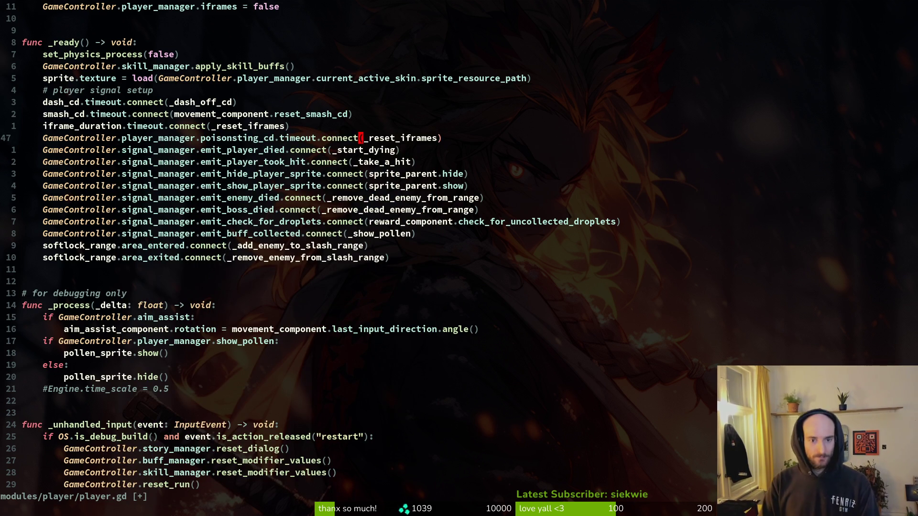
{"action": "key", "text": "c"}
{"action": "key", "text": "w"}
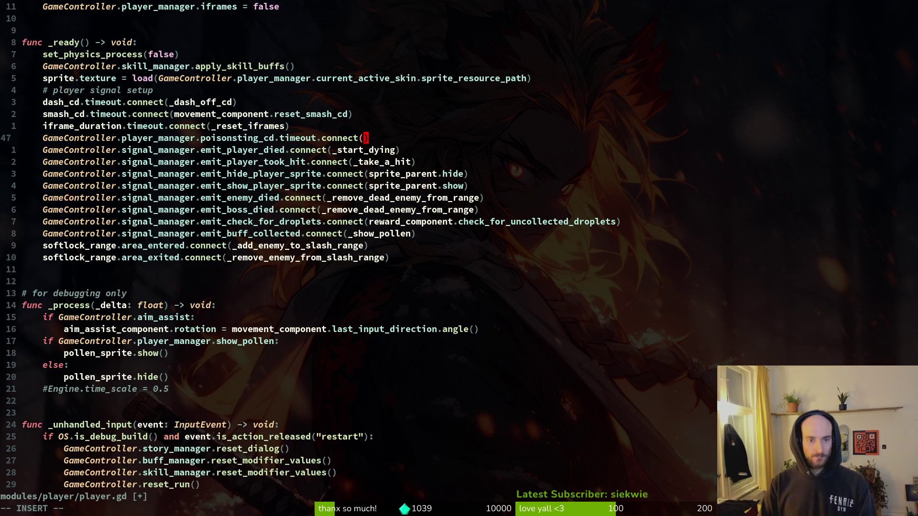
{"action": "type", "text": "GameController."}
{"action": "key", "text": "Escape"}
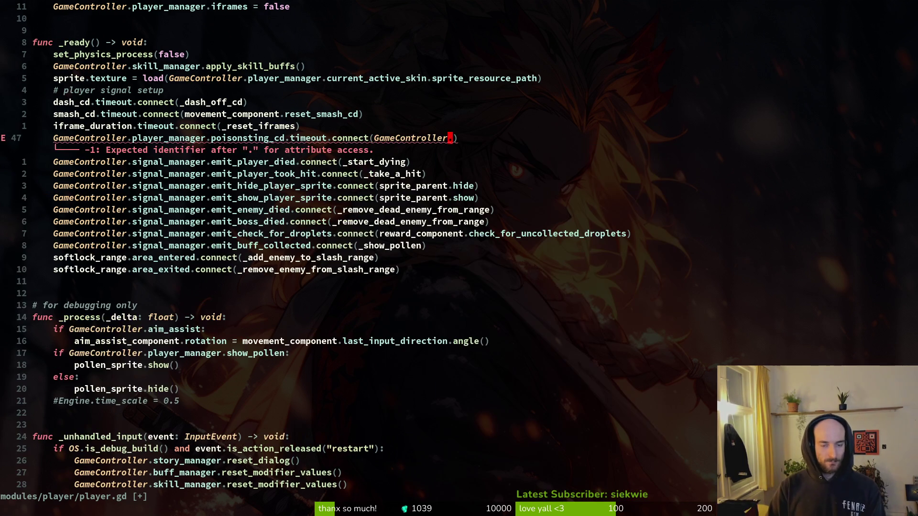
{"action": "key", "text": "space"}
{"action": "key", "text": "f"}
{"action": "key", "text": "f"}
{"action": "key", "text": "ctrl+d"}
{"action": "key", "text": "Escape"}
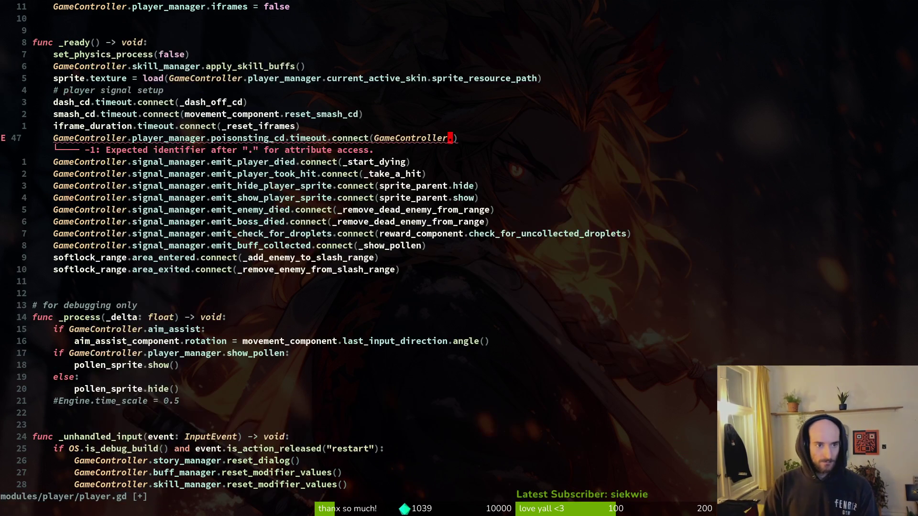
Step: Copy the commented vfx instantiation line further down player.gd
{"action": "key", "text": "ctrl+o"}
{"action": "key", "text": "j"}
{"action": "key", "text": "j"}
{"action": "key", "text": "j"}
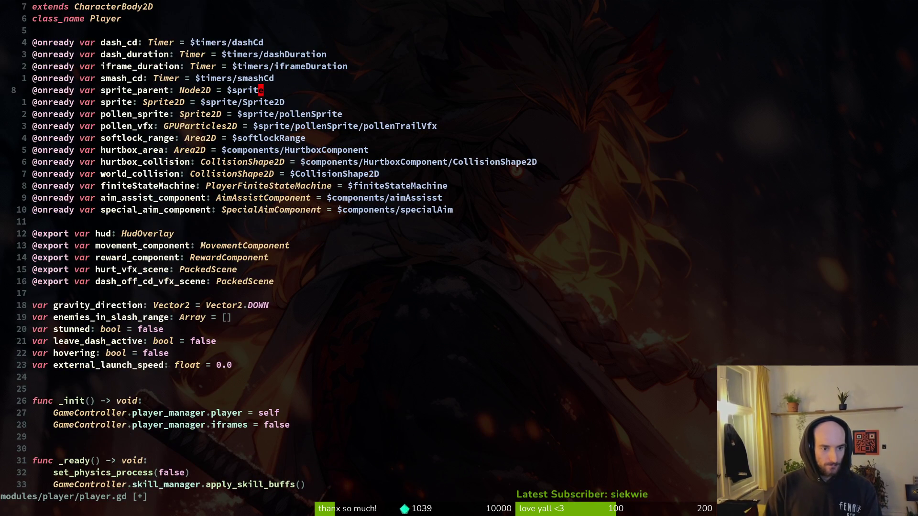
{"action": "key", "text": "j"}
{"action": "key", "text": "j"}
{"action": "key", "text": "j"}
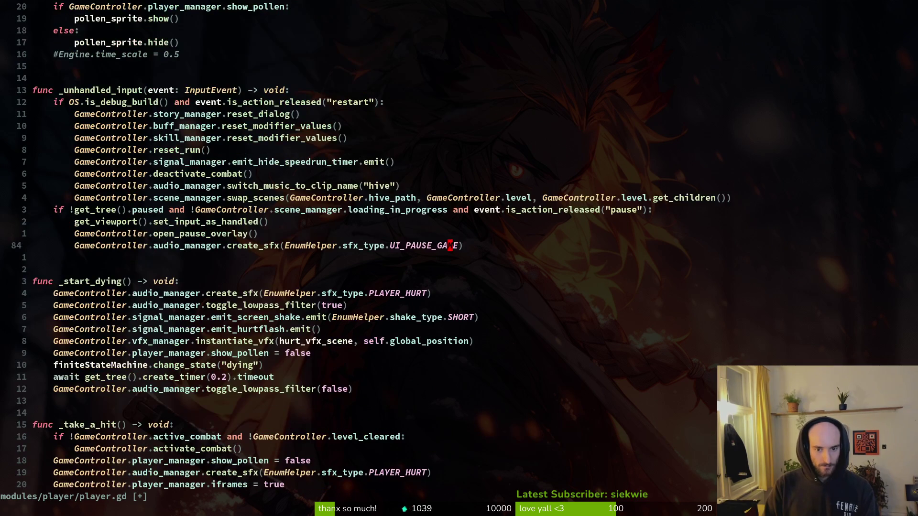
{"action": "key", "text": "j"}
{"action": "key", "text": "j"}
{"action": "key", "text": "j"}
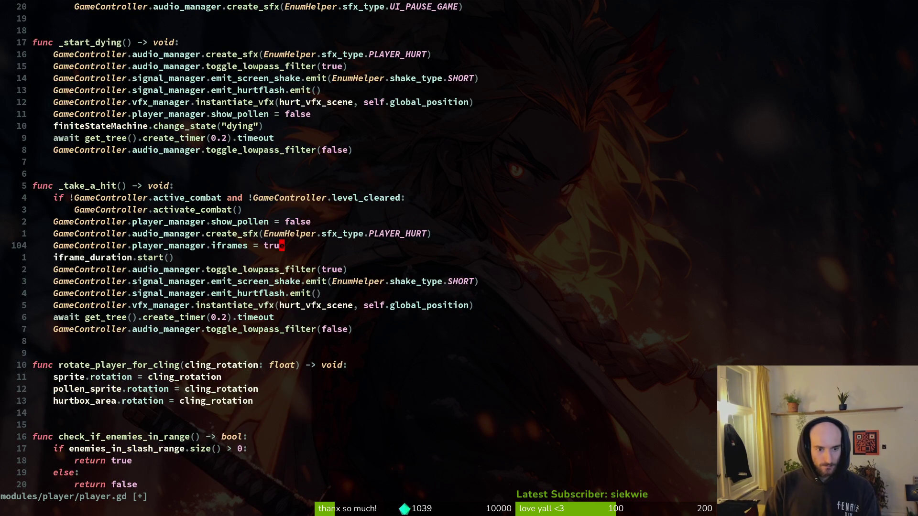
{"action": "key", "text": "j"}
{"action": "key", "text": "j"}
{"action": "key", "text": "j"}
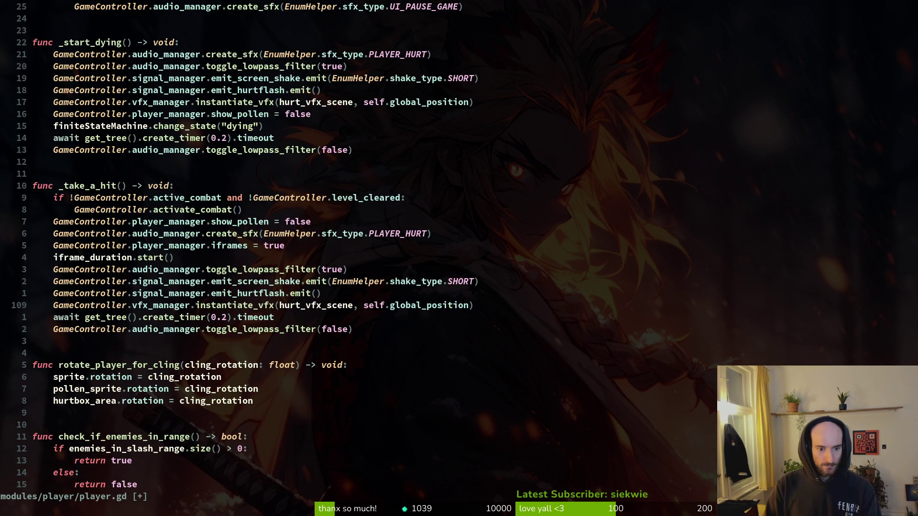
{"action": "key", "text": "j"}
{"action": "key", "text": "j"}
{"action": "key", "text": "j"}
{"action": "key", "text": "ctrl+d"}
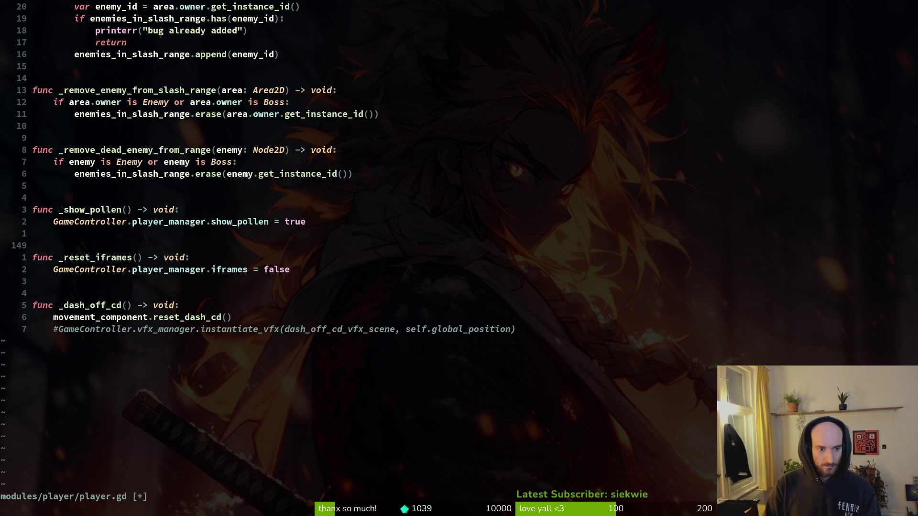
{"action": "key", "text": "j"}
{"action": "key", "text": "j"}
{"action": "key", "text": "j"}
{"action": "key", "text": "V"}
{"action": "key", "text": "y"}
Step: Paste the commented vfx line below the connect line on line 47
{"action": "key", "text": "ctrl+u"}
{"action": "key", "text": "ctrl+u"}
{"action": "key", "text": "ctrl+u"}
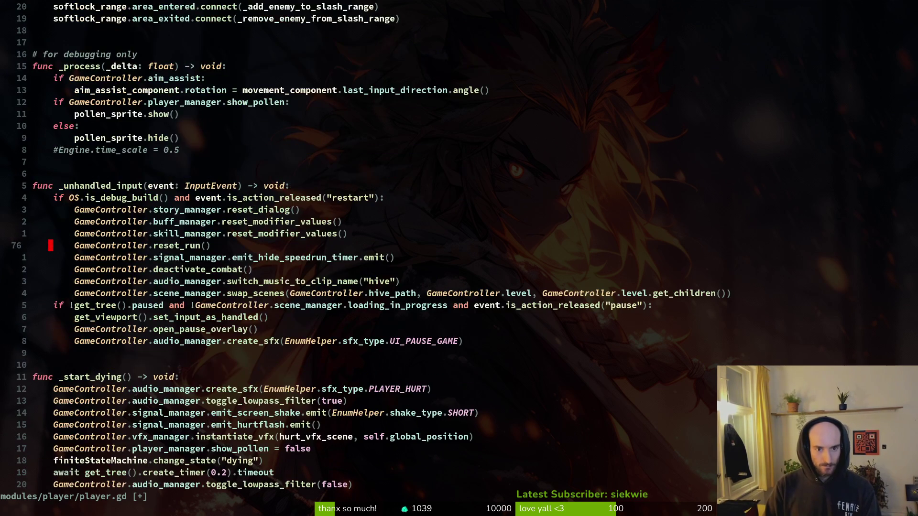
{"action": "key", "text": "ctrl+u"}
{"action": "key", "text": "k"}
{"action": "key", "text": "k"}
{"action": "key", "text": "k"}
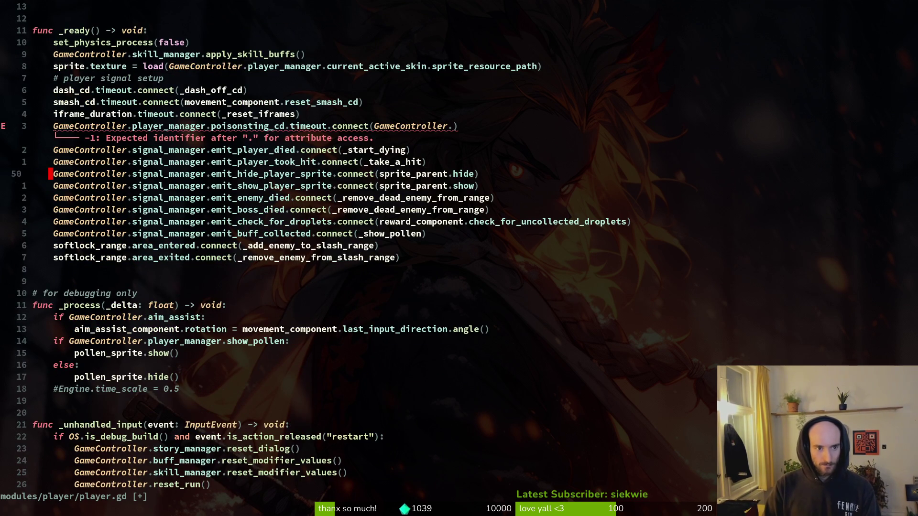
{"action": "key", "text": "w"}
{"action": "key", "text": "w"}
{"action": "key", "text": "w"}
{"action": "key", "text": "u"}
{"action": "key", "text": "u"}
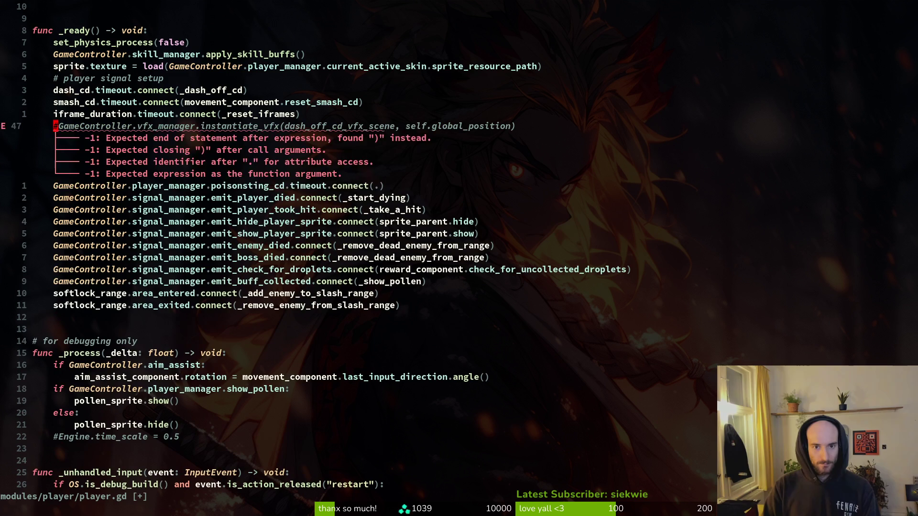
{"action": "key", "text": "u"}
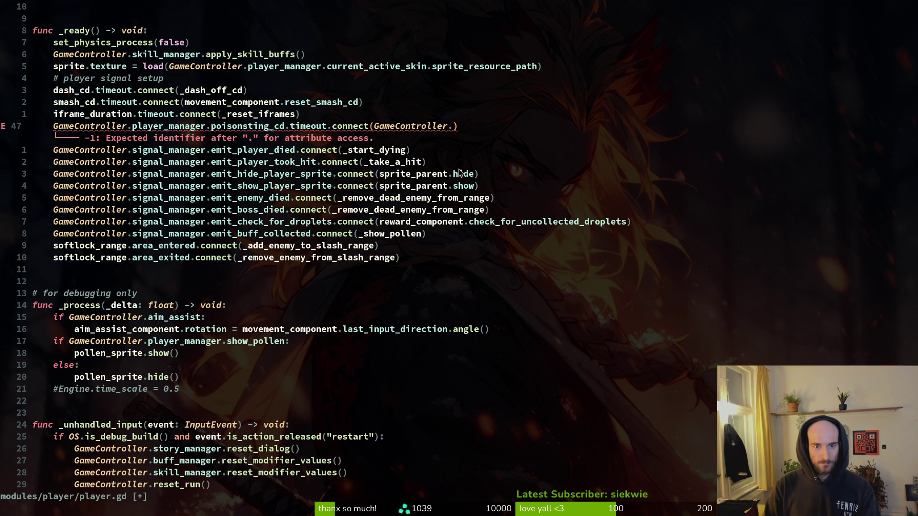
{"action": "key", "text": "p"}
Step: Make the callback func(): GameController.vfx_manager.instantiate_vfx(dash_off_cd_vfx_scene, self.global_position)
{"action": "type", "text": "k$"}
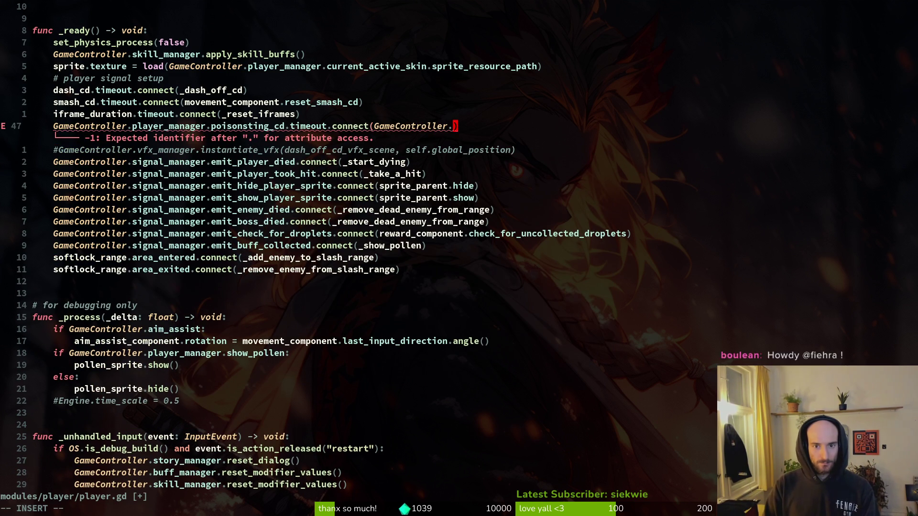
{"action": "type", "text": "ivf"}
{"action": "key", "text": "Tab"}
{"action": "type", "text": ".inst"}
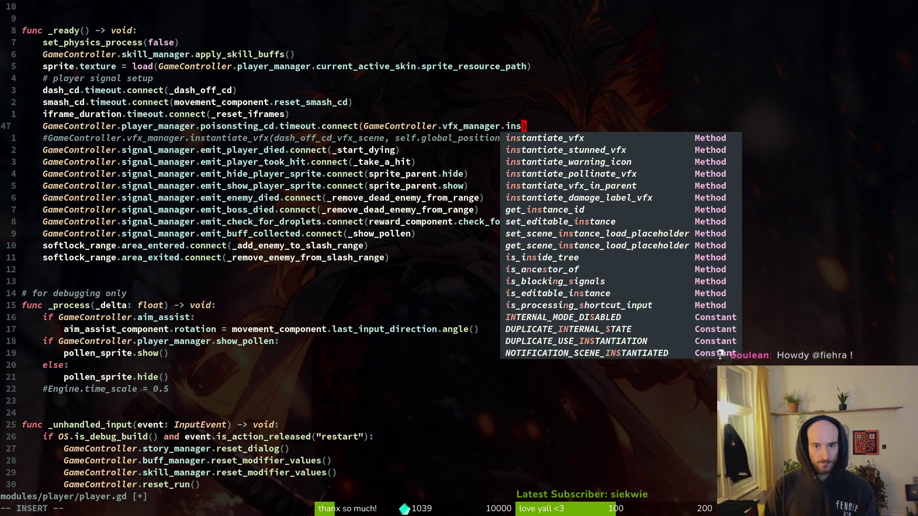
{"action": "key", "text": "Return"}
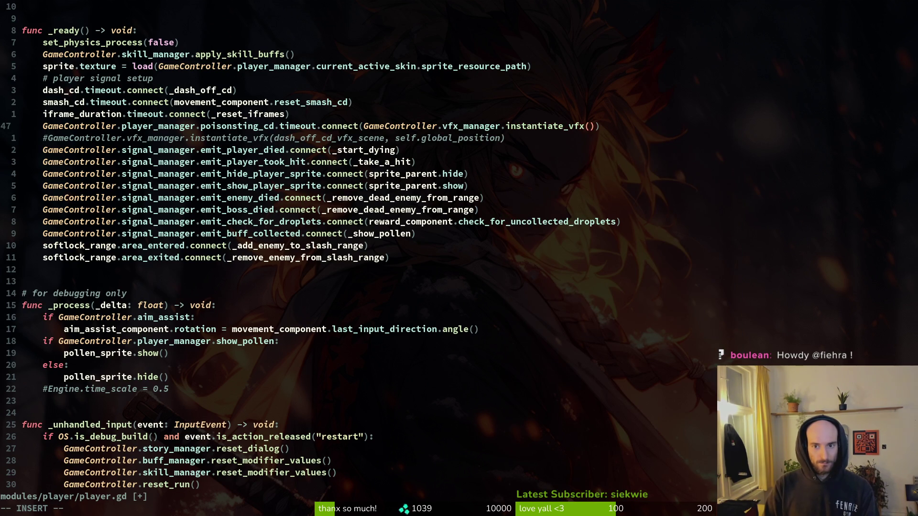
{"action": "type", "text": "das"}
{"action": "key", "text": "Return"}
{"action": "type", "text": ", "}
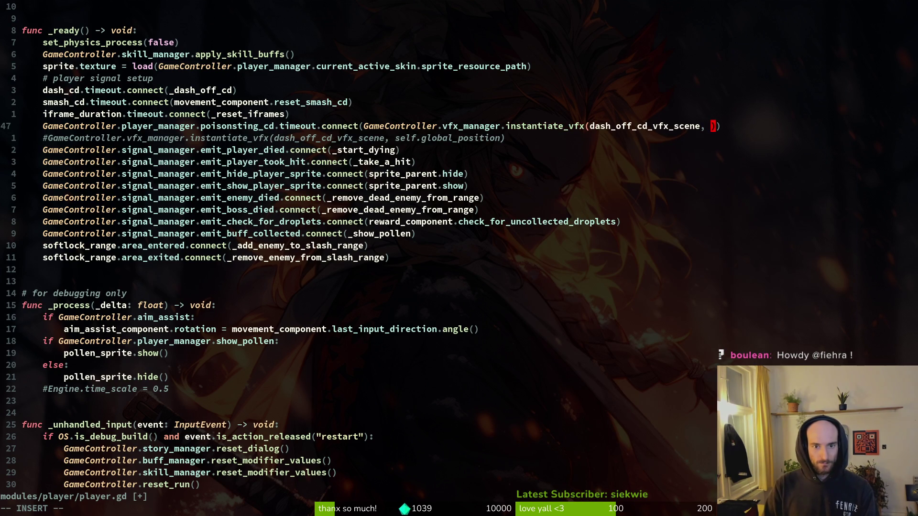
{"action": "type", "text": "self.gll"}
{"action": "key", "text": "Return"}
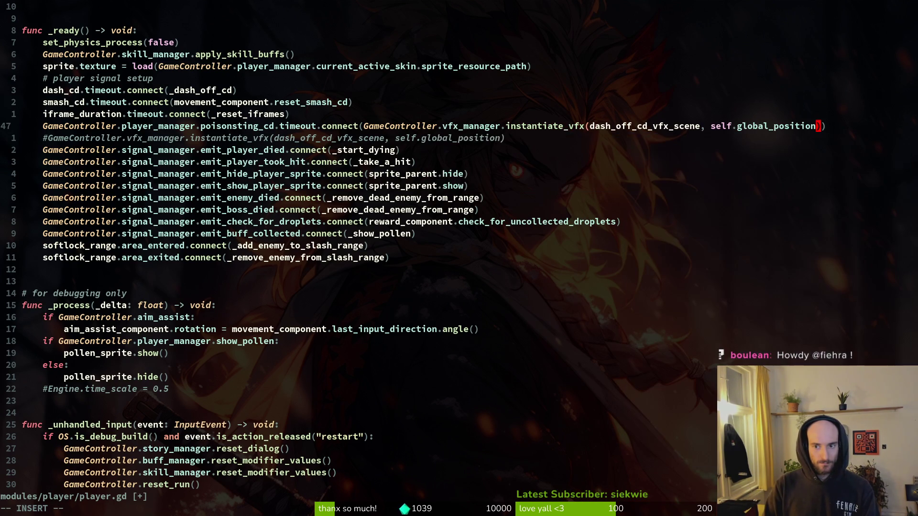
{"action": "key", "text": "Escape"}
{"action": "key", "text": "b"}
{"action": "key", "text": "b"}
{"action": "key", "text": "b"}
{"action": "key", "text": "b"}
{"action": "key", "text": "b"}
{"action": "key", "text": "b"}
{"action": "type", "text": "ifunc():"}
{"action": "key", "text": "Escape"}
Step: Save player.gd with the leftover commented vfx line deleted
{"action": "type", "text": ":w"}
{"action": "key", "text": "Return"}
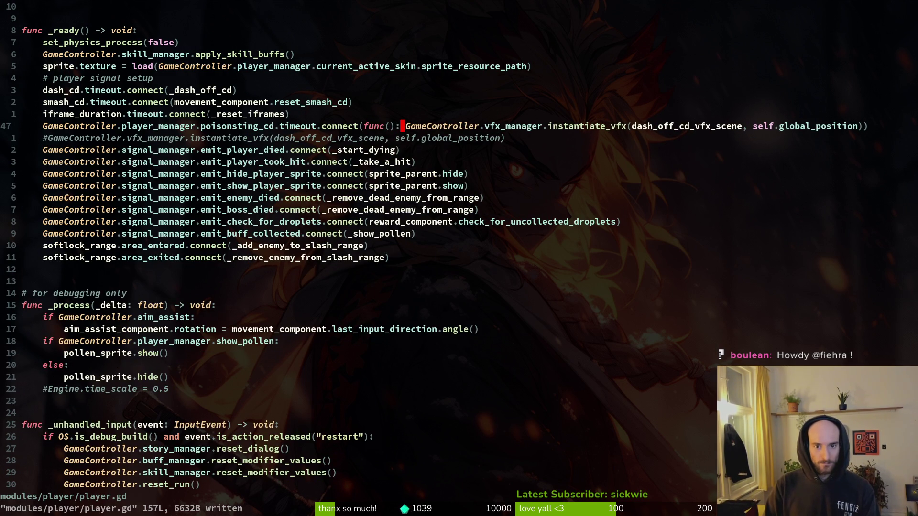
{"action": "key", "text": "j"}
{"action": "key", "text": "d"}
{"action": "key", "text": "d"}
{"action": "type", "text": ":w"}
{"action": "key", "text": "Return"}
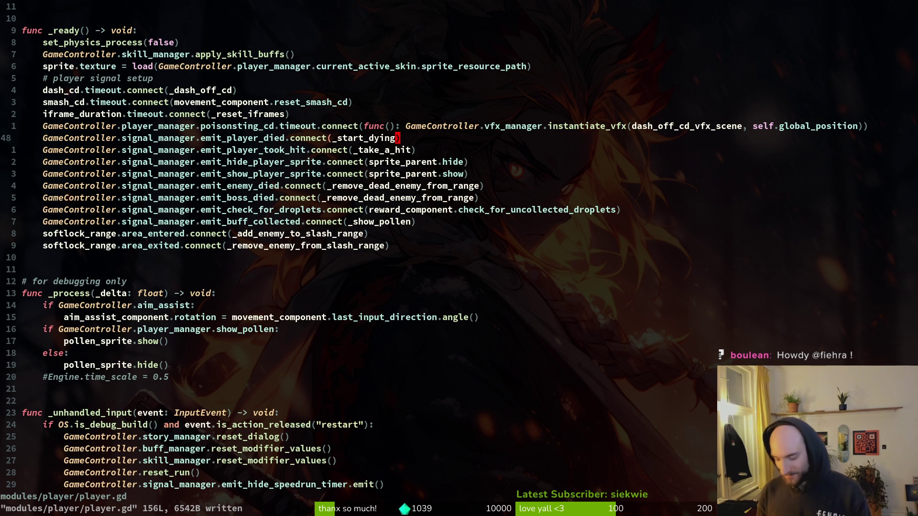
{"action": "key", "text": "alt+Tab"}
{"action": "key", "text": "alt+Tab"}
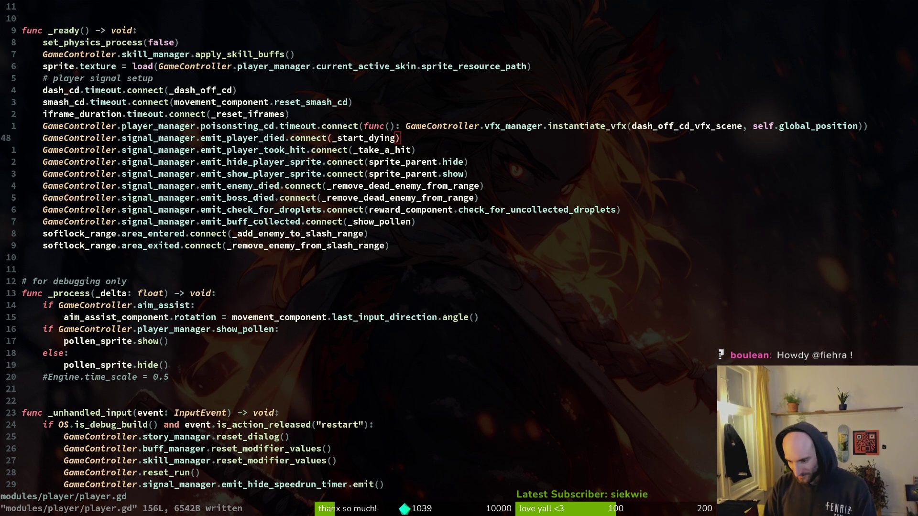
{"action": "left_click", "coordinate": [338, 165]}
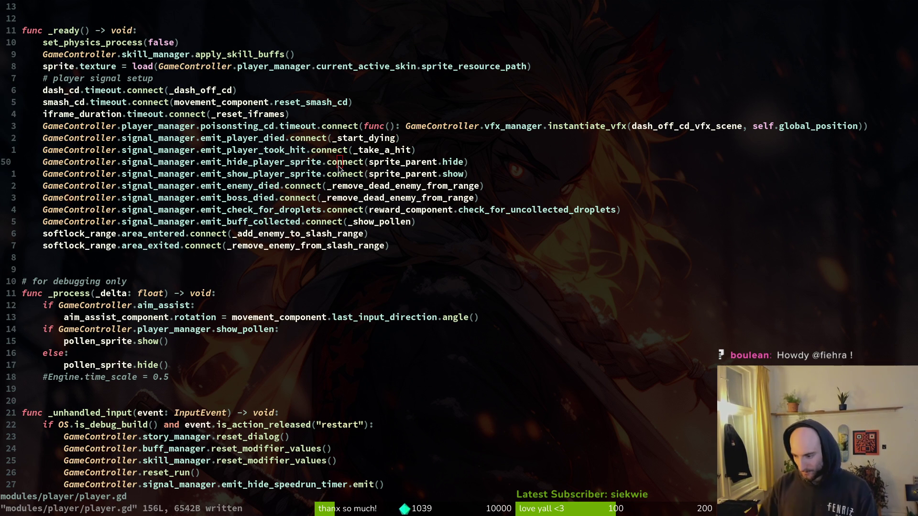
{"action": "key", "text": "alt+Tab"}
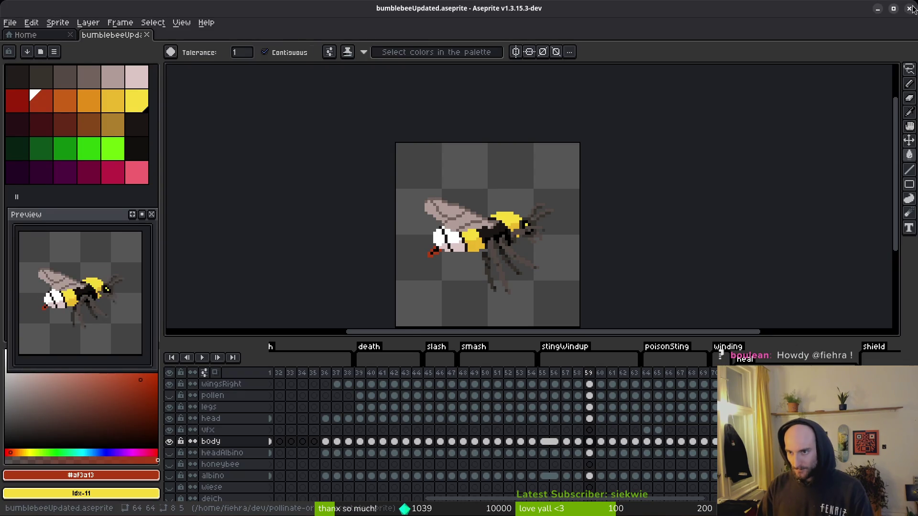
Step: Stop and relaunch the game, continuing the saved game from the main menu
{"action": "key", "text": "alt+Tab"}
{"action": "key", "text": "alt+Tab"}
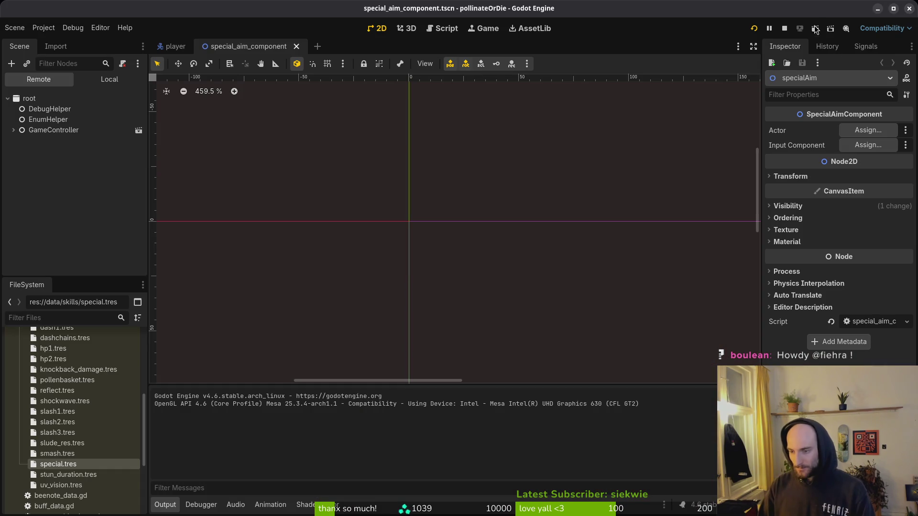
{"action": "left_click", "coordinate": [785, 28]}
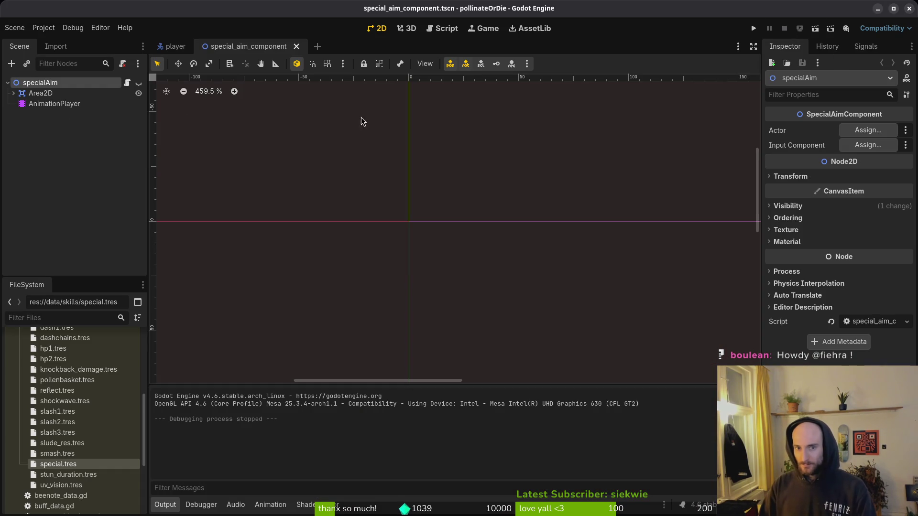
{"action": "left_click", "coordinate": [754, 30]}
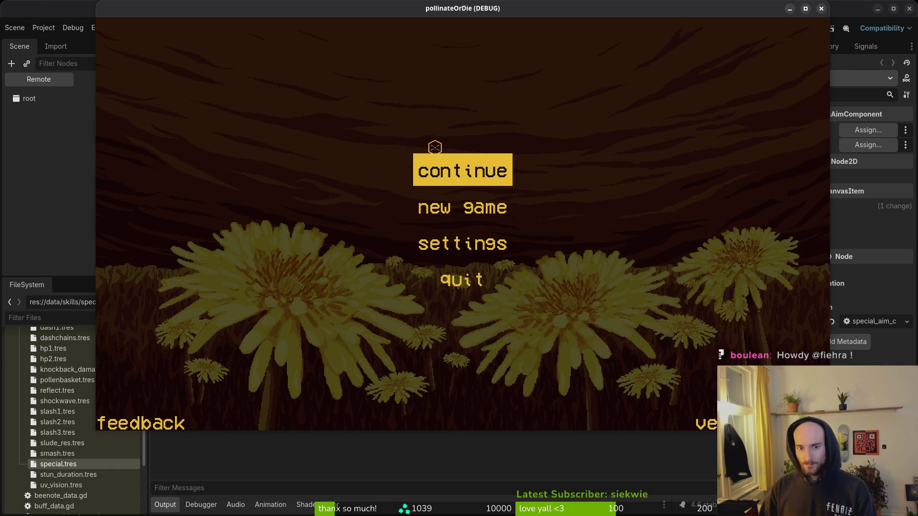
{"action": "key", "text": "Return"}
{"action": "left_click", "coordinate": [50, 193]}
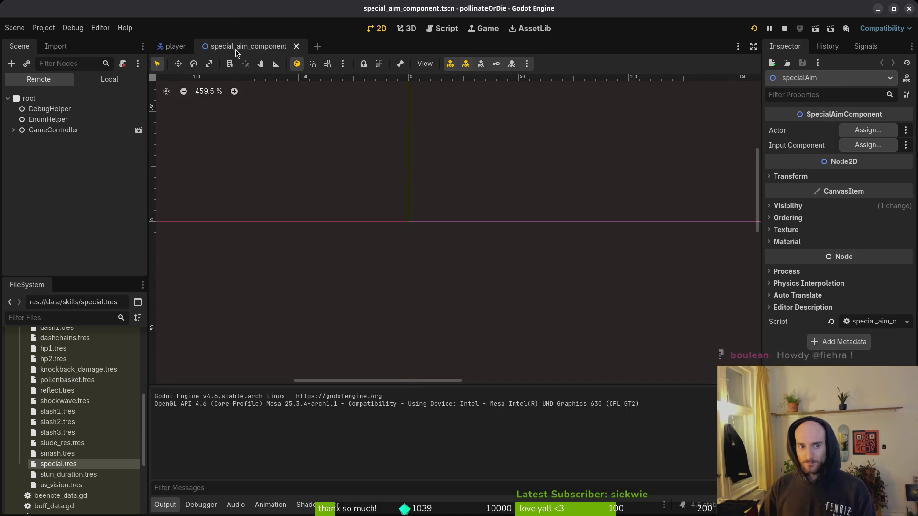
Step: Open player.manager.tscn and show its local node tree
{"action": "key", "text": "alt+shift+o"}
{"action": "type", "text": "plman"}
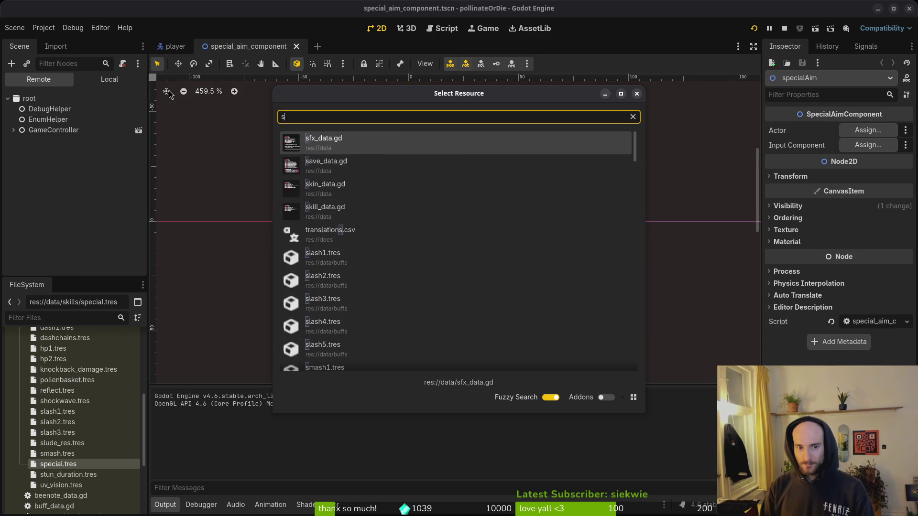
{"action": "type", "text": "tscn"}
{"action": "key", "text": "Return"}
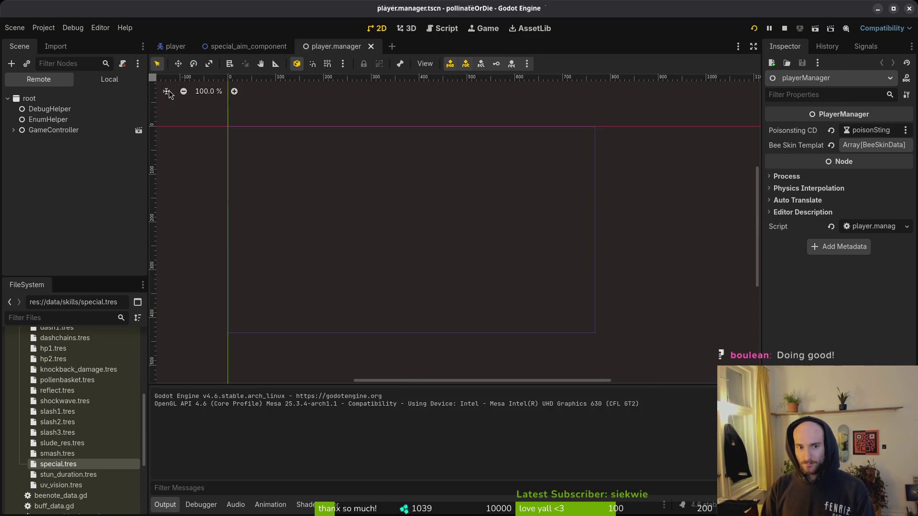
{"action": "left_click", "coordinate": [84, 80]}
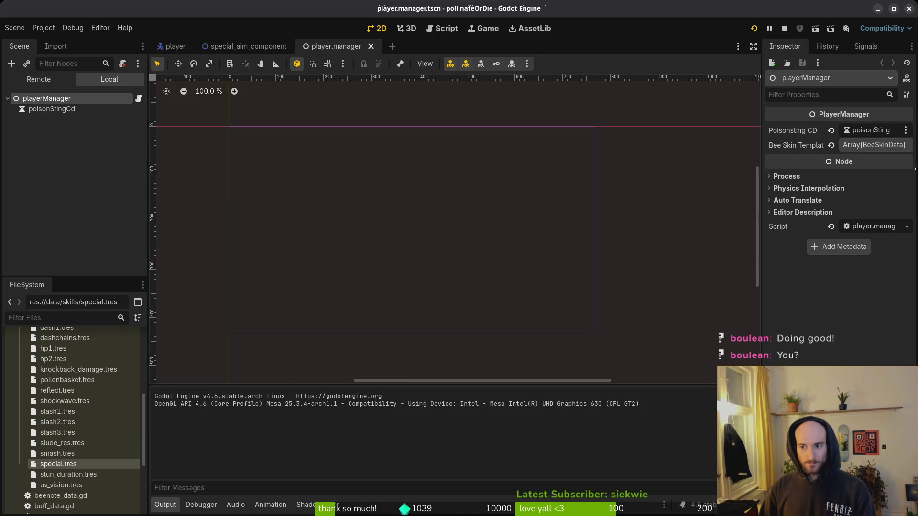
Step: Test-fly the bee in the hive, then select poisonStingCd and run again
{"action": "key", "text": "F5"}
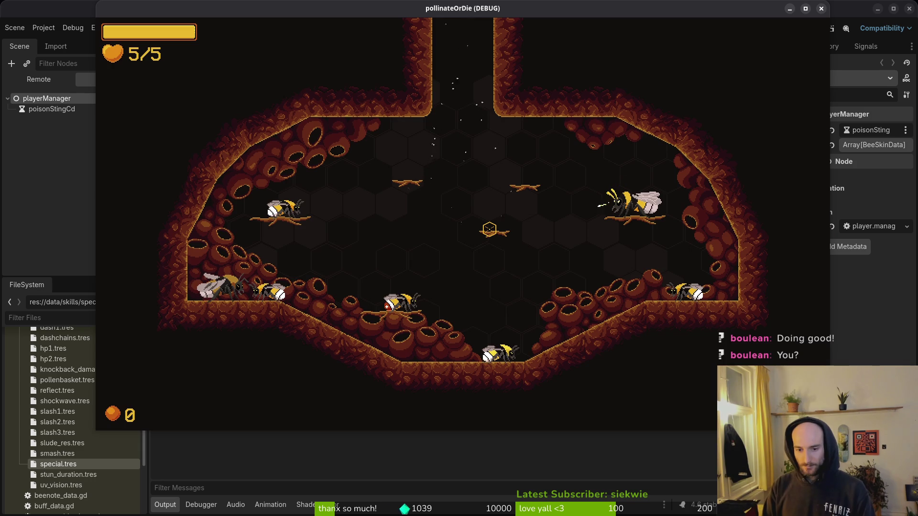
{"action": "key", "text": "d"}
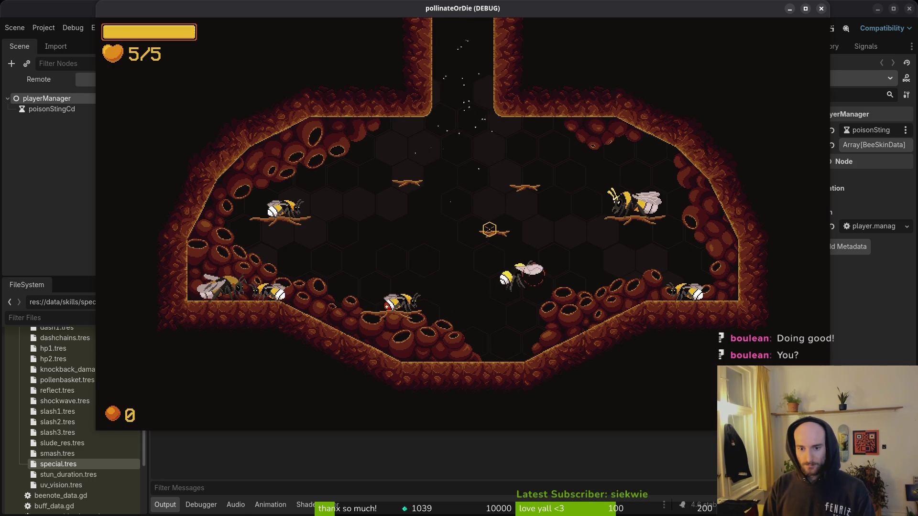
{"action": "key", "text": "a"}
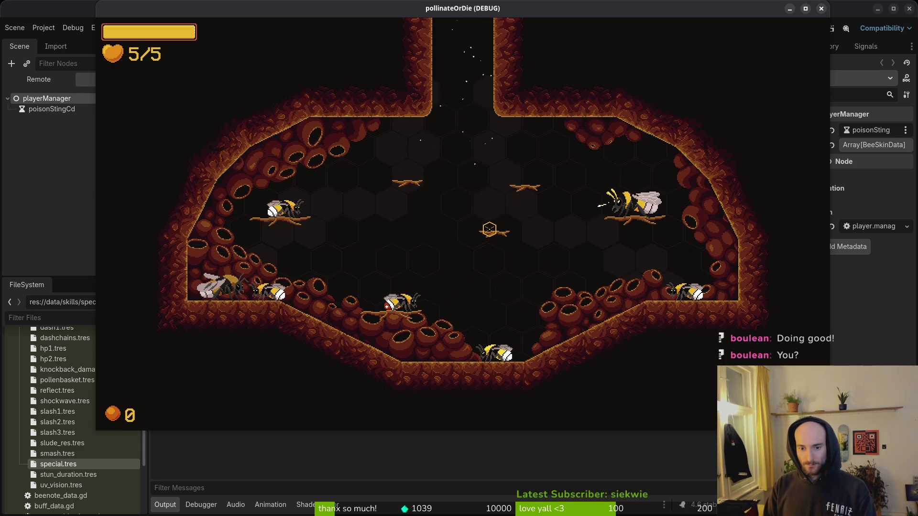
{"action": "key", "text": "F8"}
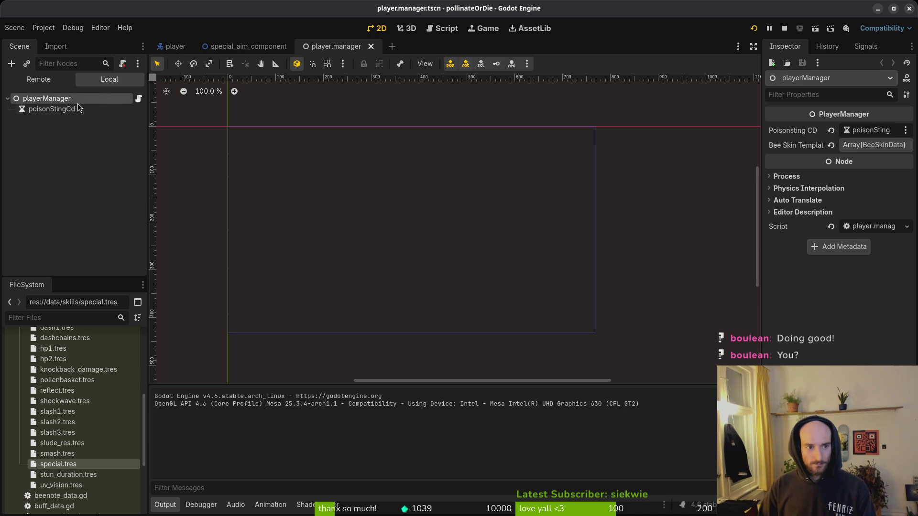
{"action": "left_click", "coordinate": [79, 108]}
{"action": "key", "text": "F5"}
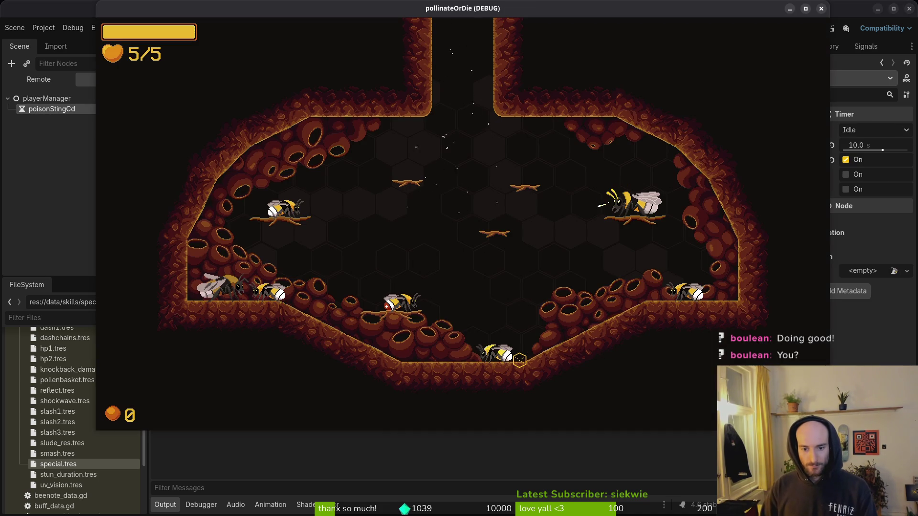
Step: Fly the bee around the cave, trigger its poison special, and briefly open the skill tree
{"action": "left_click", "coordinate": [520, 360]}
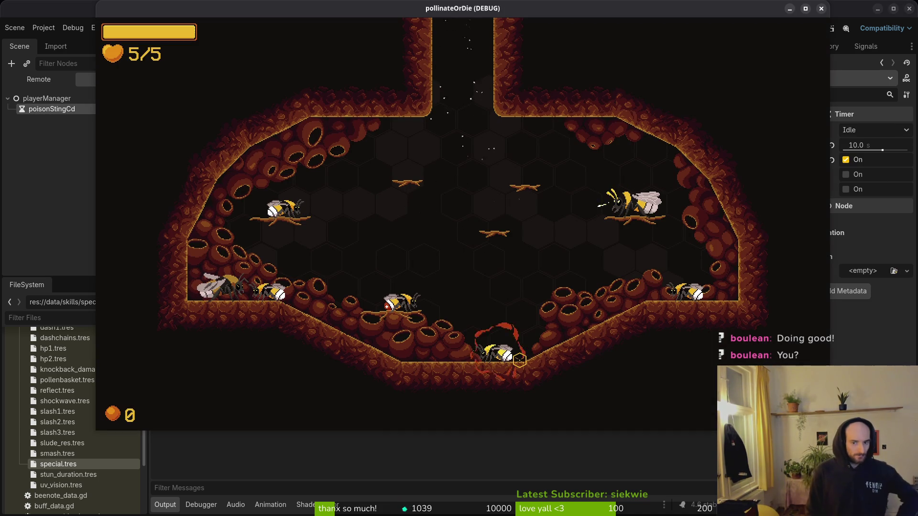
{"action": "key", "text": "w"}
{"action": "key", "text": "d"}
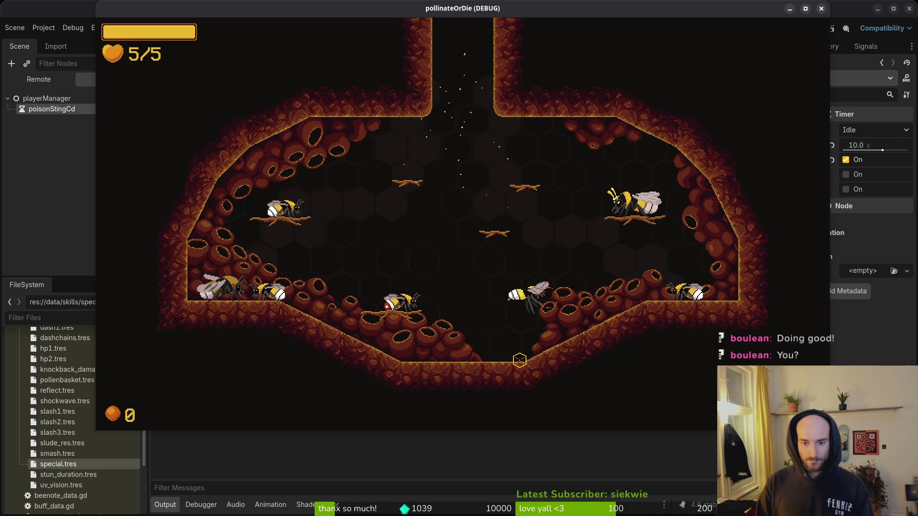
{"action": "key", "text": "s"}
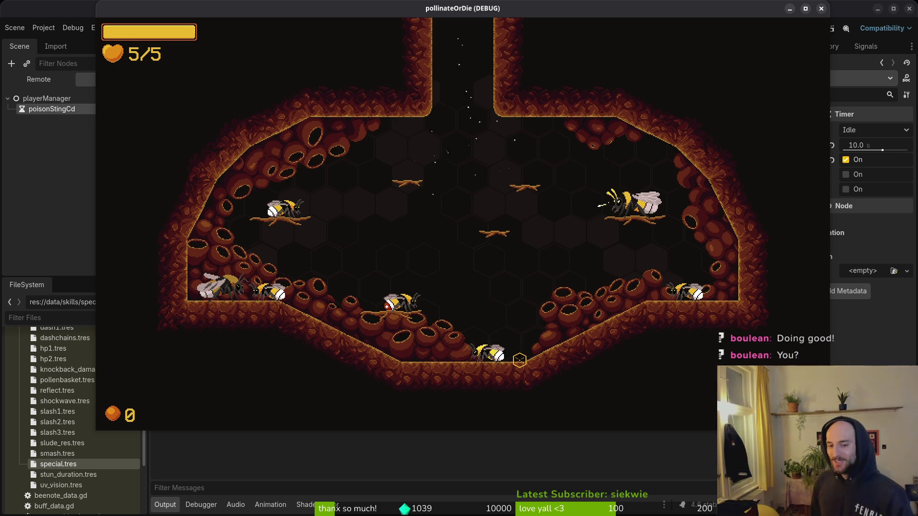
{"action": "key", "text": "space"}
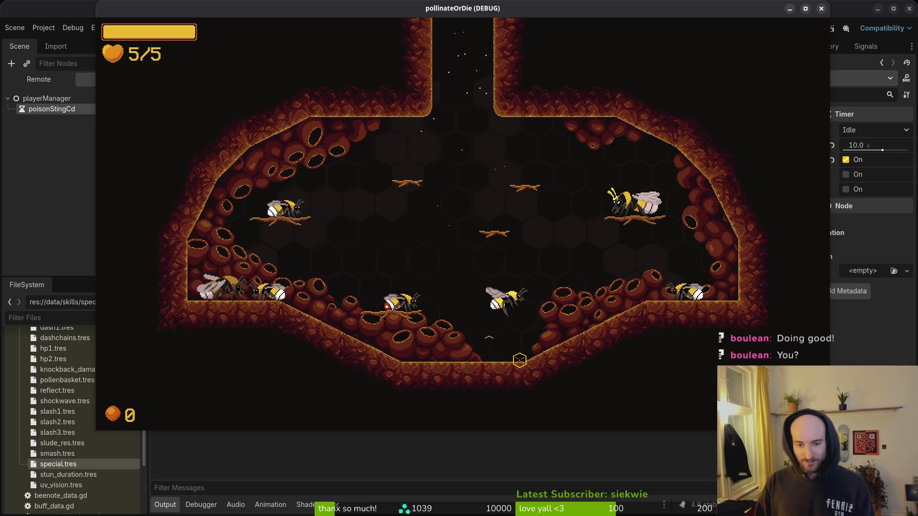
{"action": "left_click", "coordinate": [520, 360]}
{"action": "key", "text": "space"}
{"action": "key", "text": "d"}
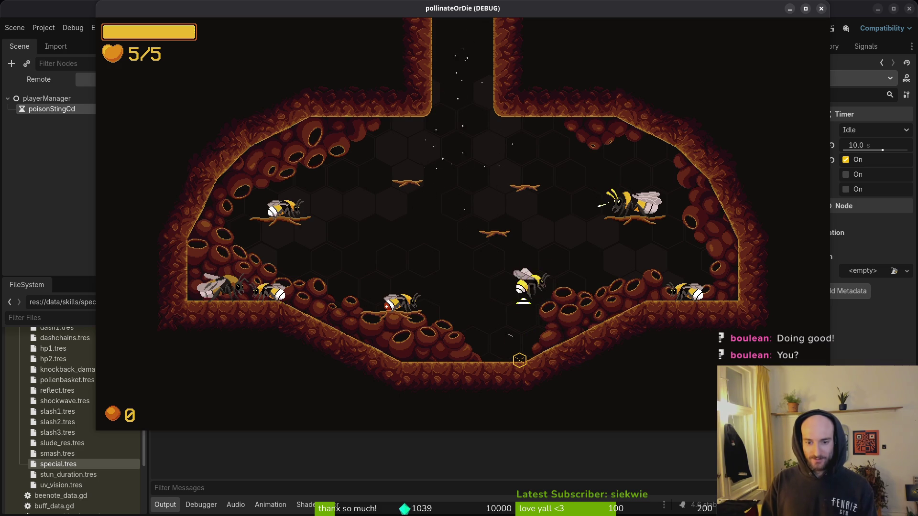
{"action": "key", "text": "a"}
{"action": "key", "text": "space"}
{"action": "key", "text": "d"}
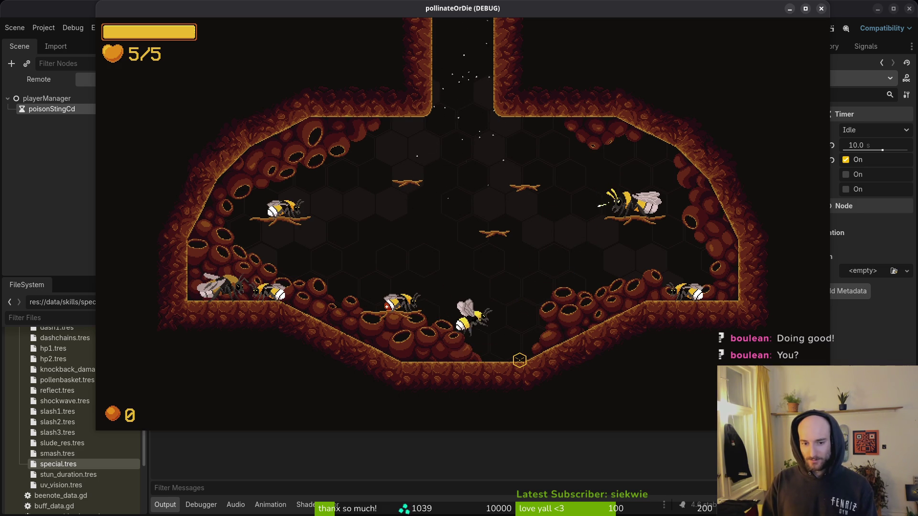
{"action": "key", "text": "space"}
{"action": "key", "text": "space"}
{"action": "key", "text": "d"}
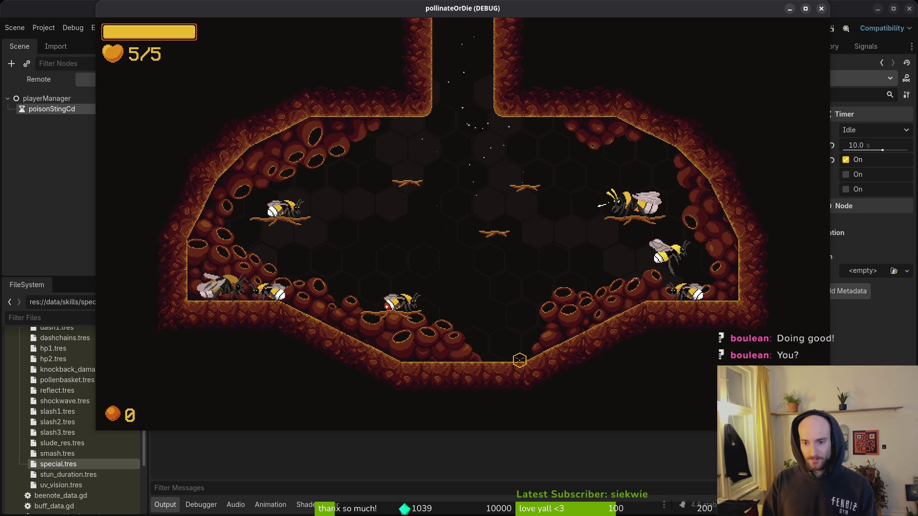
{"action": "key", "text": "a"}
{"action": "key", "text": "e"}
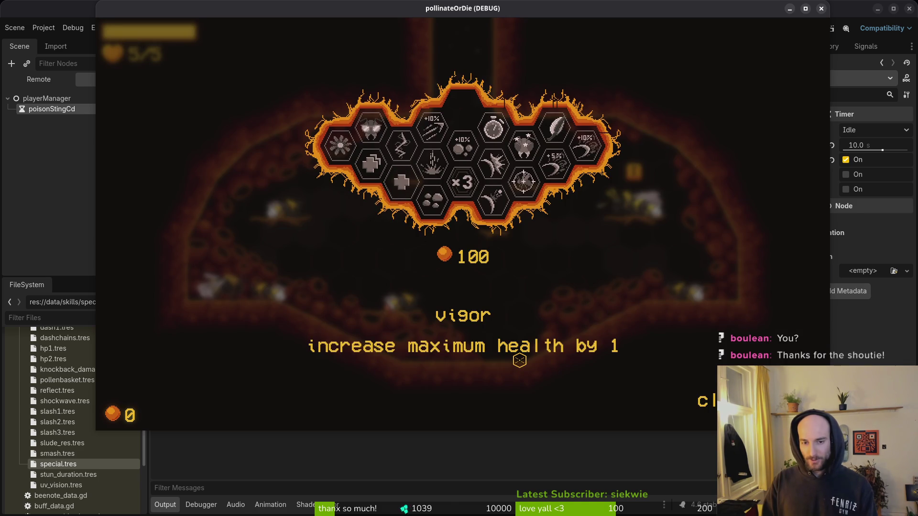
{"action": "key", "text": "Escape"}
{"action": "key", "text": "Escape"}
{"action": "key", "text": "Escape"}
Step: Resume play and swerve the bee back and forth across the slope
{"action": "key", "text": "a"}
{"action": "key", "text": "space"}
{"action": "key", "text": "d"}
{"action": "key", "text": "space"}
{"action": "key", "text": "a"}
{"action": "key", "text": "space"}
{"action": "key", "text": "d"}
{"action": "key", "text": "space"}
{"action": "key", "text": "a"}
{"action": "key", "text": "d"}
{"action": "key", "text": "a"}
{"action": "key", "text": "d"}
{"action": "key", "text": "space"}
{"action": "key", "text": "a"}
{"action": "key", "text": "space"}
{"action": "key", "text": "a"}
{"action": "key", "text": "d"}
{"action": "key", "text": "space"}
{"action": "key", "text": "space"}
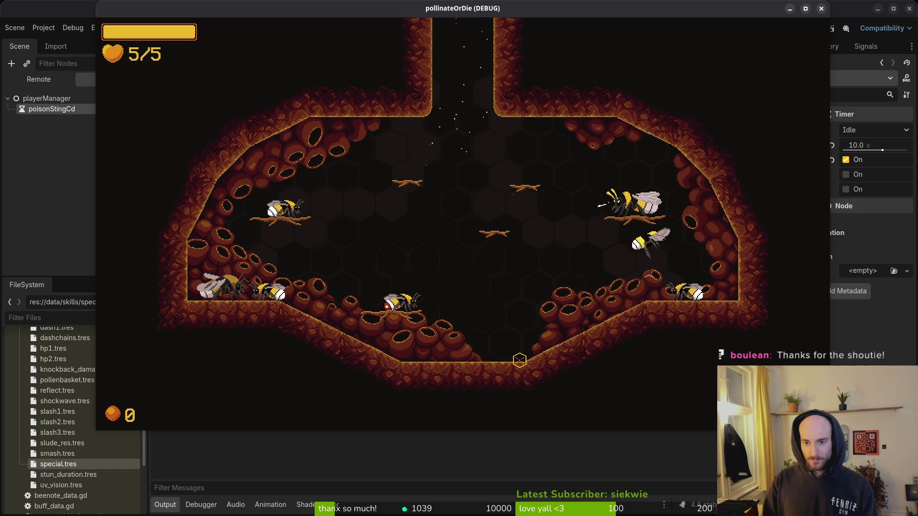
Step: Open the skill tree on the ledge, browse the upgrades, then return to the editor
{"action": "key", "text": "e"}
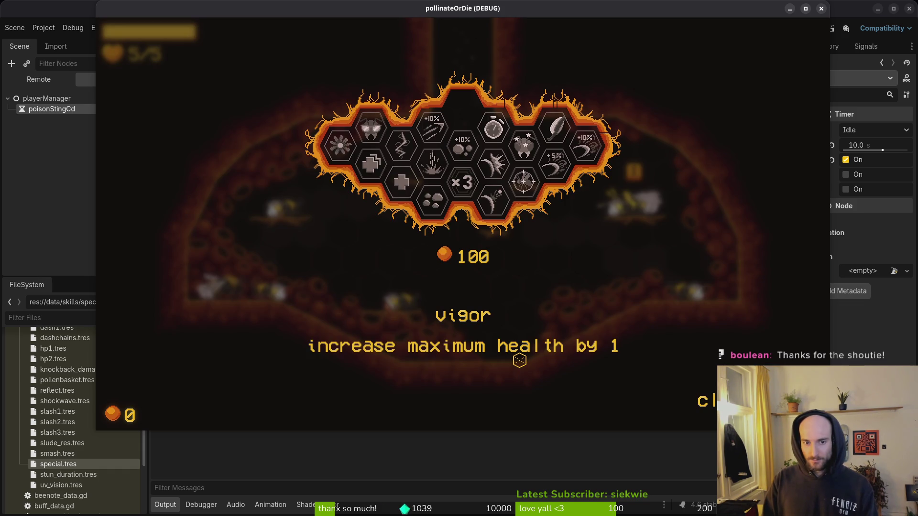
{"action": "key", "text": "d"}
{"action": "key", "text": "d"}
{"action": "key", "text": "d"}
{"action": "key", "text": "d"}
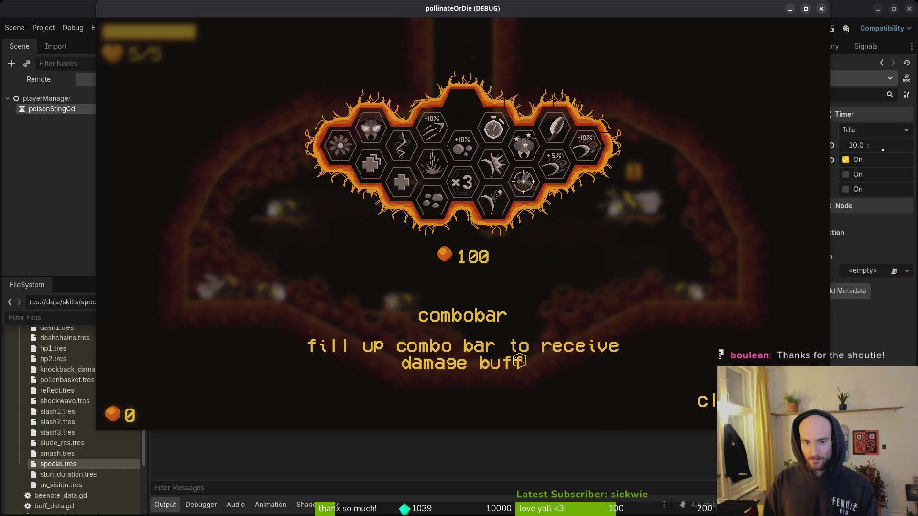
{"action": "left_click", "coordinate": [828, 9]}
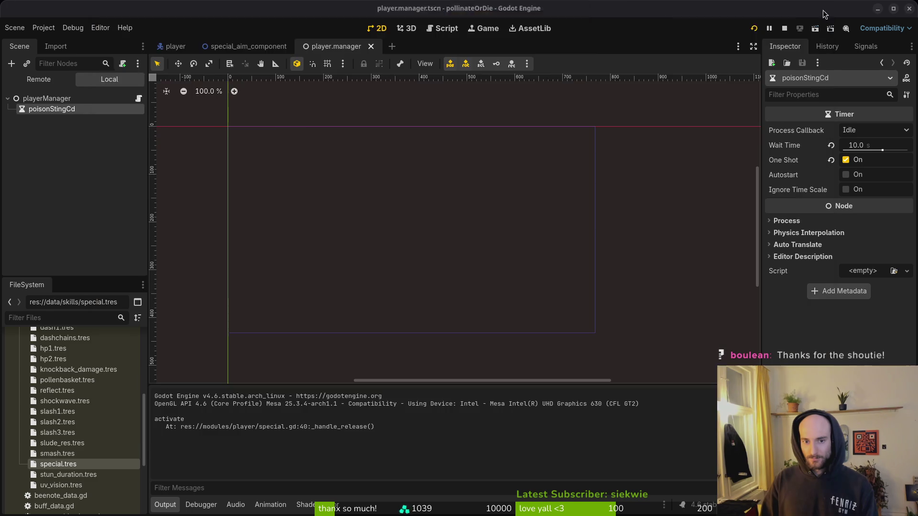
Step: Switch from the game window back to the Godot editor
{"action": "key", "text": "alt+Tab"}
{"action": "key", "text": "alt+Tab"}
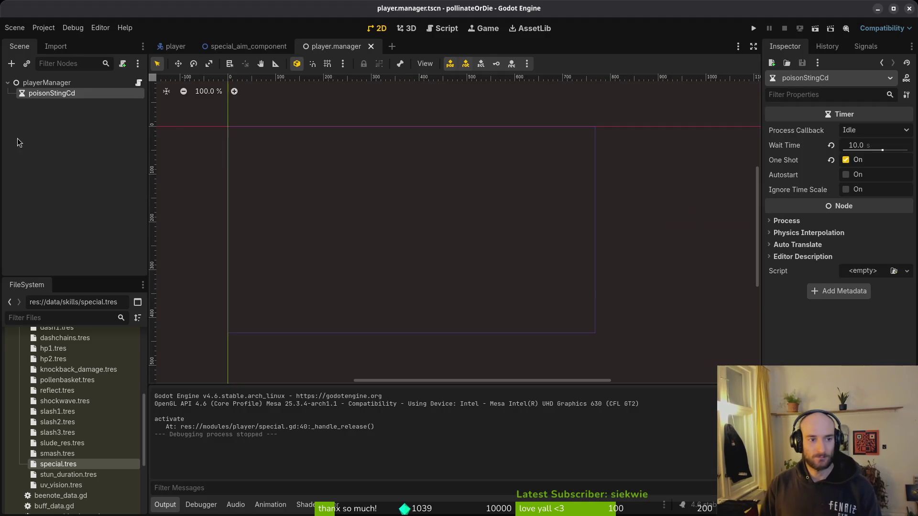
Step: Create a new empty scene with a 2D root node
{"action": "left_click", "coordinate": [15, 28]}
{"action": "left_click", "coordinate": [34, 44]}
{"action": "left_click", "coordinate": [85, 95]}
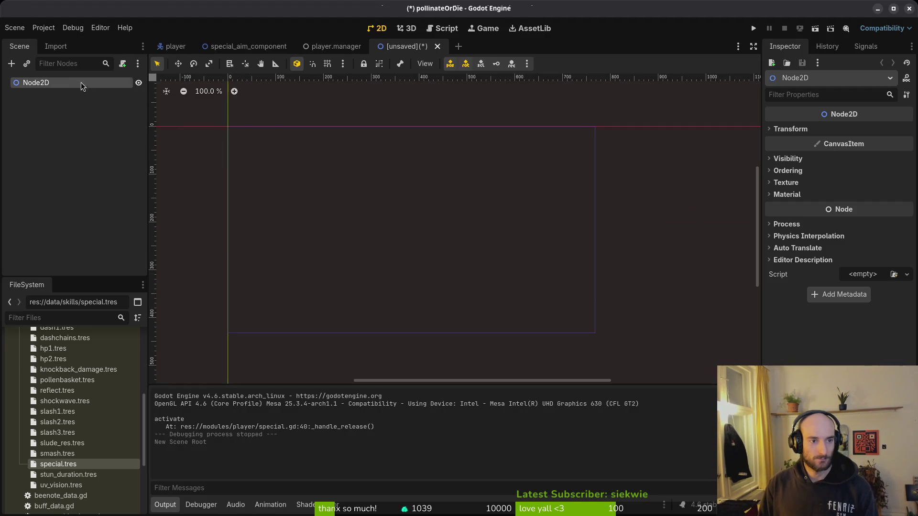
{"action": "right_click", "coordinate": [82, 85]}
{"action": "left_click", "coordinate": [53, 188]}
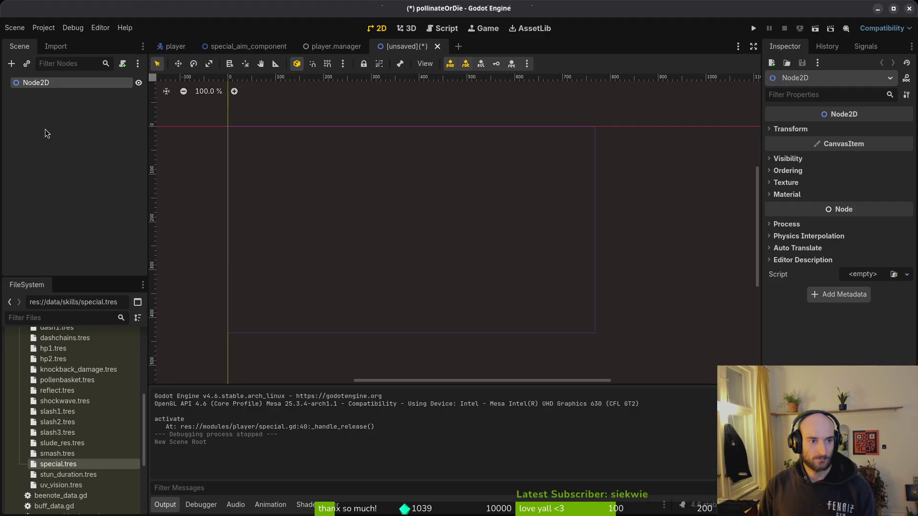
Step: Open pollinate_vfx.tscn from quick search and preview its particle burst for reference
{"action": "key", "text": "alt+shift+o"}
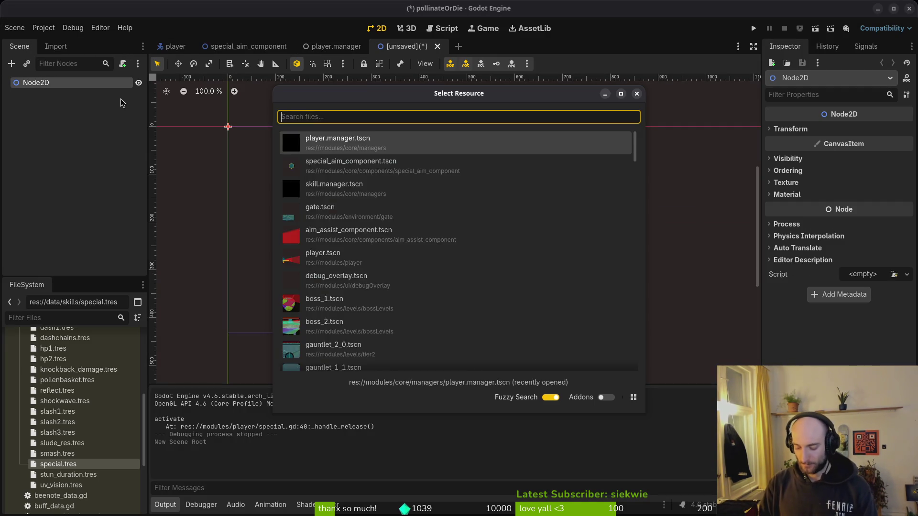
{"action": "type", "text": "flowerpoll"}
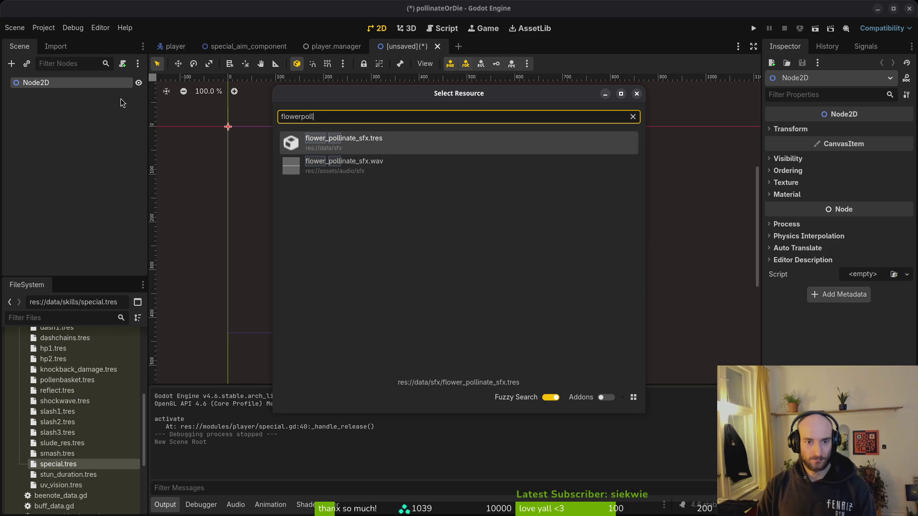
{"action": "key", "text": "Down"}
{"action": "key", "text": "Up"}
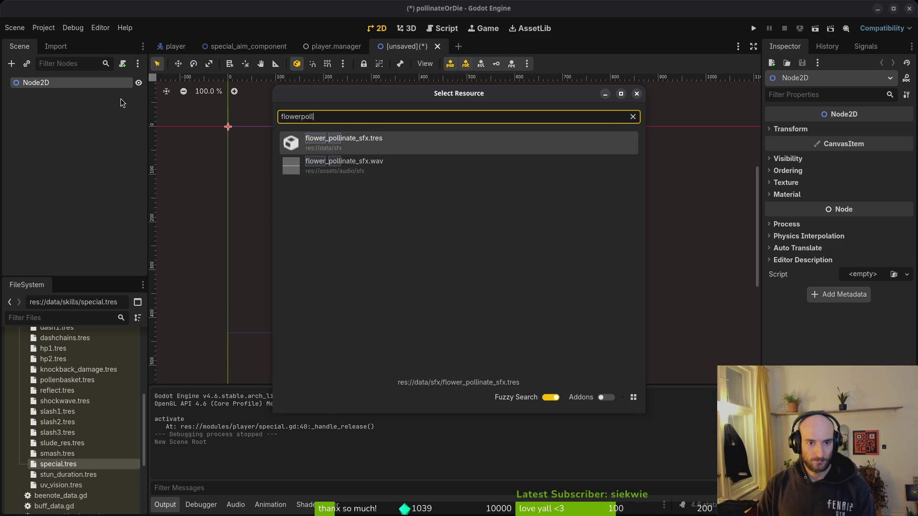
{"action": "key", "text": "Escape"}
{"action": "key", "text": "alt+shift+o"}
{"action": "type", "text": "poll"}
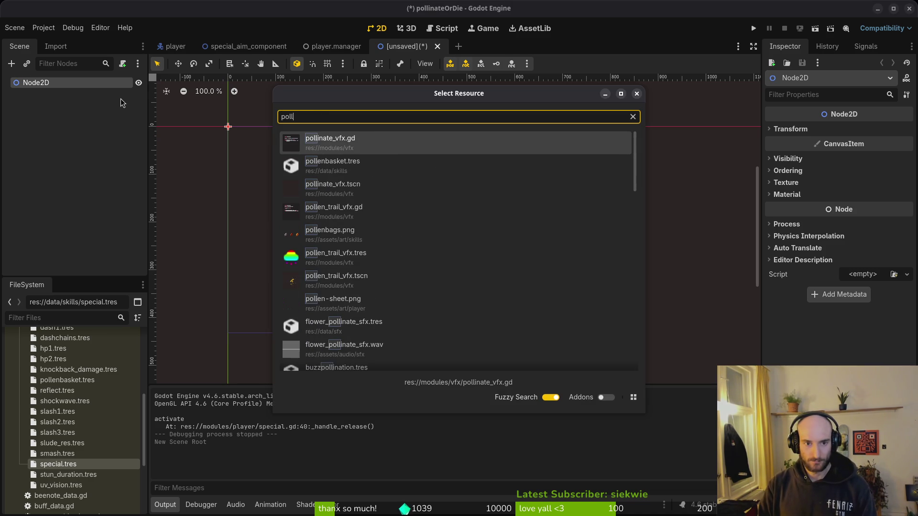
{"action": "key", "text": "Down"}
{"action": "key", "text": "Down"}
{"action": "key", "text": "Return"}
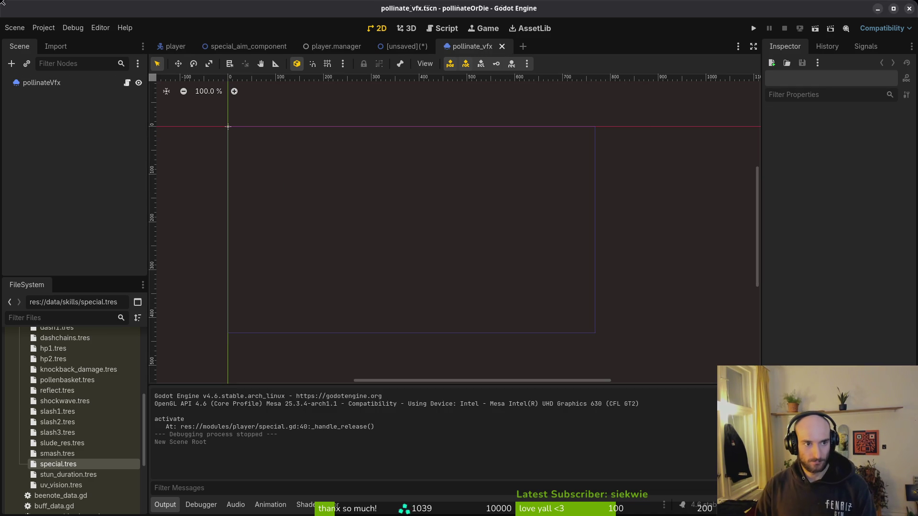
{"action": "left_click", "coordinate": [44, 85]}
{"action": "left_click", "coordinate": [843, 131]}
{"action": "key", "text": "f"}
{"action": "left_click", "coordinate": [846, 132]}
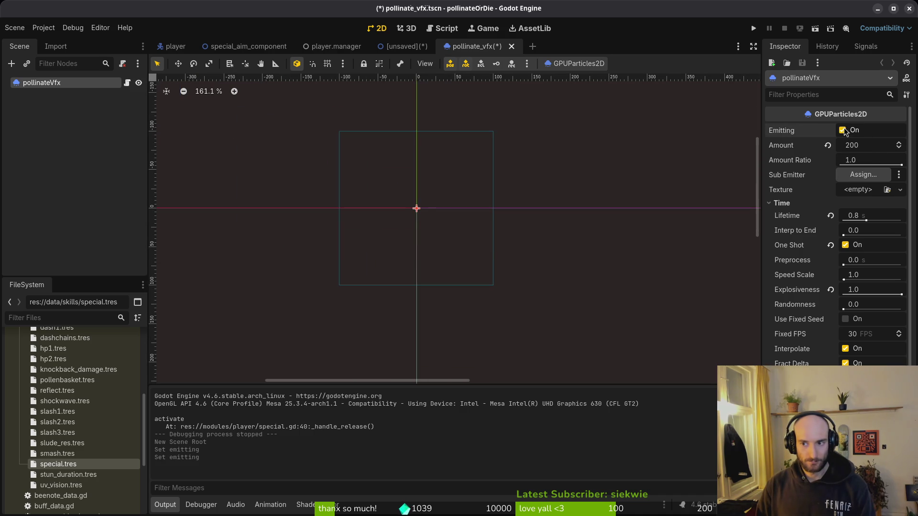
Step: Rename the new root to injectPoisonVfx and change its type to GPUParticles2D
{"action": "left_click", "coordinate": [401, 48]}
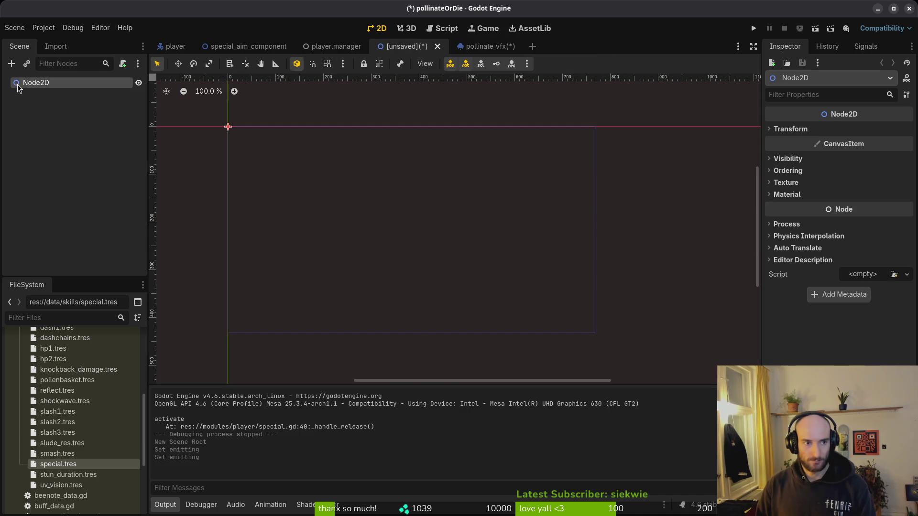
{"action": "key", "text": "F2"}
{"action": "type", "text": "injectP"}
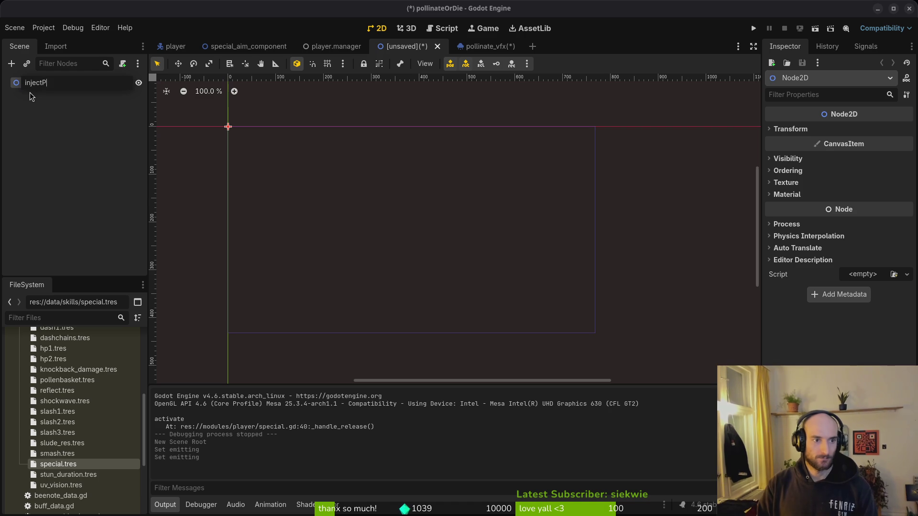
{"action": "type", "text": "ois"}
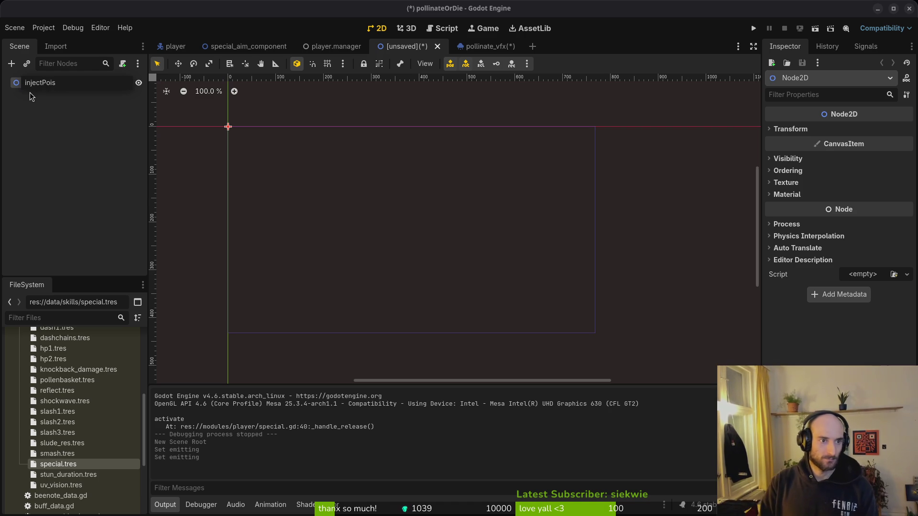
{"action": "type", "text": "onVfx"}
{"action": "key", "text": "Return"}
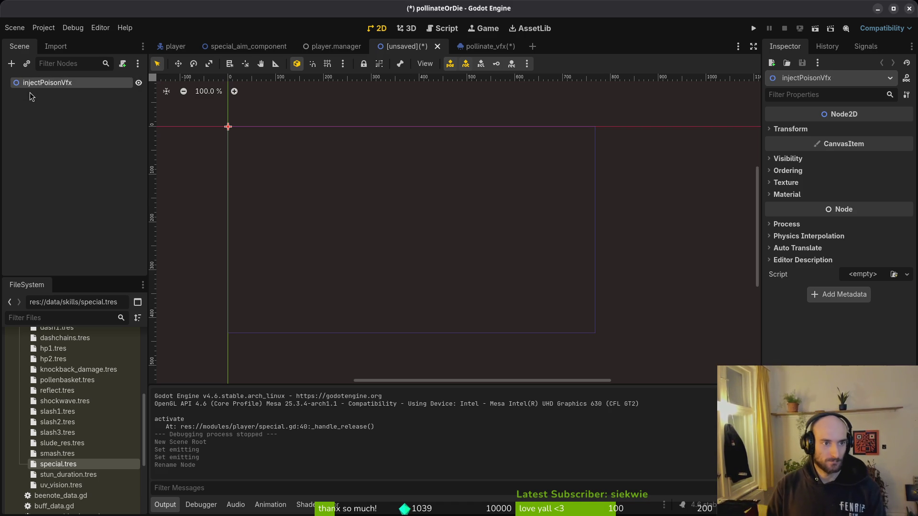
{"action": "right_click", "coordinate": [80, 90]}
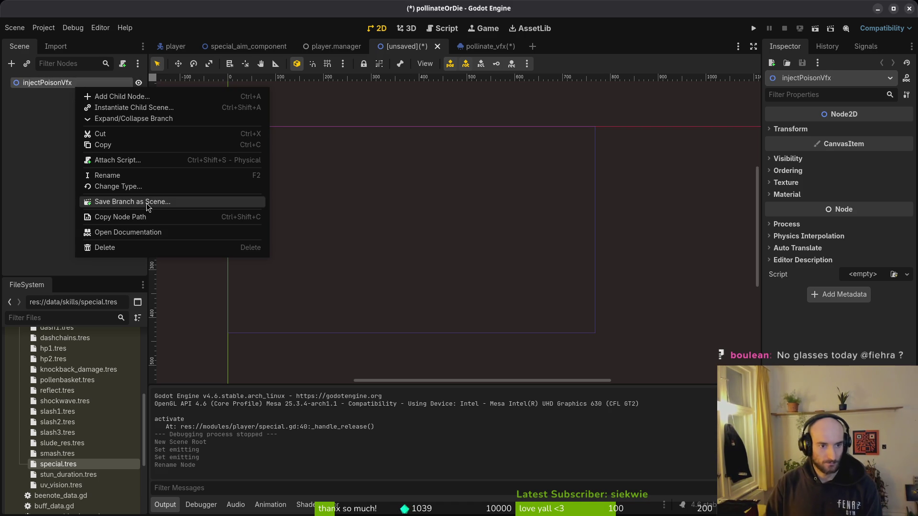
{"action": "left_click", "coordinate": [131, 186]}
{"action": "type", "text": "gpu"}
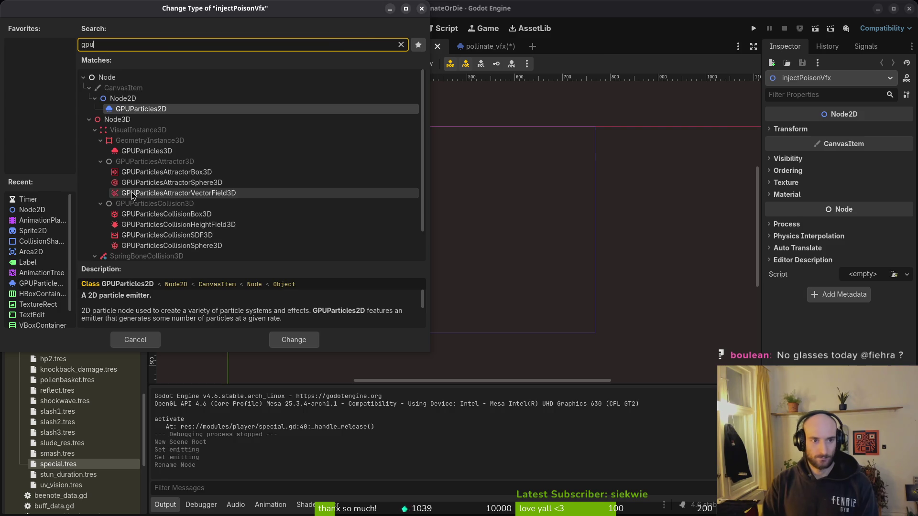
{"action": "key", "text": "Return"}
Step: Save the scene as inject_poison_vfx.tscn in res://modules/vfx
{"action": "key", "text": "ctrl+s"}
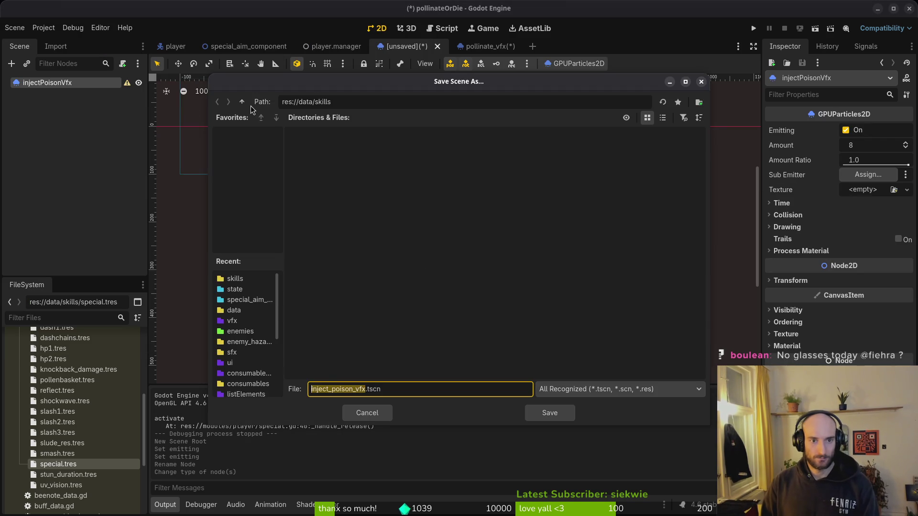
{"action": "left_click", "coordinate": [242, 102]}
{"action": "left_click", "coordinate": [242, 102]}
{"action": "double_click", "coordinate": [556, 149]}
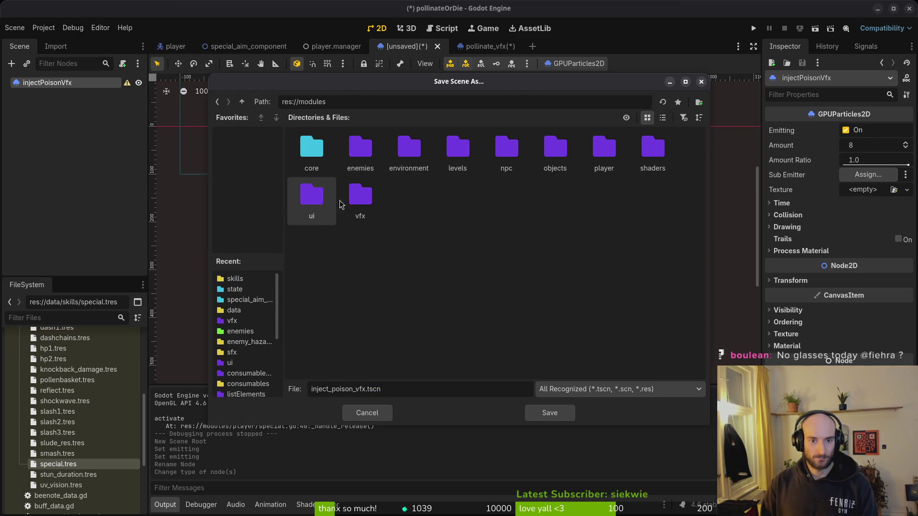
{"action": "double_click", "coordinate": [361, 196]}
{"action": "left_click", "coordinate": [550, 412]}
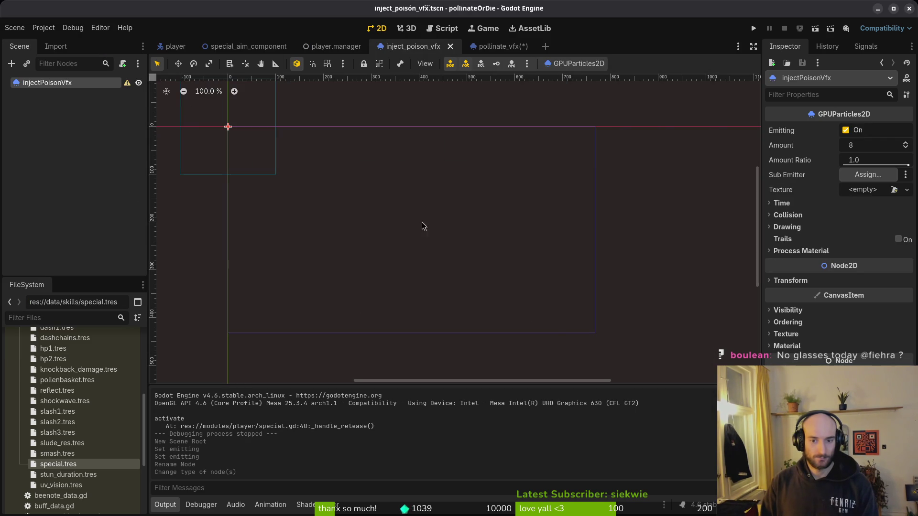
Step: Compare with the pollinate_vfx scene, then recentre the poison canvas on the particle origin
{"action": "left_click", "coordinate": [476, 47]}
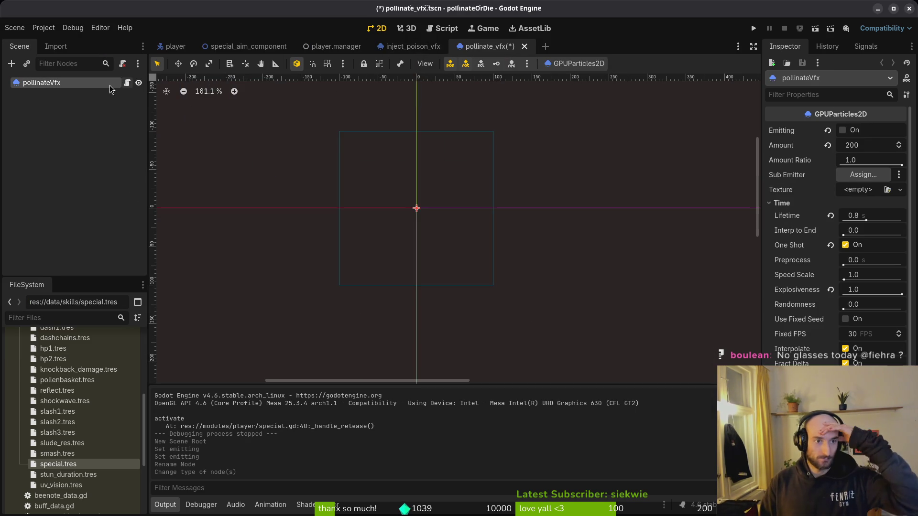
{"action": "left_click", "coordinate": [423, 48]}
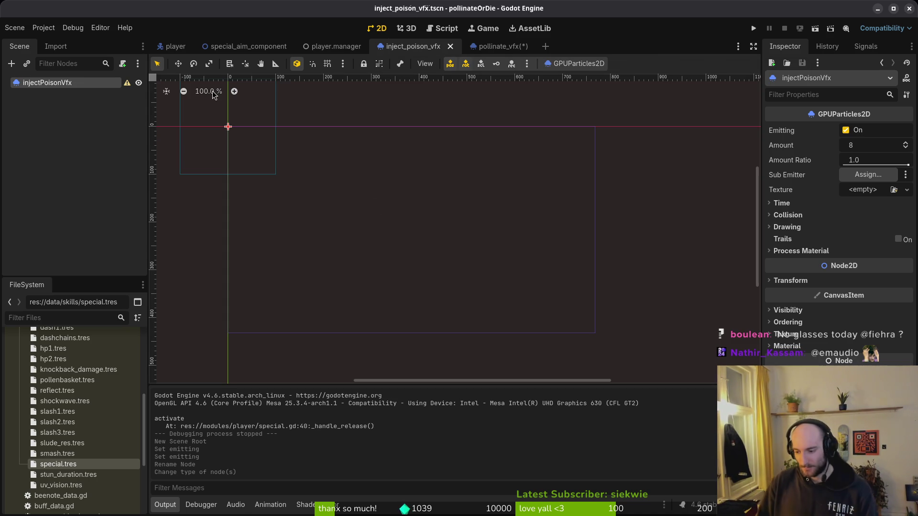
{"action": "scroll", "coordinate": [216, 209], "scroll_direction": "down", "scroll_amount": 2}
{"action": "mouse_move", "coordinate": [186, 174]}
{"action": "left_mouse_down"}
{"action": "mouse_move", "coordinate": [334, 216]}
{"action": "mouse_move", "coordinate": [303, 203]}
{"action": "left_mouse_up"}
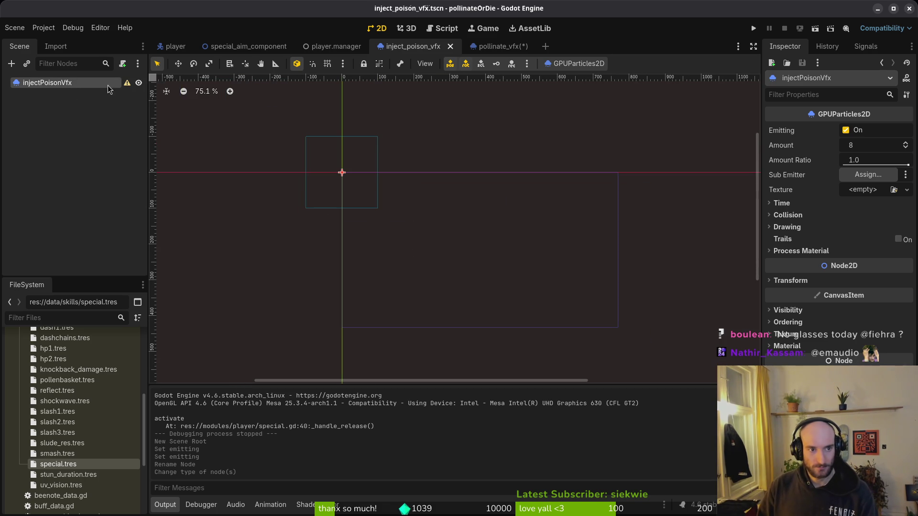
Step: Assign a new ParticleProcessMaterial as Process Material and save the scene
{"action": "left_click", "coordinate": [804, 251]}
{"action": "left_click", "coordinate": [870, 265]}
{"action": "left_click", "coordinate": [853, 294]}
{"action": "key", "text": "ctrl+s"}
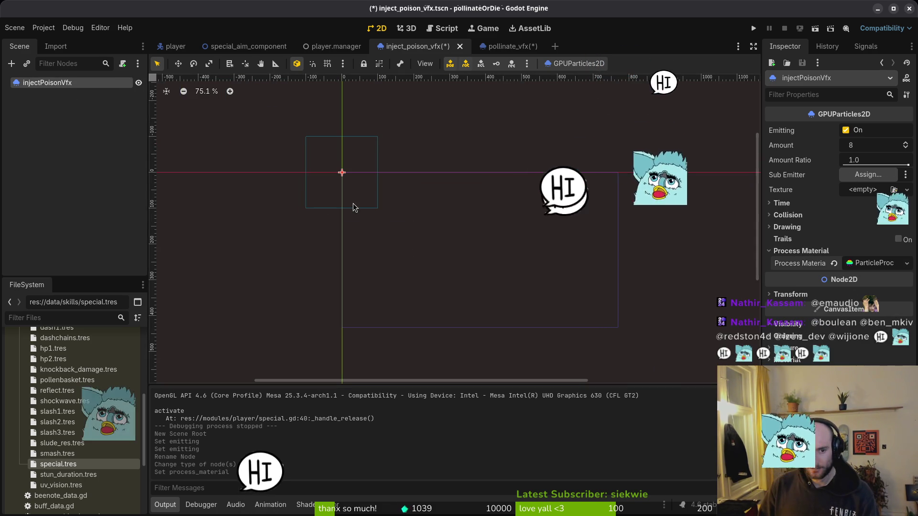
Step: Glance at pollinate_vfx again, then expand the new process material's settings
{"action": "scroll", "coordinate": [349, 191], "scroll_direction": "up", "scroll_amount": 5}
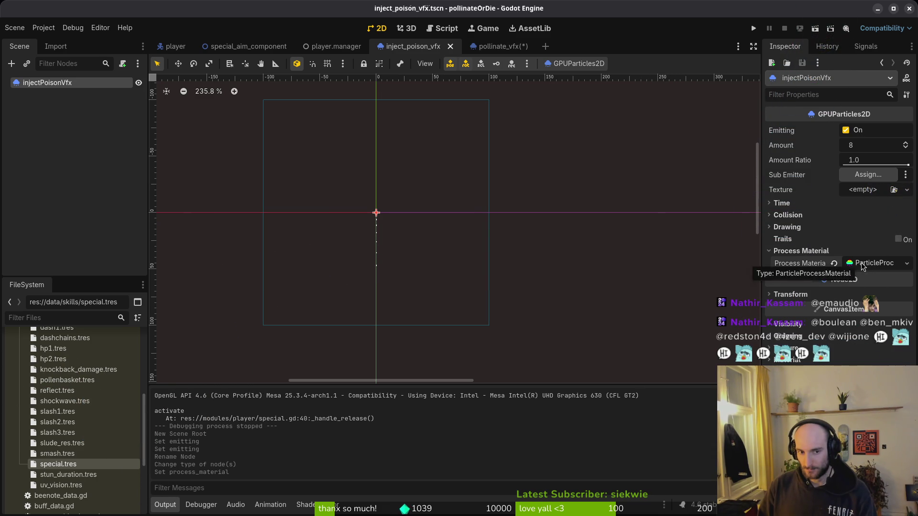
{"action": "left_click", "coordinate": [503, 51]}
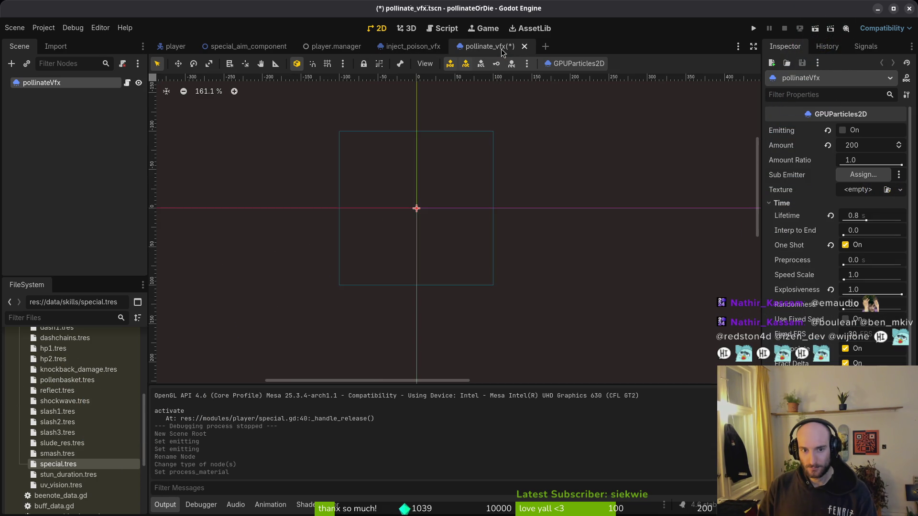
{"action": "left_click", "coordinate": [433, 46]}
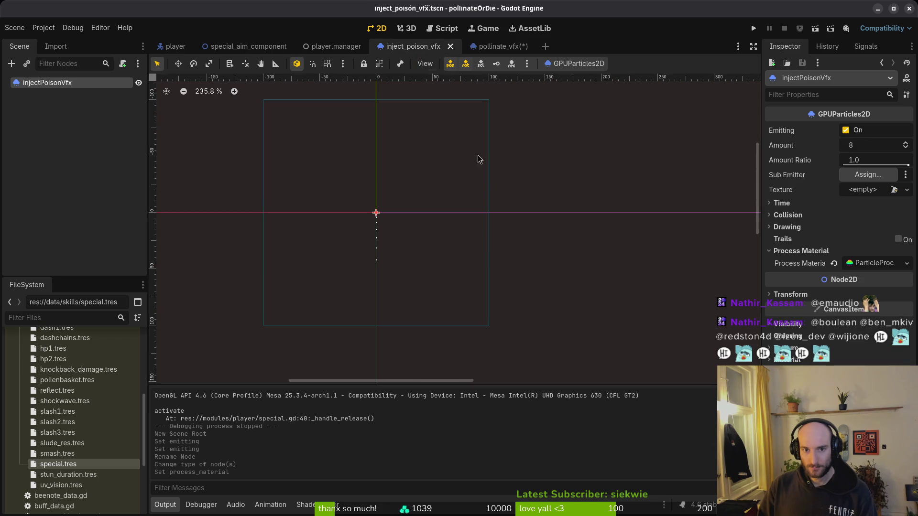
{"action": "left_click", "coordinate": [868, 263]}
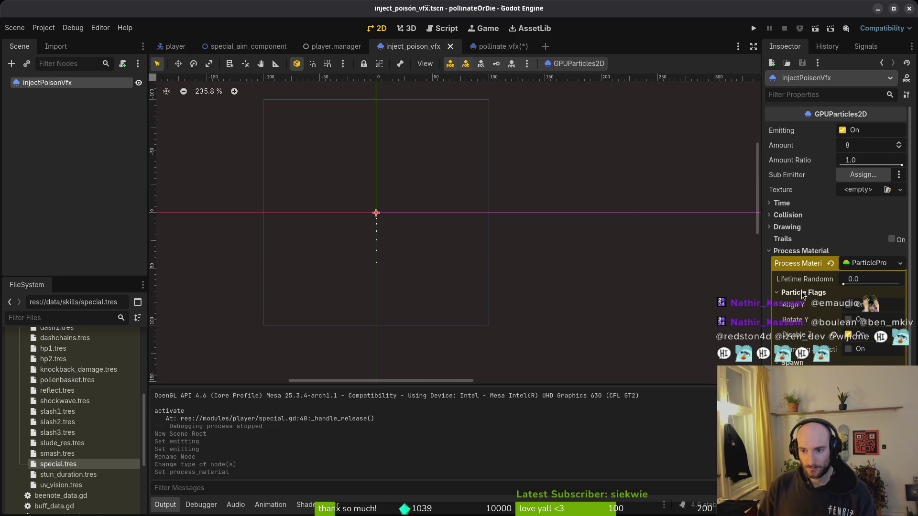
Step: Set explosiveness to 1.0 and raise Amount through 32 and 160 to 256
{"action": "left_click", "coordinate": [792, 206]}
{"action": "left_click_drag", "start_coordinate": [854, 295], "coordinate": [901, 294]}
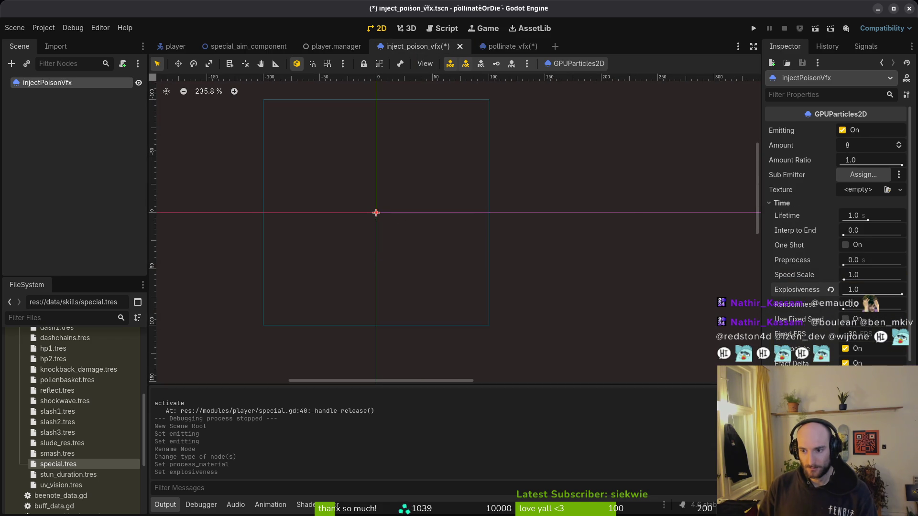
{"action": "left_click", "coordinate": [870, 140]}
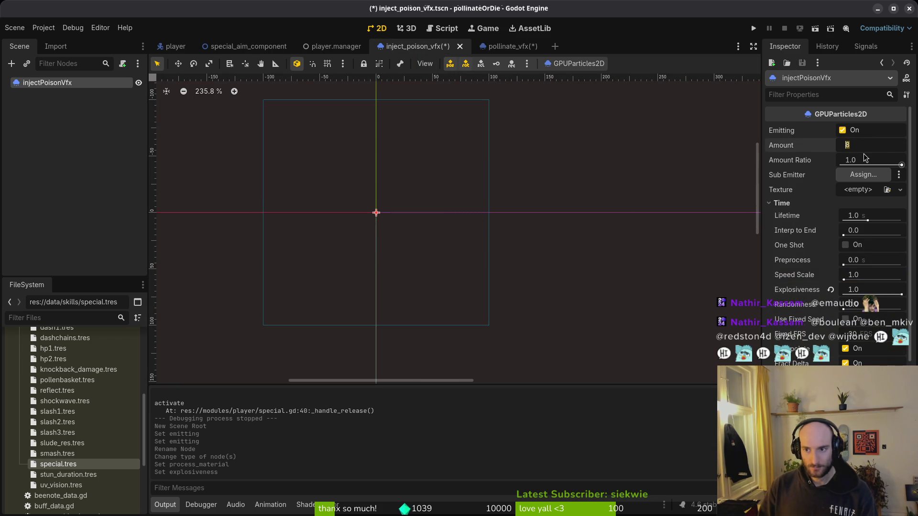
{"action": "type", "text": "32"}
{"action": "key", "text": "Return"}
{"action": "scroll", "coordinate": [375, 227], "scroll_direction": "up", "scroll_amount": 6}
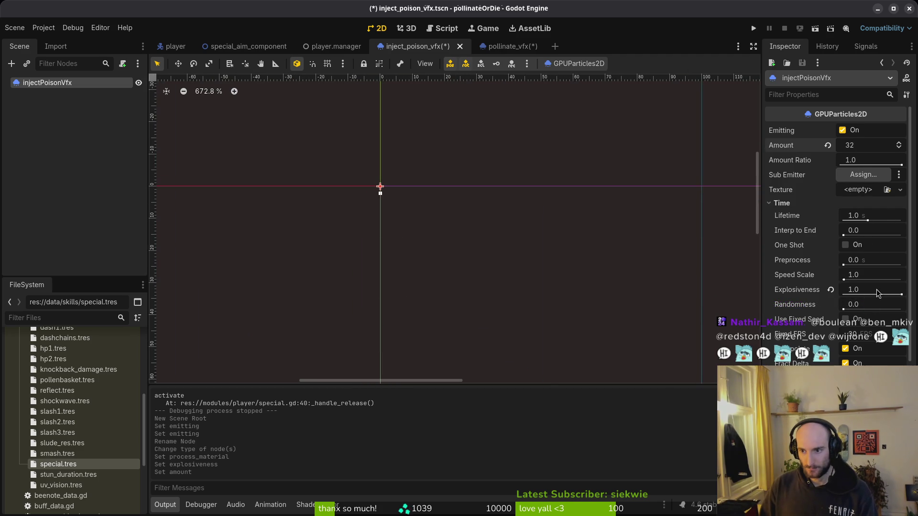
{"action": "left_click", "coordinate": [867, 146]}
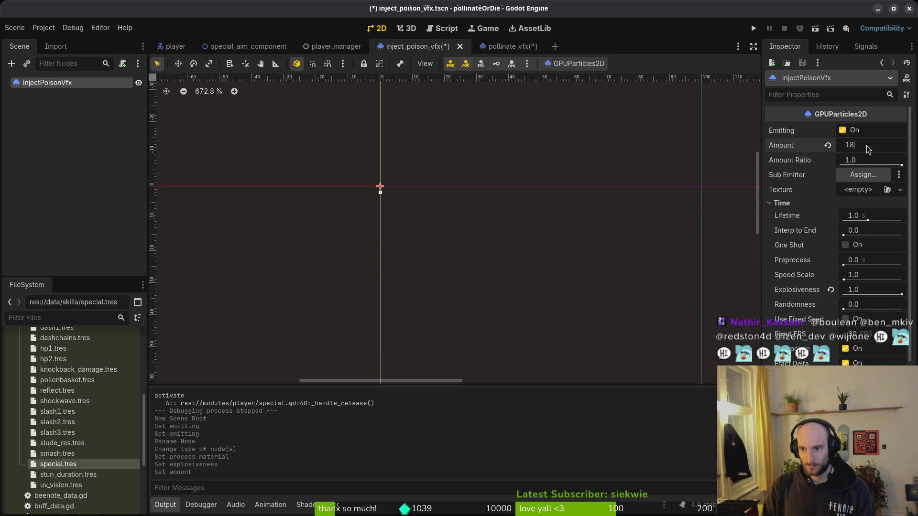
{"action": "type", "text": "160"}
{"action": "key", "text": "Return"}
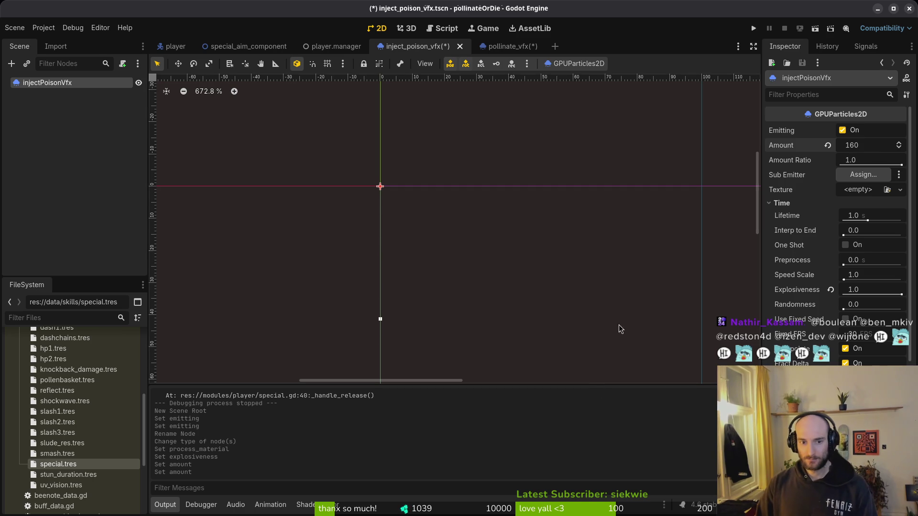
{"action": "left_click", "coordinate": [880, 146]}
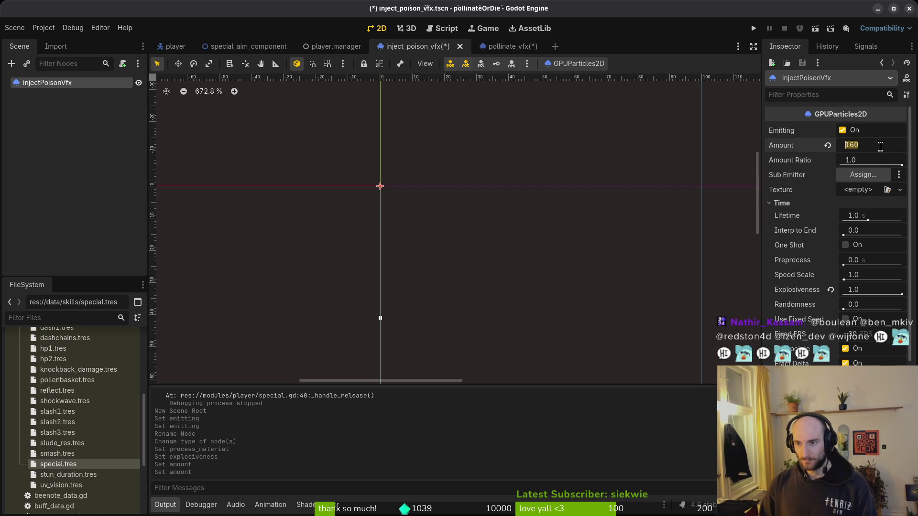
{"action": "type", "text": "256"}
{"action": "key", "text": "Return"}
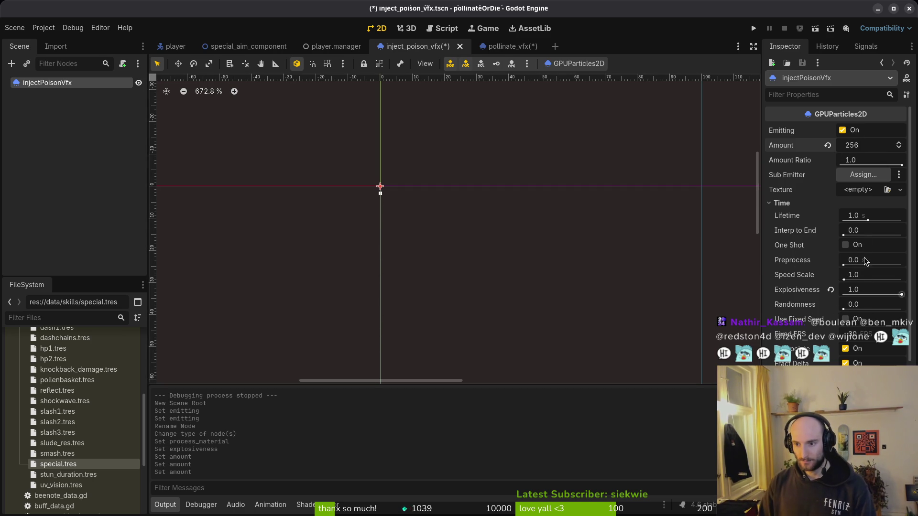
Step: Lower explosiveness to 0.9 and adjust the particle Angle values
{"action": "left_click_drag", "start_coordinate": [900, 297], "coordinate": [896, 297]}
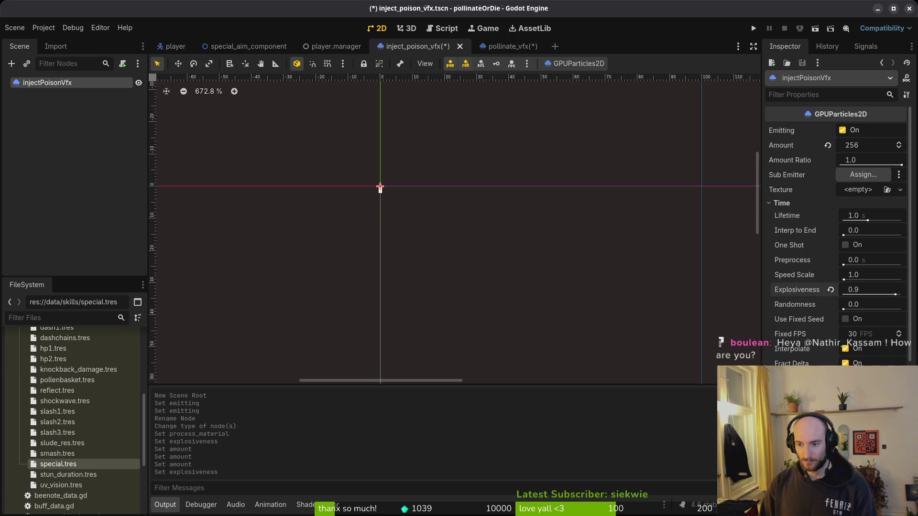
{"action": "scroll", "coordinate": [813, 286], "scroll_direction": "down", "scroll_amount": 3}
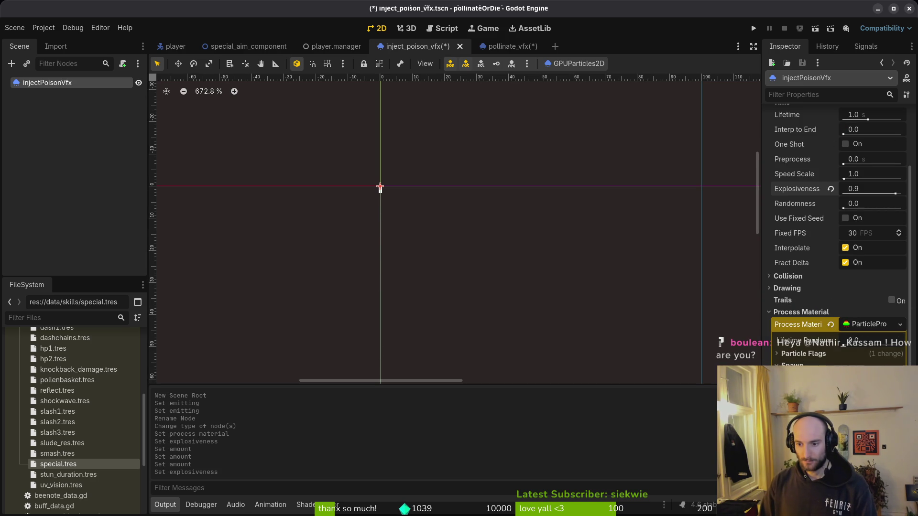
{"action": "key", "text": "Return"}
{"action": "key", "text": "Return"}
{"action": "scroll", "coordinate": [476, 307], "scroll_direction": "down", "scroll_amount": 3}
{"action": "key", "text": "Return"}
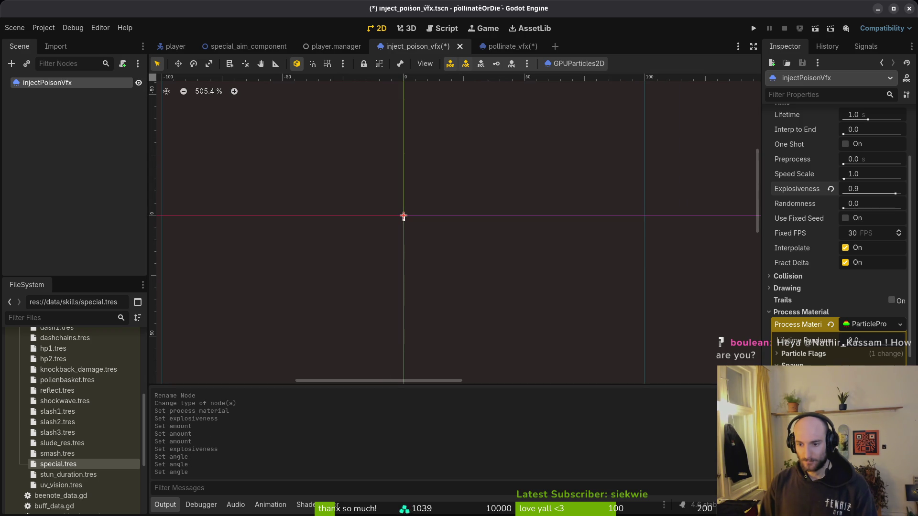
{"action": "scroll", "coordinate": [796, 228], "scroll_direction": "down", "scroll_amount": 5}
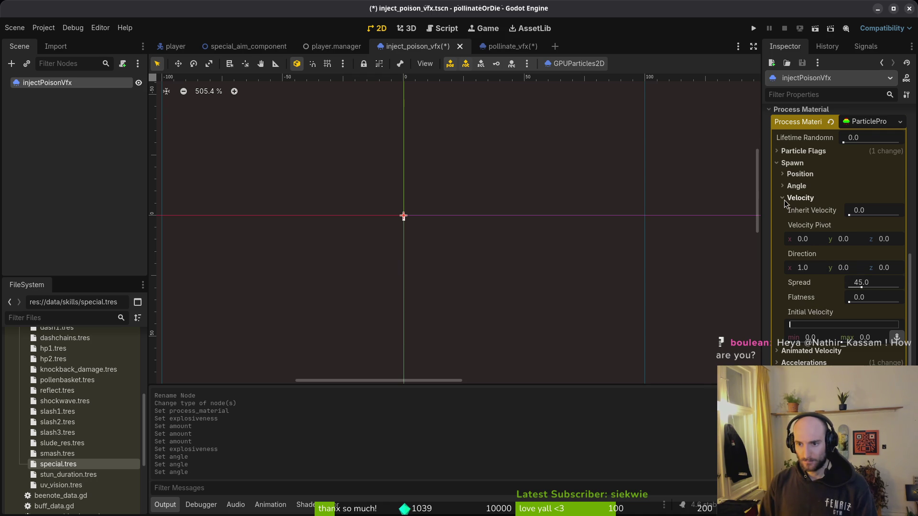
Step: Set the initial velocity to 100
{"action": "left_click", "coordinate": [800, 198]}
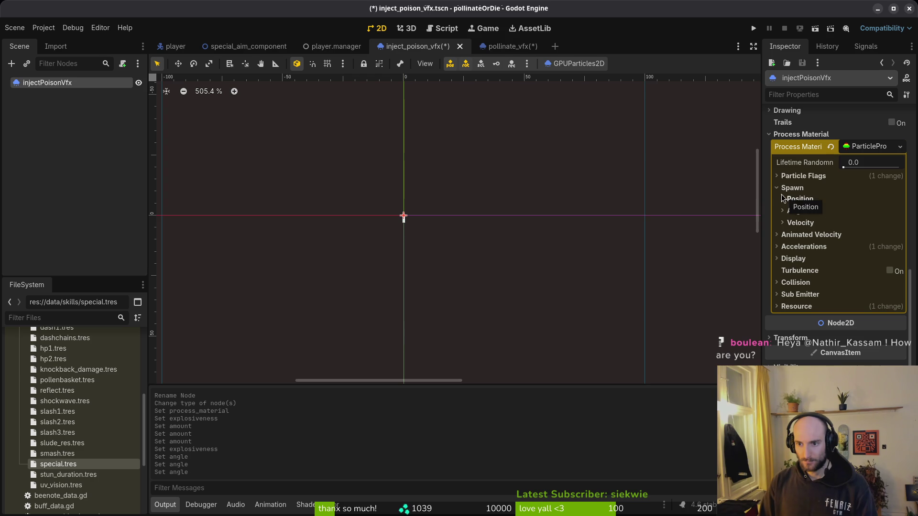
{"action": "scroll", "coordinate": [826, 120], "scroll_direction": "up", "scroll_amount": 5}
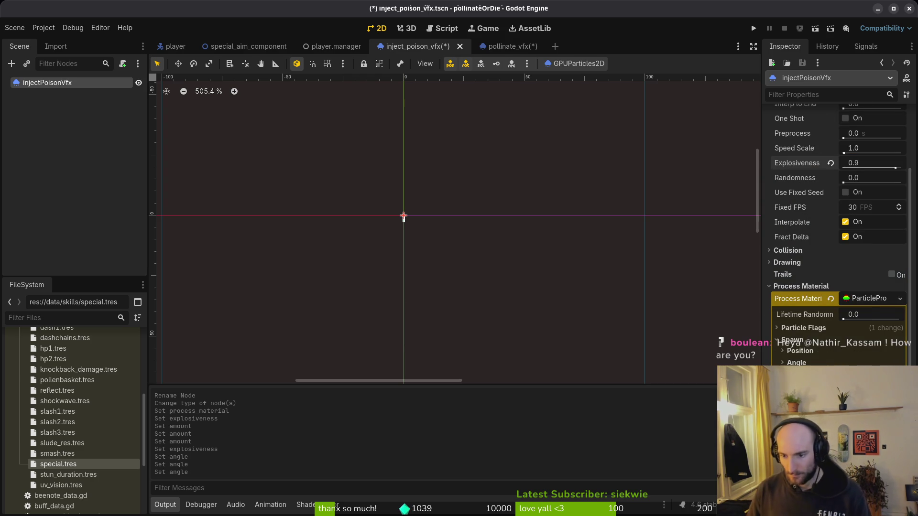
{"action": "scroll", "coordinate": [837, 215], "scroll_direction": "down", "scroll_amount": 5}
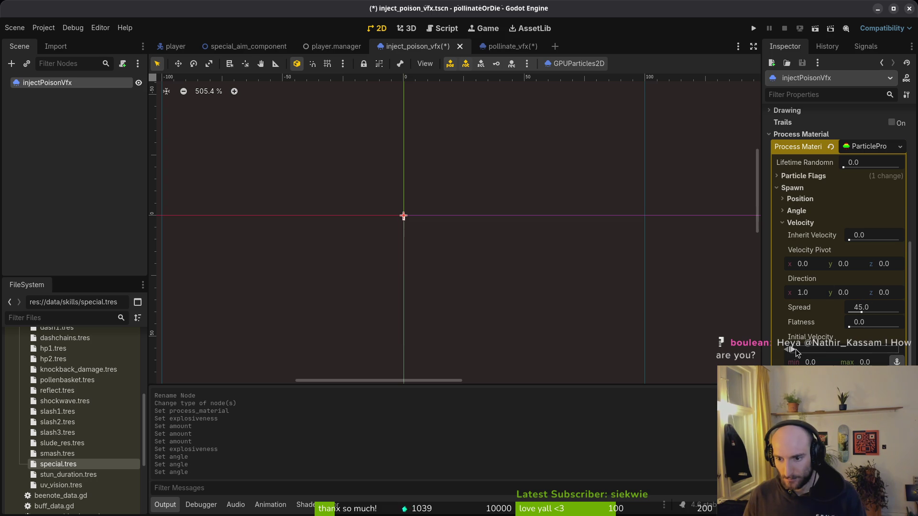
{"action": "key", "text": "Return"}
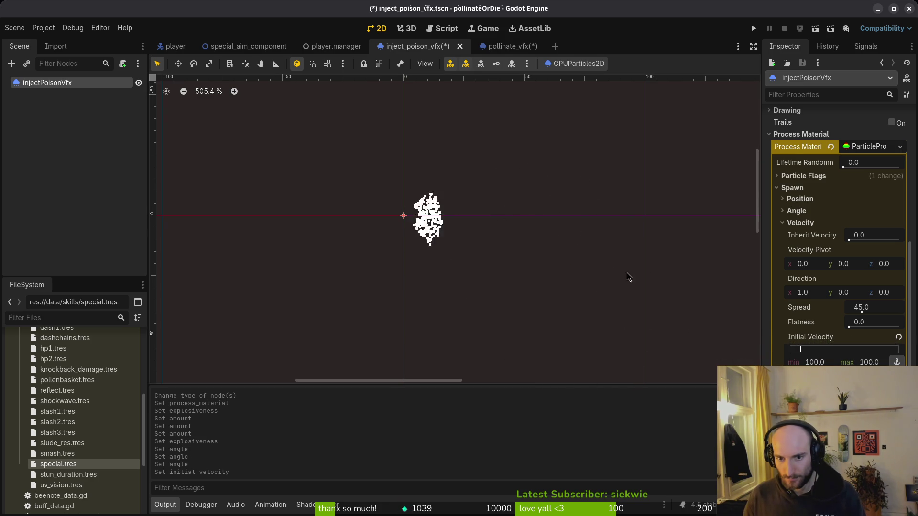
{"action": "scroll", "coordinate": [527, 274], "scroll_direction": "down", "scroll_amount": 1}
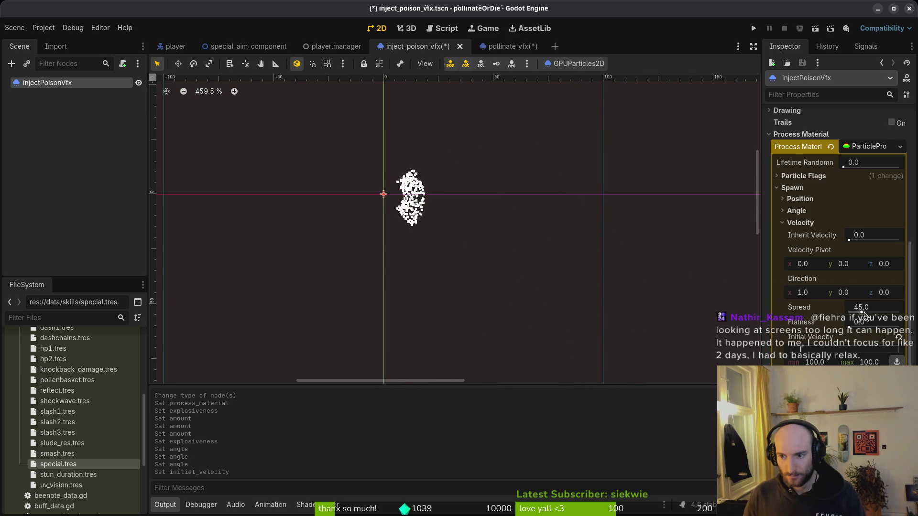
Step: Set initial velocity minimum to -10 and maximum to -20
{"action": "left_click", "coordinate": [823, 362]}
{"action": "type", "text": "-"}
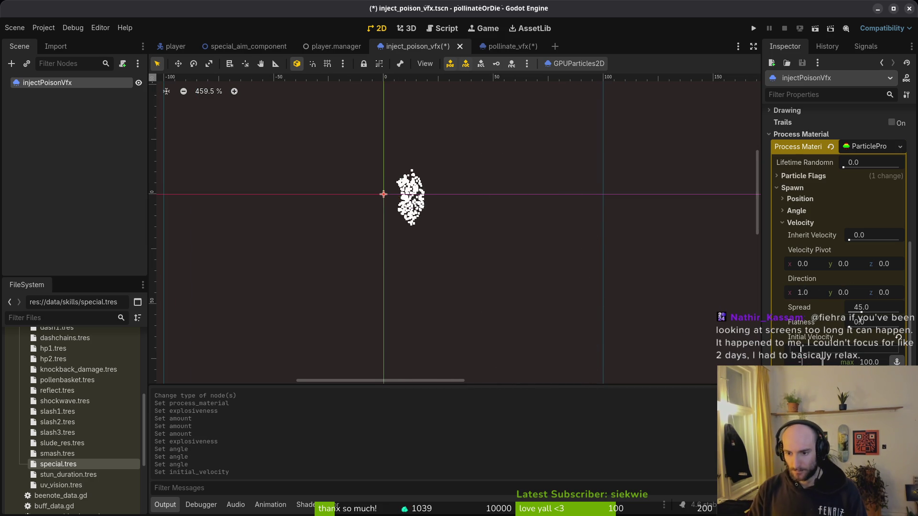
{"action": "type", "text": "10"}
{"action": "key", "text": "Return"}
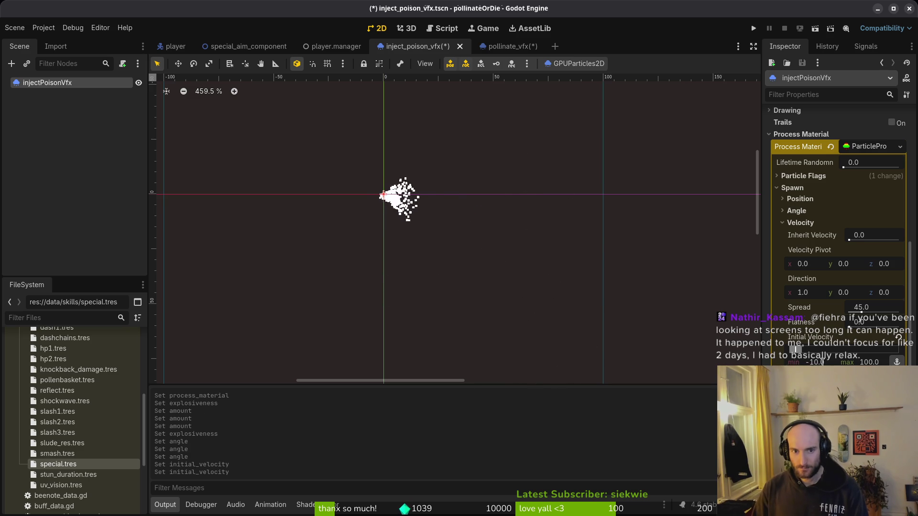
{"action": "left_click", "coordinate": [868, 362]}
{"action": "type", "text": "-20"}
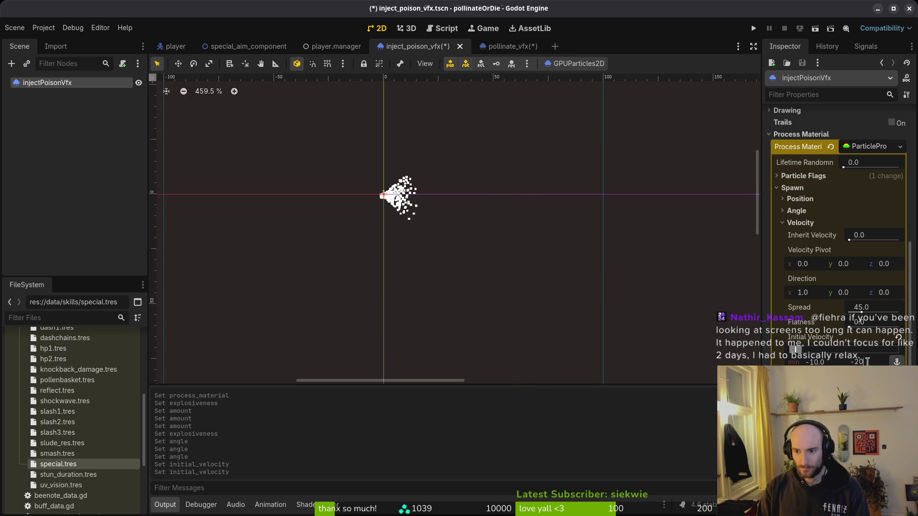
{"action": "key", "text": "Return"}
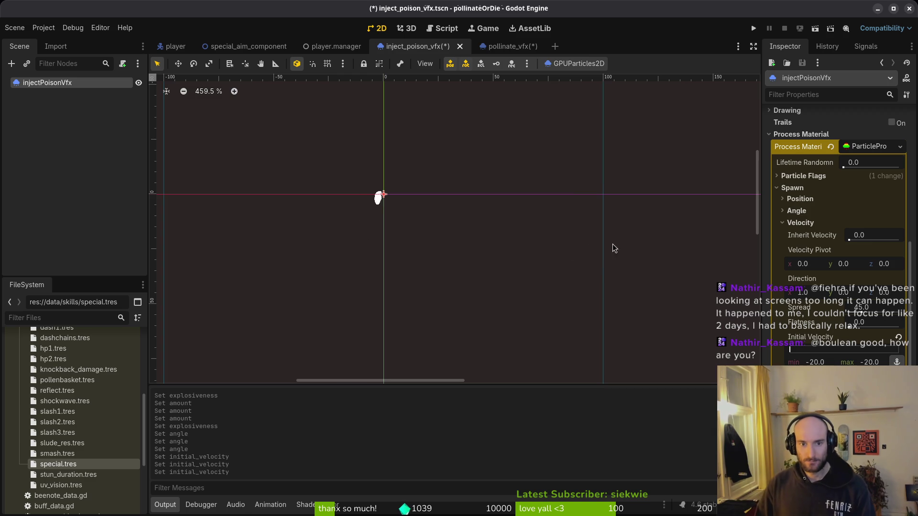
Step: Set the gravity's vertical component to 0 and save the scene
{"action": "left_click", "coordinate": [808, 225]}
{"action": "left_click", "coordinate": [809, 244]}
{"action": "left_click", "coordinate": [808, 258]}
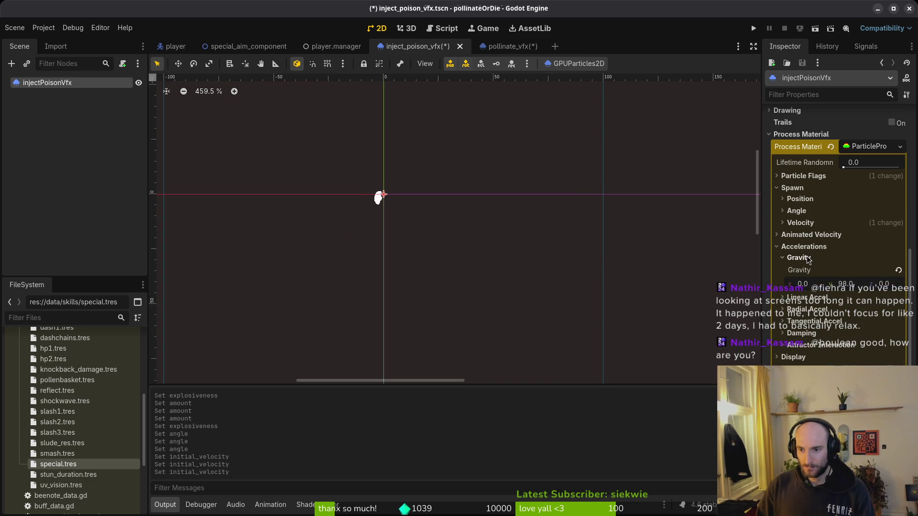
{"action": "left_click", "coordinate": [847, 285]}
{"action": "type", "text": "0"}
{"action": "key", "text": "Return"}
{"action": "key", "text": "ctrl+s"}
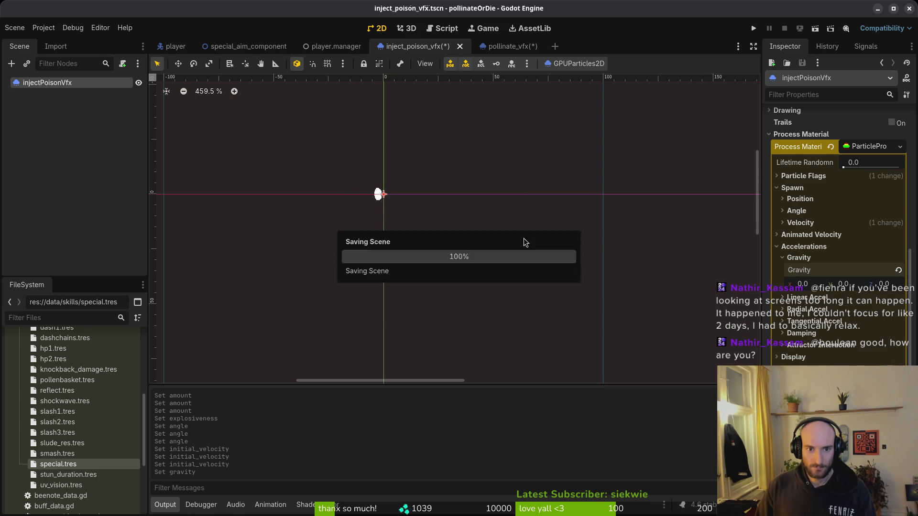
{"action": "left_click", "coordinate": [836, 257]}
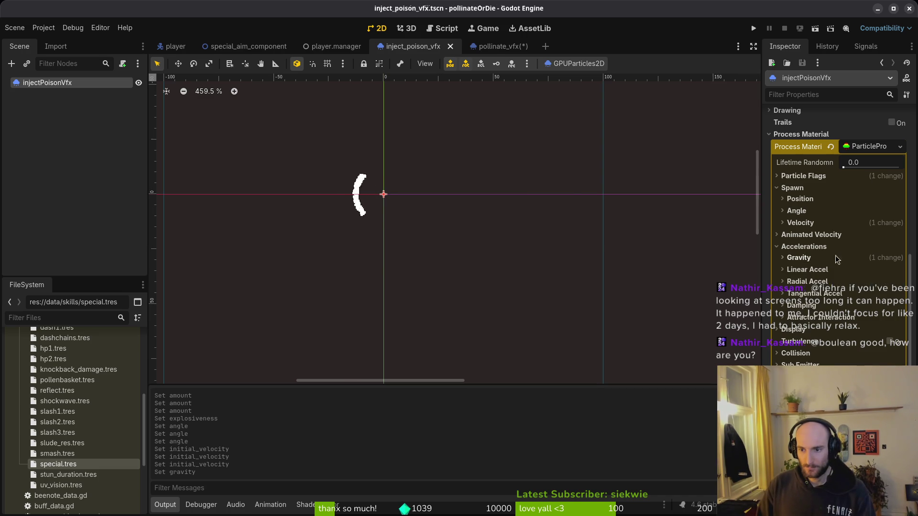
{"action": "left_click", "coordinate": [794, 247]}
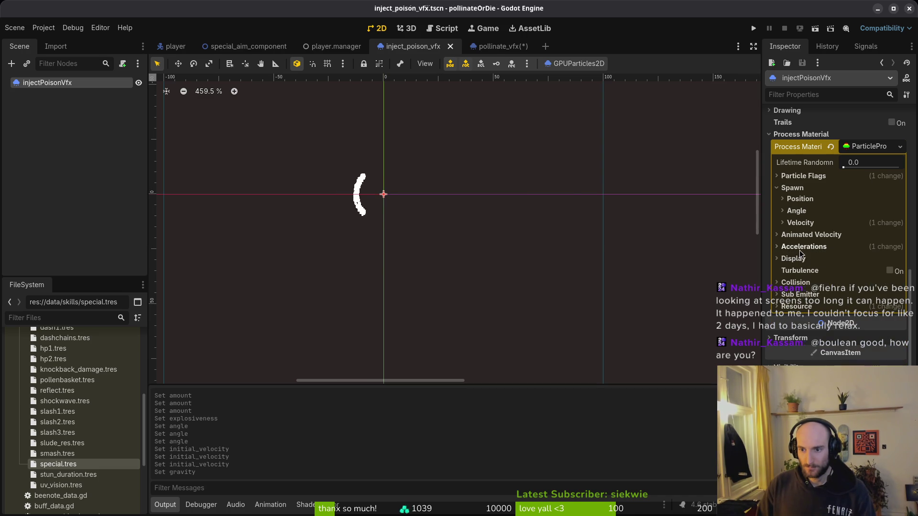
Step: Change the initial velocity range to -25 to -10 and frame the particle cluster
{"action": "left_click", "coordinate": [801, 223]}
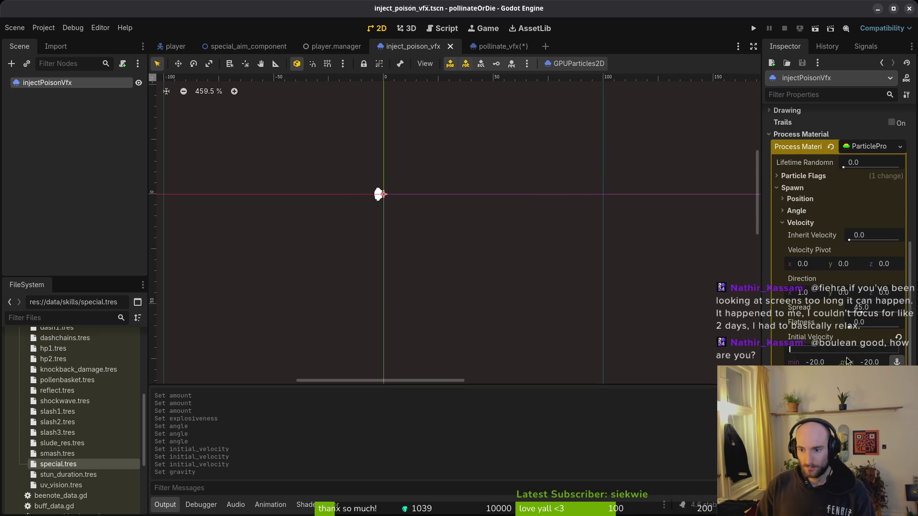
{"action": "left_click", "coordinate": [880, 362]}
{"action": "type", "text": "-"}
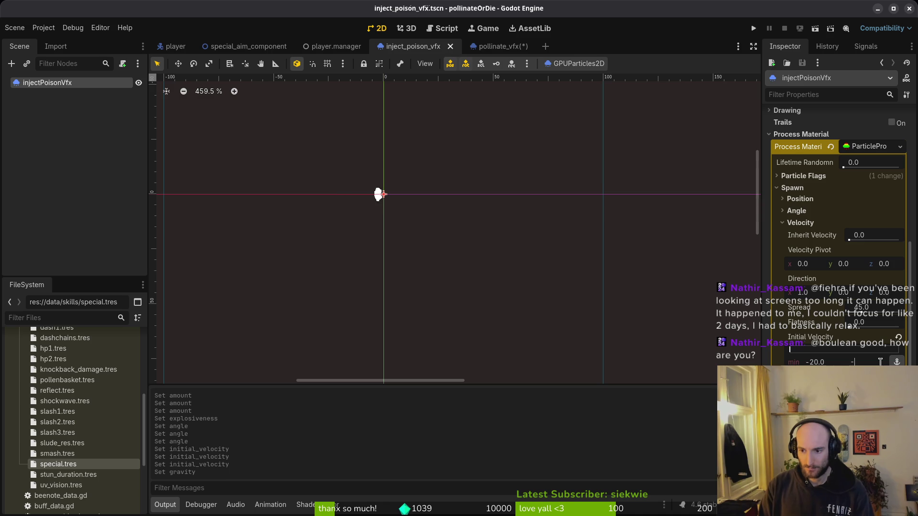
{"action": "type", "text": "25"}
{"action": "key", "text": "Return"}
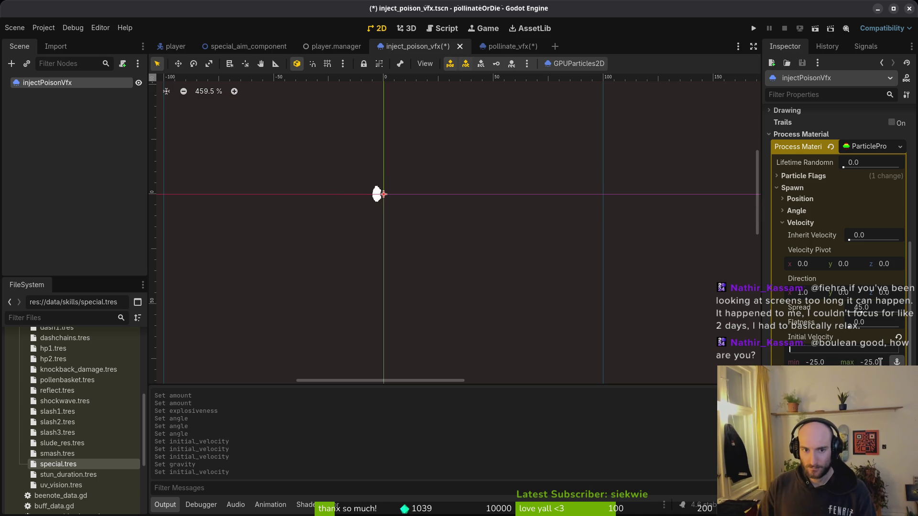
{"action": "left_click", "coordinate": [824, 363]}
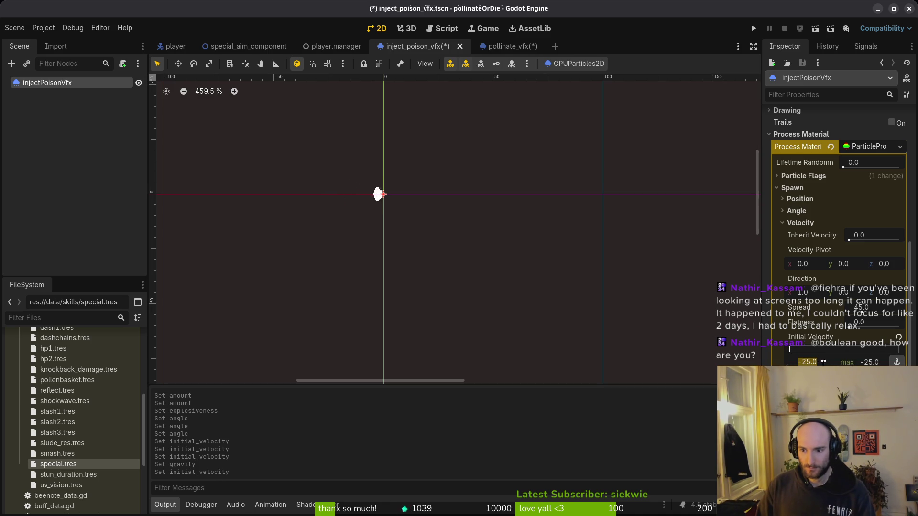
{"action": "left_click_drag", "start_coordinate": [796, 352], "coordinate": [808, 349]}
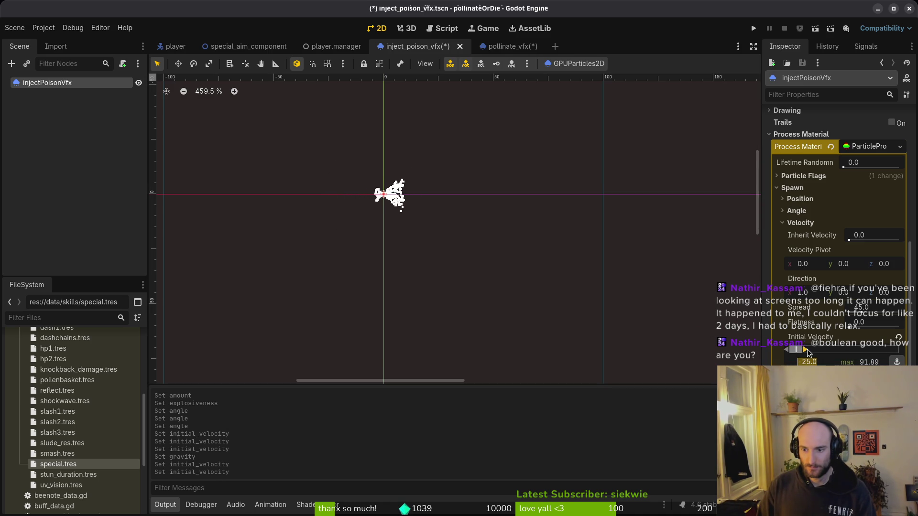
{"action": "left_click", "coordinate": [872, 362]}
{"action": "type", "text": "-10"}
{"action": "key", "text": "Return"}
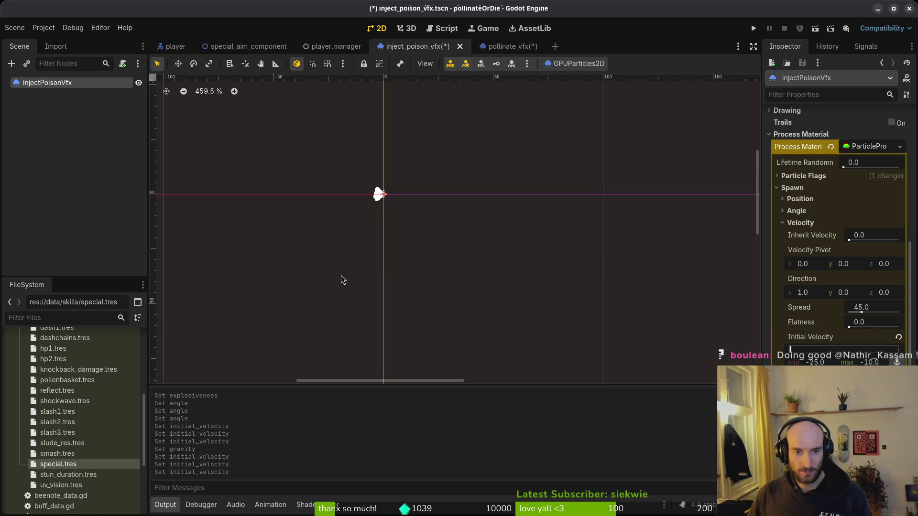
{"action": "left_click_drag", "start_coordinate": [428, 215], "coordinate": [533, 269]}
Step: Enter -100 as the initial velocity minimum (range -100 to -10), then view pollinate_vfx
{"action": "scroll", "coordinate": [483, 252], "scroll_direction": "up", "scroll_amount": 5}
{"action": "scroll", "coordinate": [525, 272], "scroll_direction": "down", "scroll_amount": 8}
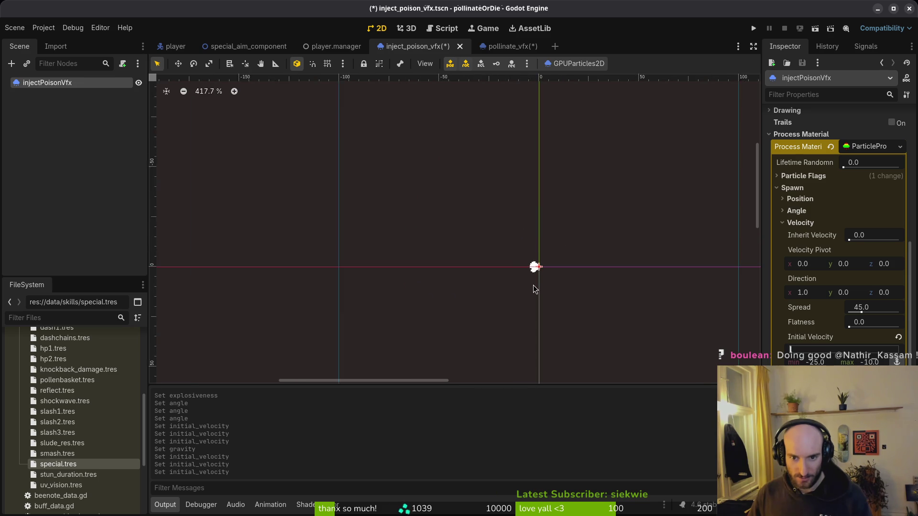
{"action": "scroll", "coordinate": [550, 258], "scroll_direction": "up", "scroll_amount": 7}
{"action": "scroll", "coordinate": [540, 246], "scroll_direction": "down", "scroll_amount": 8}
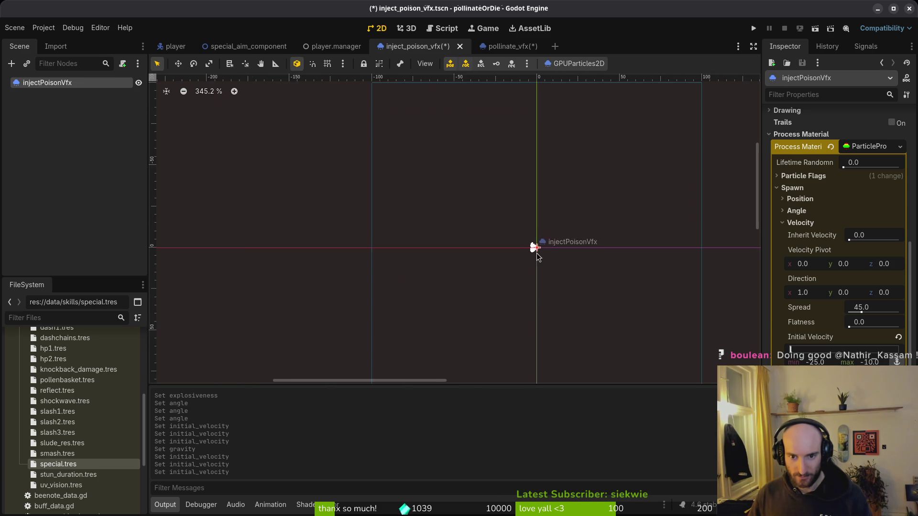
{"action": "type", "text": "-100"}
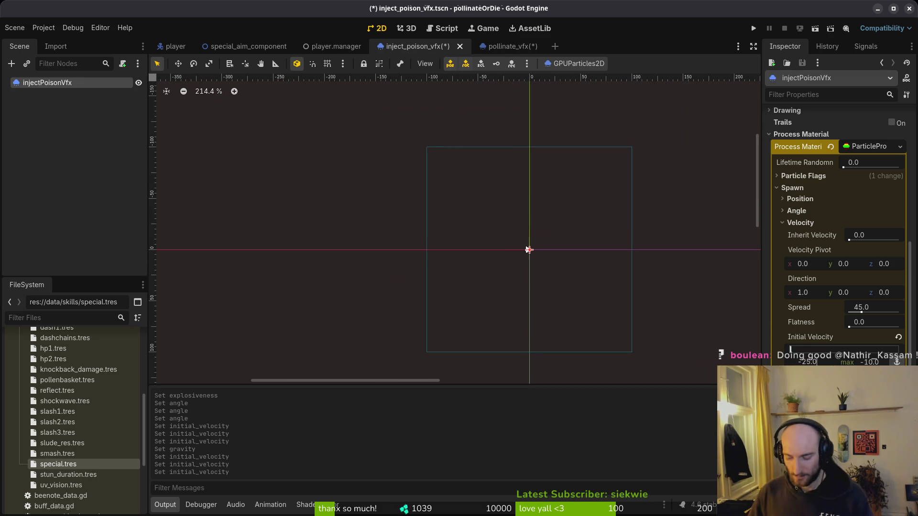
{"action": "key", "text": "Return"}
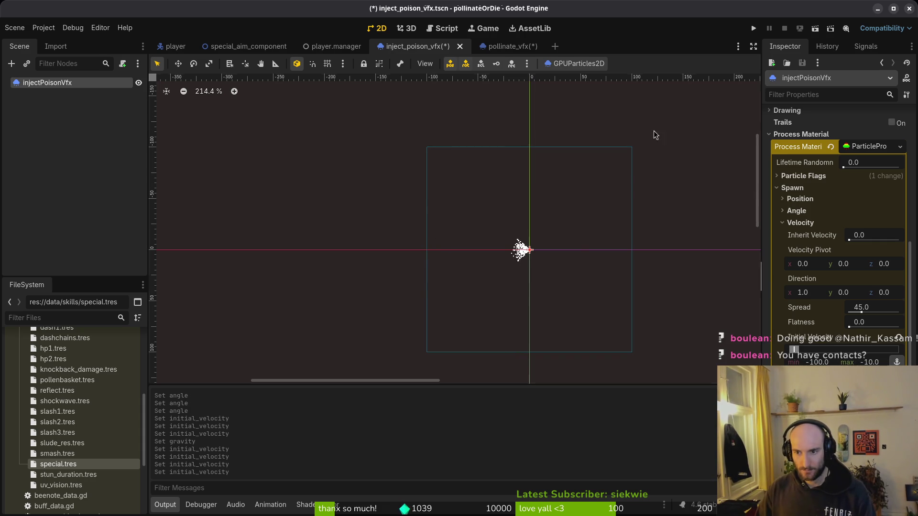
{"action": "left_click", "coordinate": [508, 46]}
{"action": "scroll", "coordinate": [823, 306], "scroll_direction": "down", "scroll_amount": 5}
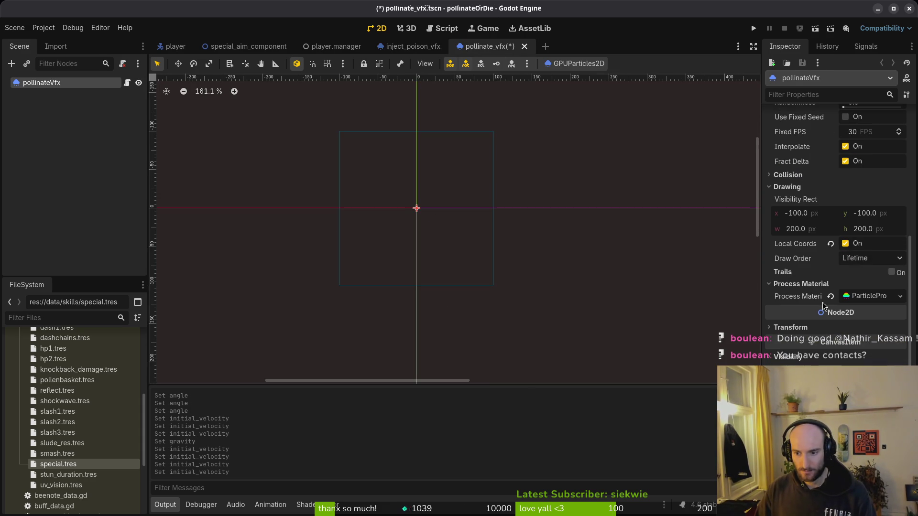
Step: Replay the one-shot pollinate burst several times to preview it
{"action": "scroll", "coordinate": [785, 181], "scroll_direction": "up", "scroll_amount": 5}
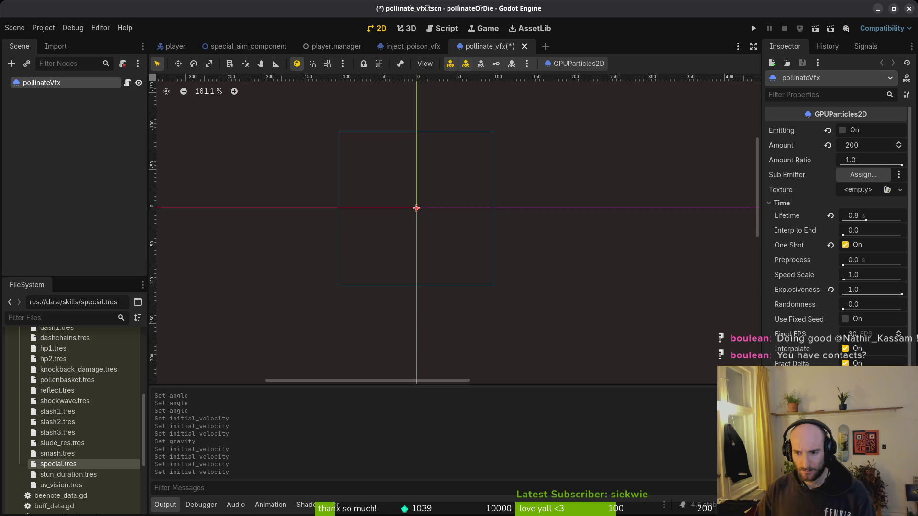
{"action": "left_click", "coordinate": [843, 131]}
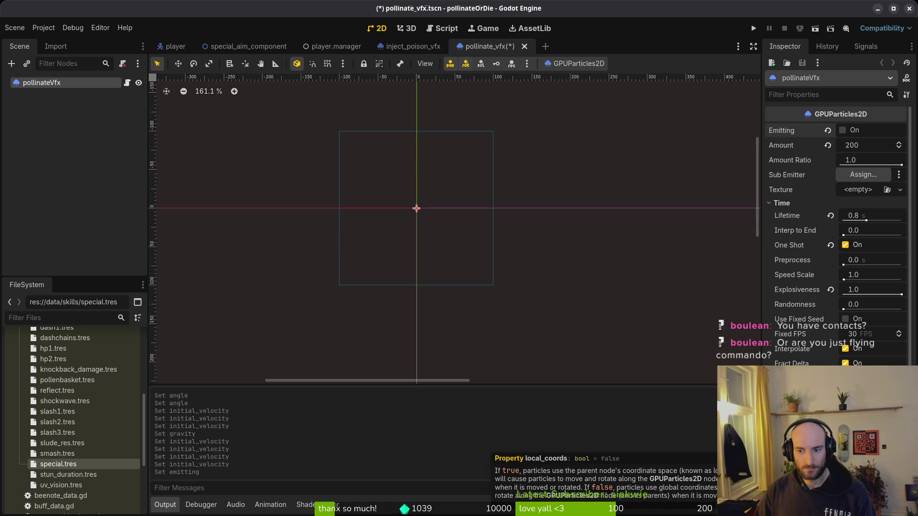
{"action": "left_click", "coordinate": [828, 131]}
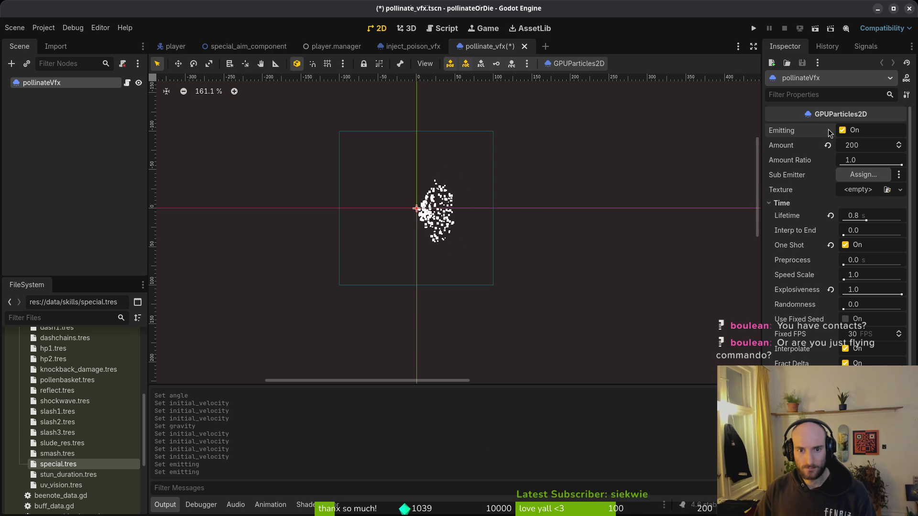
{"action": "left_click", "coordinate": [828, 131]}
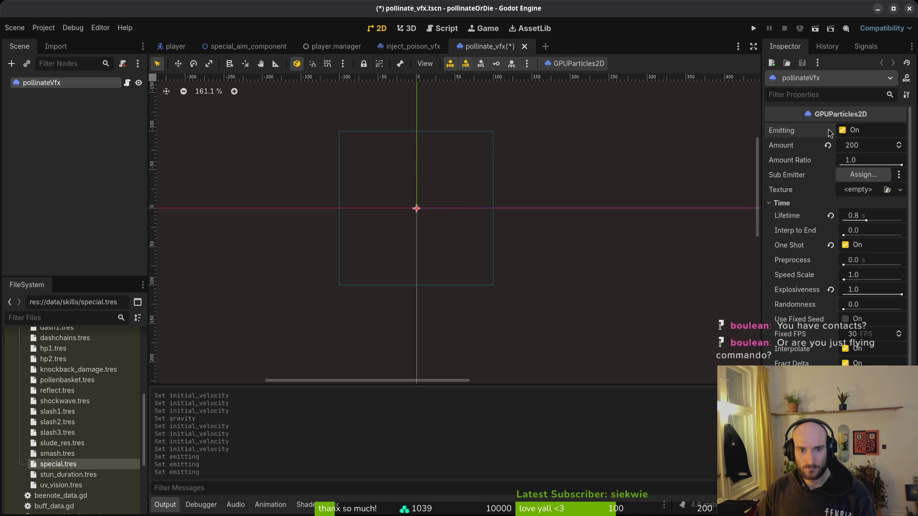
{"action": "left_click", "coordinate": [828, 131]}
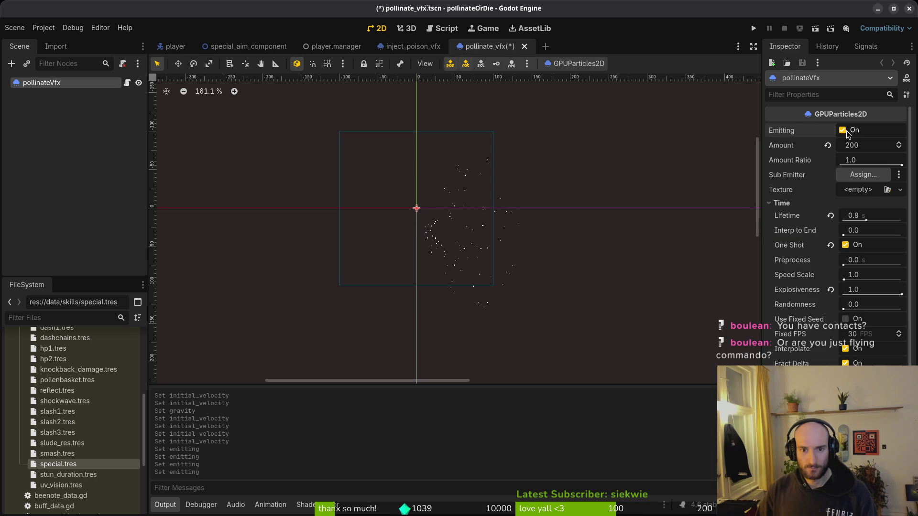
{"action": "left_click", "coordinate": [847, 132]}
{"action": "left_click", "coordinate": [847, 132]}
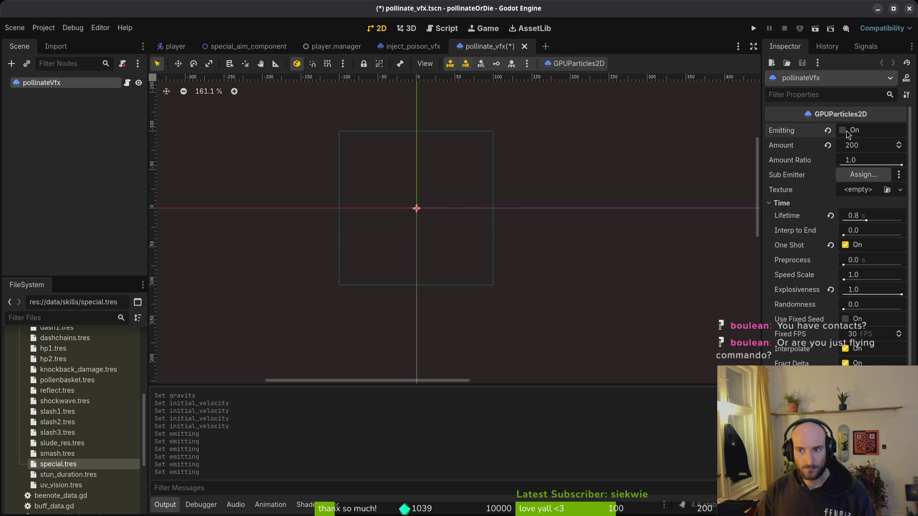
{"action": "left_click", "coordinate": [847, 133]}
Step: Inspect the pollinate process material's Spawn velocity settings, then go back to inject_poison_vfx
{"action": "scroll", "coordinate": [836, 215], "scroll_direction": "down", "scroll_amount": 5}
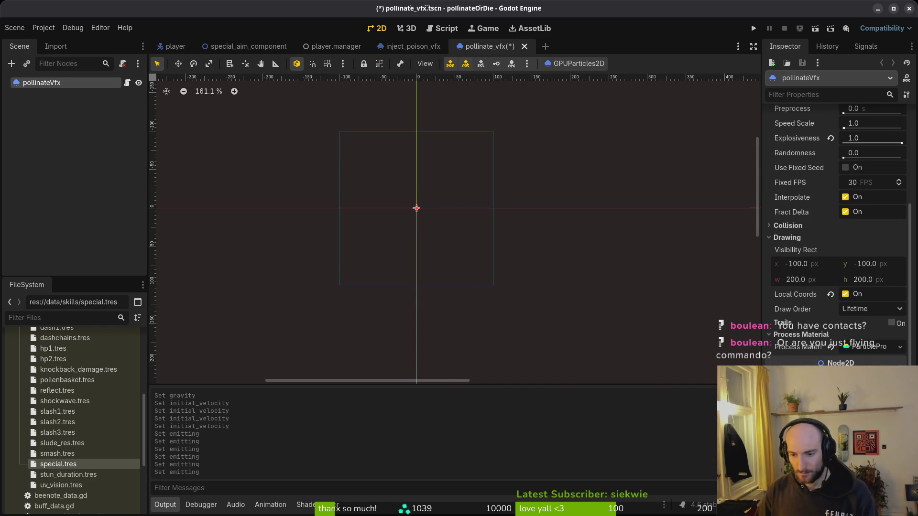
{"action": "left_click", "coordinate": [830, 240]}
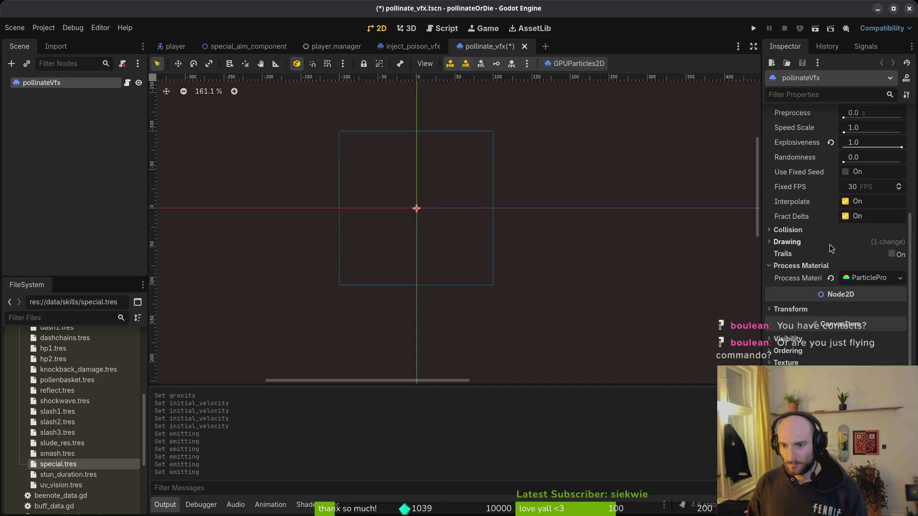
{"action": "left_click", "coordinate": [873, 276]}
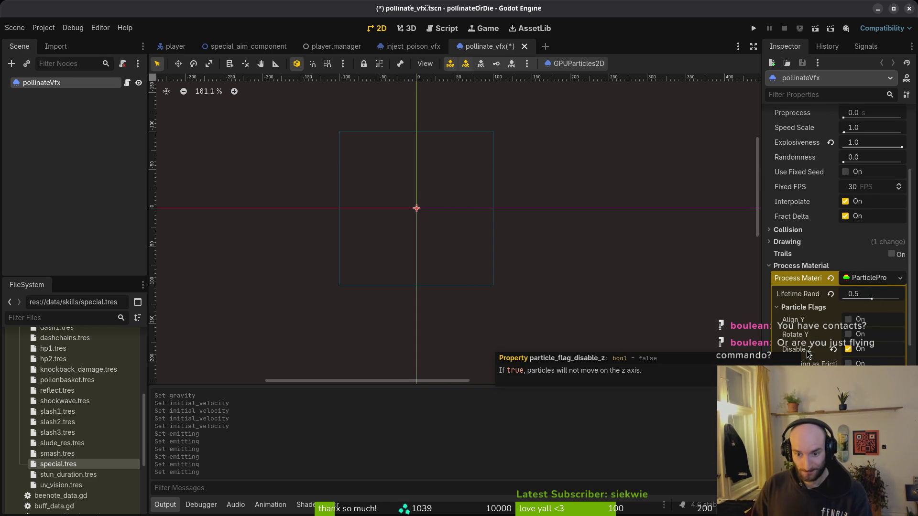
{"action": "left_click", "coordinate": [808, 308]}
{"action": "left_click", "coordinate": [818, 361]}
{"action": "scroll", "coordinate": [837, 229], "scroll_direction": "down", "scroll_amount": 4}
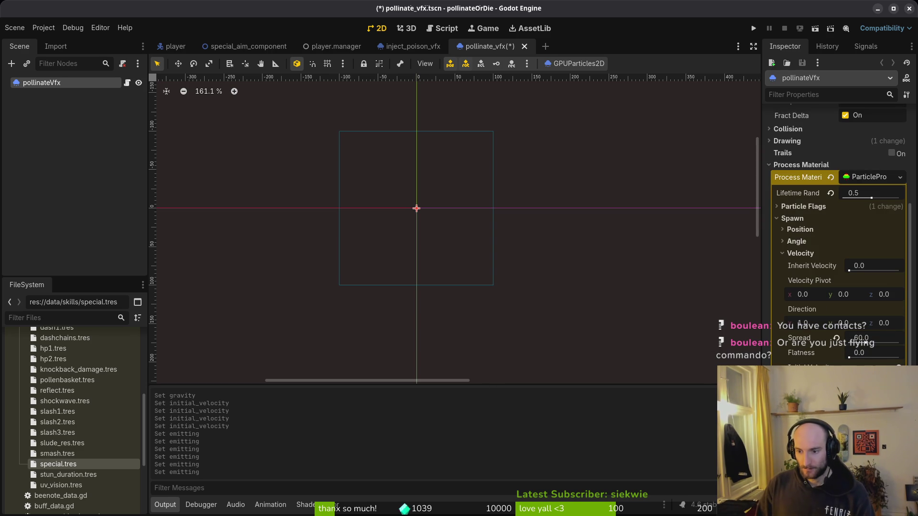
{"action": "left_click", "coordinate": [416, 48]}
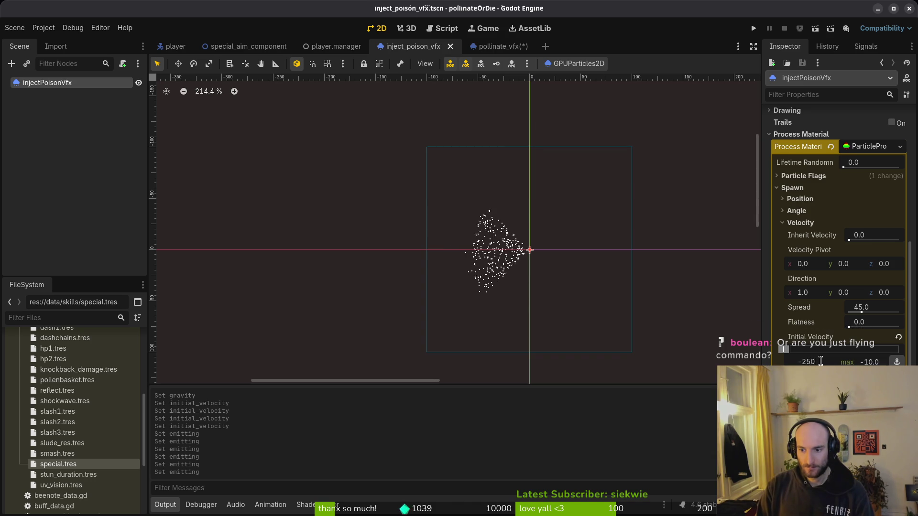
Step: Set initial velocity to -250 min and -20 max, and spread to 20
{"action": "key", "text": "Return"}
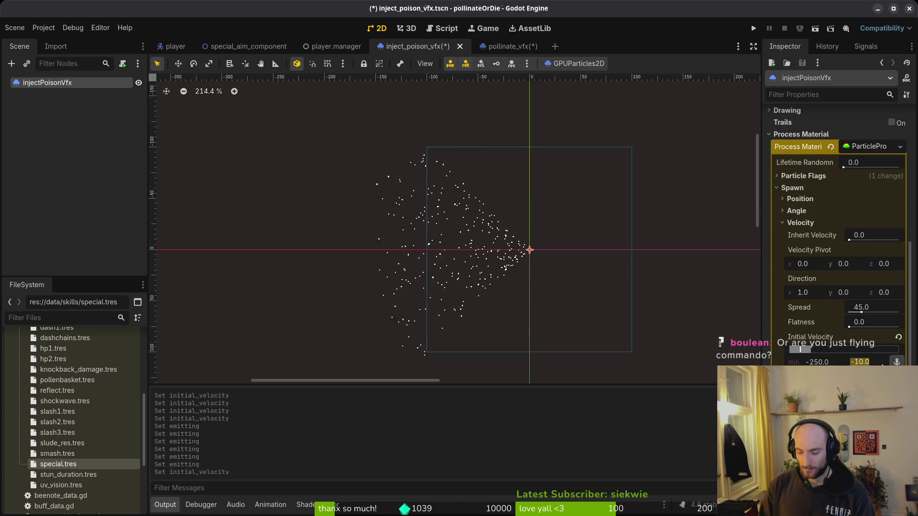
{"action": "type", "text": "-20"}
{"action": "key", "text": "Return"}
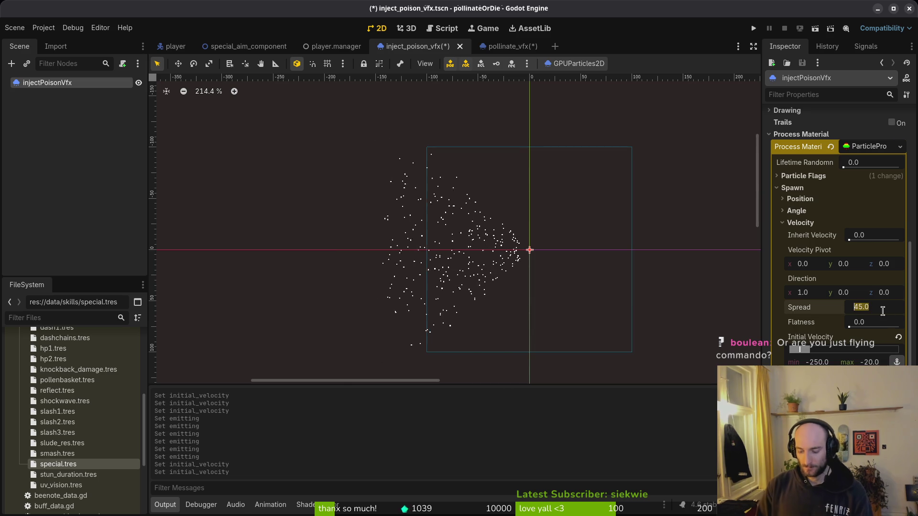
{"action": "type", "text": "10"}
{"action": "key", "text": "Return"}
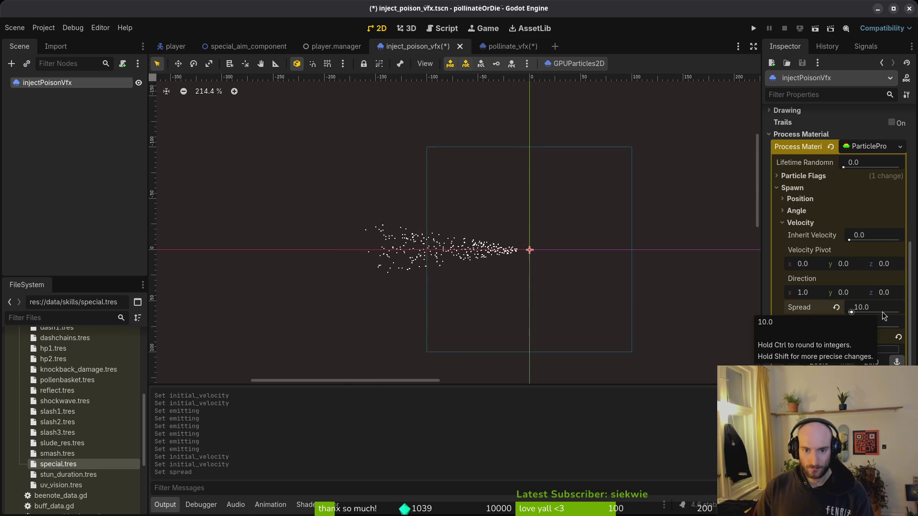
{"action": "left_click", "coordinate": [885, 309]}
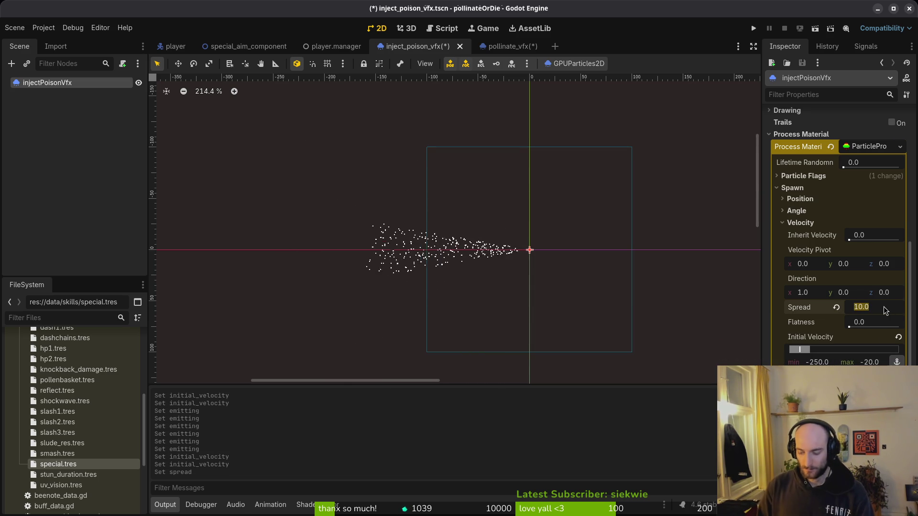
{"action": "type", "text": "20"}
{"action": "key", "text": "Return"}
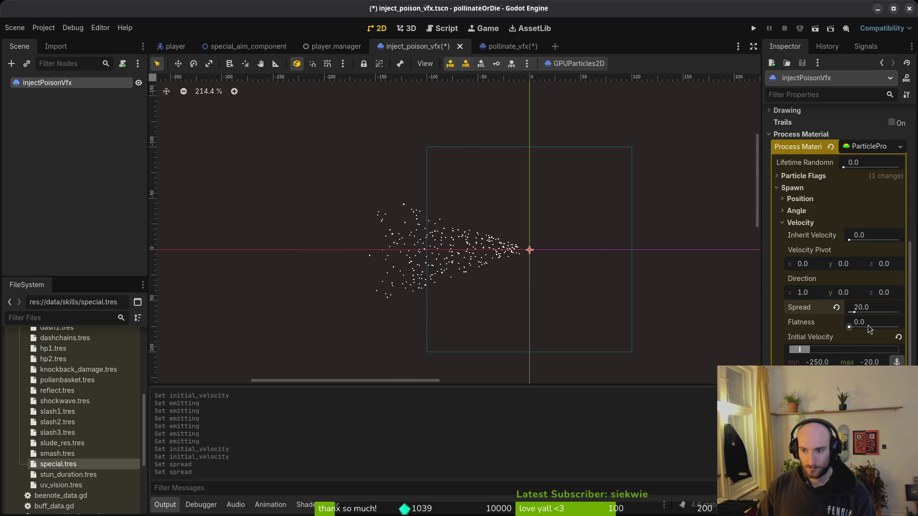
Step: Set the spray flatness to 0.358
{"action": "left_click_drag", "start_coordinate": [849, 327], "coordinate": [897, 329]}
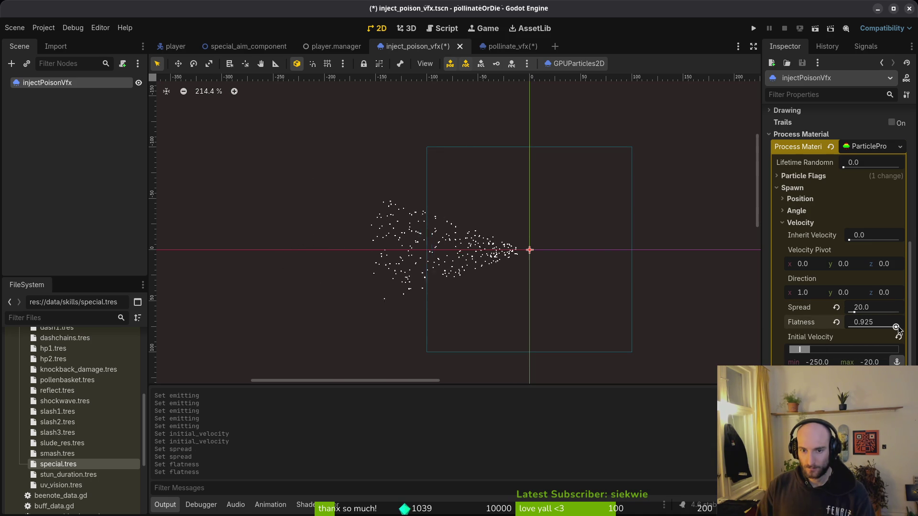
{"action": "left_click", "coordinate": [837, 322]}
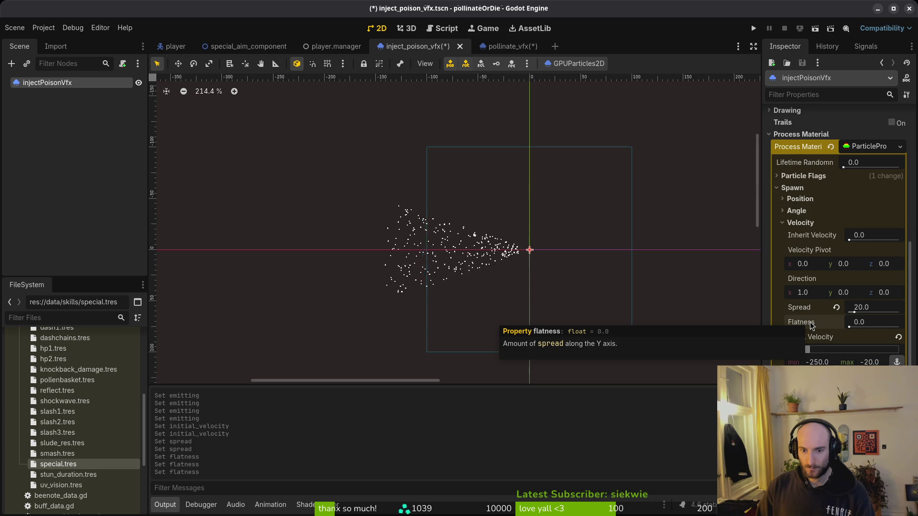
{"action": "left_click_drag", "start_coordinate": [854, 328], "coordinate": [869, 329]}
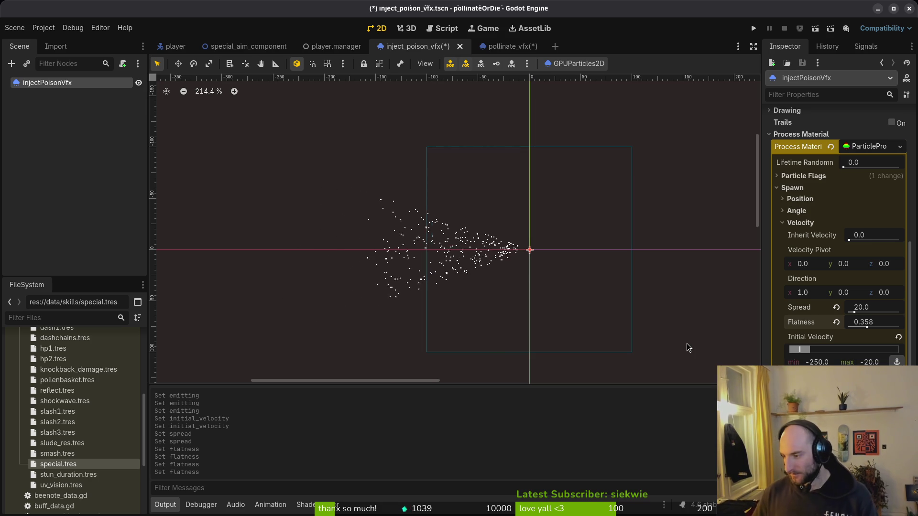
{"action": "scroll", "coordinate": [746, 283], "scroll_direction": "up", "scroll_amount": 1}
{"action": "left_click", "coordinate": [801, 222]}
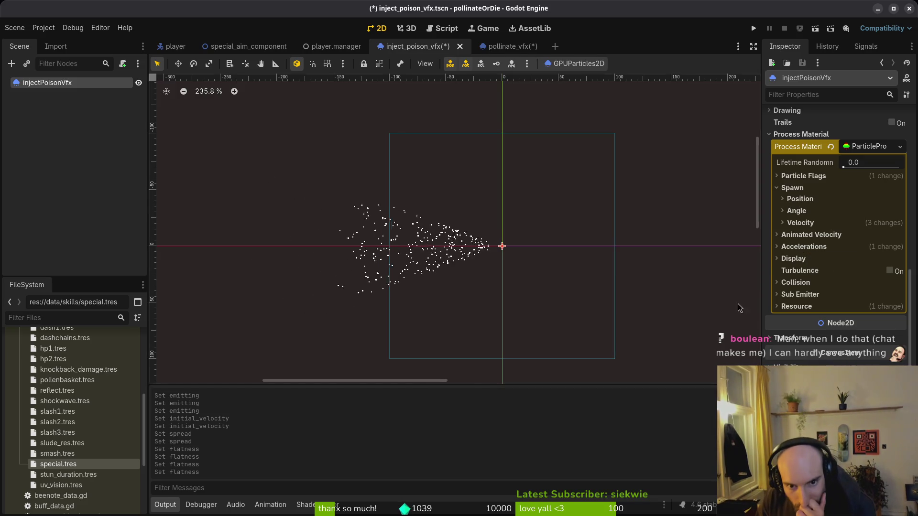
Step: Switch briefly to pollinate_vfx, return to inject_poison_vfx, and save the scene
{"action": "left_click", "coordinate": [521, 48]}
{"action": "left_click", "coordinate": [416, 47]}
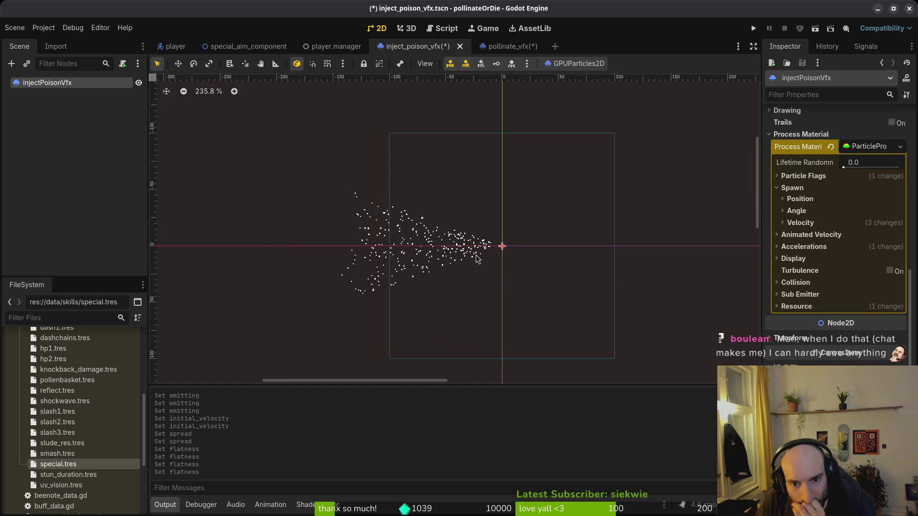
{"action": "left_click", "coordinate": [777, 189]}
{"action": "key", "text": "ctrl+s"}
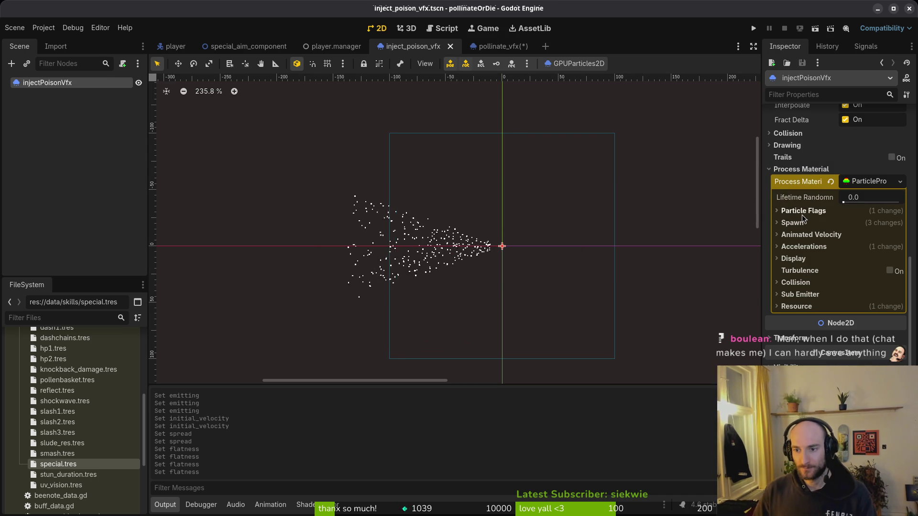
Step: Set the Spawn Position emission shape to Sphere
{"action": "left_click", "coordinate": [803, 211]}
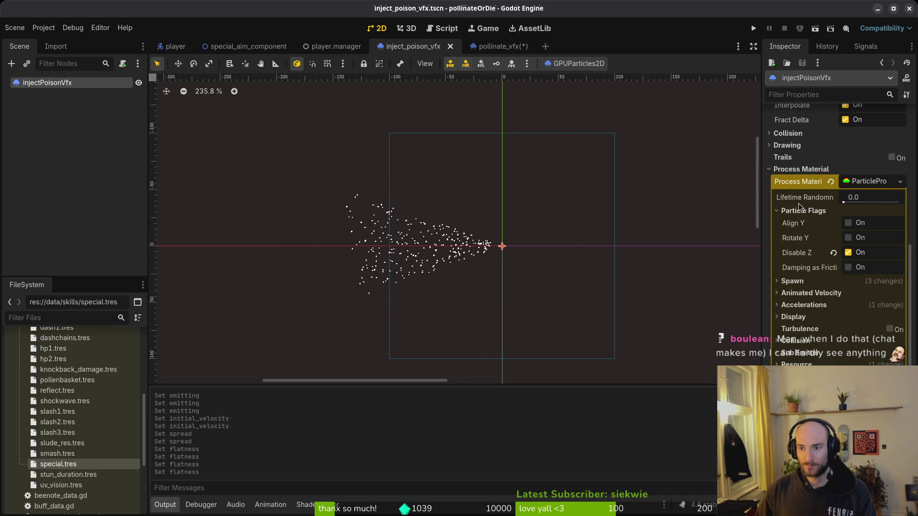
{"action": "left_click", "coordinate": [802, 210]}
{"action": "left_click", "coordinate": [792, 222]}
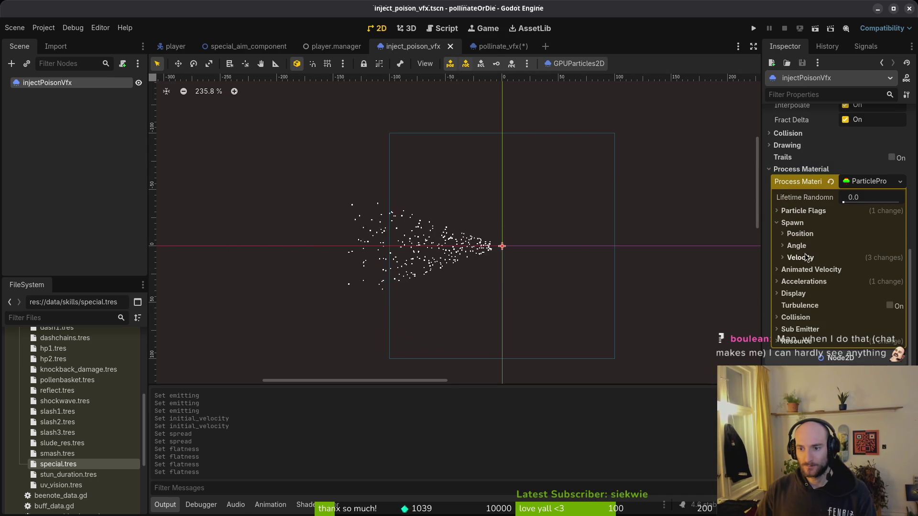
{"action": "left_click", "coordinate": [800, 234]}
{"action": "left_click", "coordinate": [876, 305]}
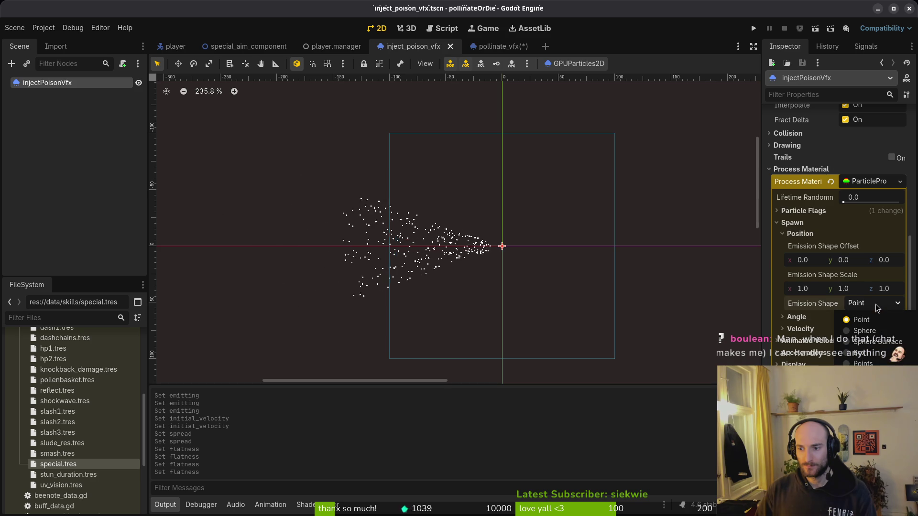
{"action": "left_click", "coordinate": [871, 331]}
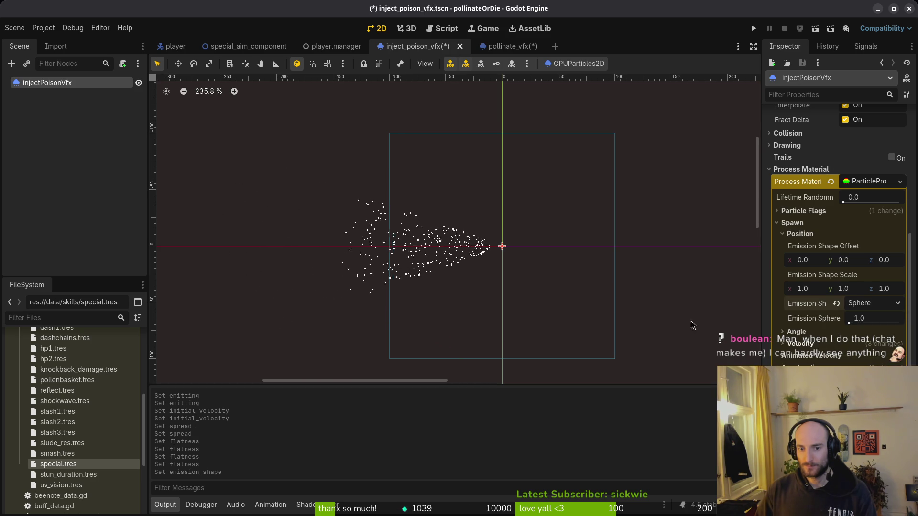
Step: Try an emission sphere radius of 5 and save
{"action": "left_click_drag", "start_coordinate": [849, 324], "coordinate": [860, 326]}
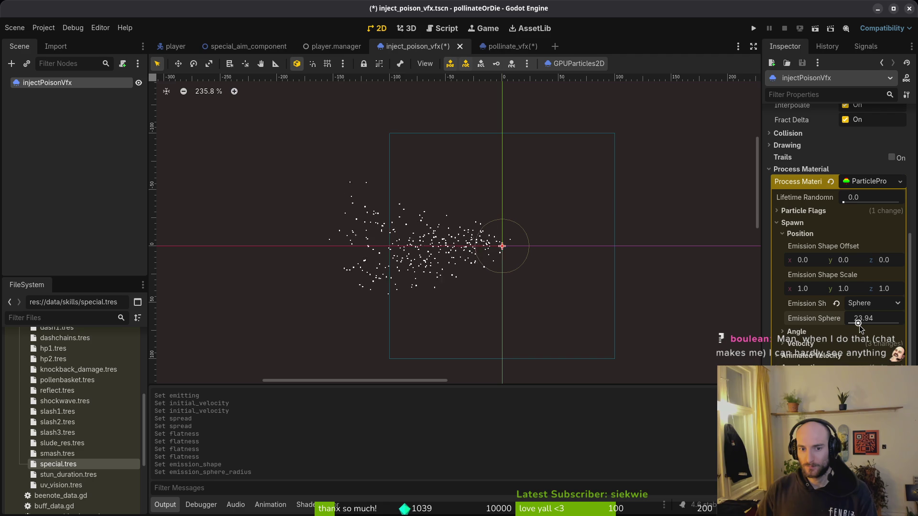
{"action": "left_click", "coordinate": [865, 318]}
{"action": "type", "text": "5"}
{"action": "key", "text": "Return"}
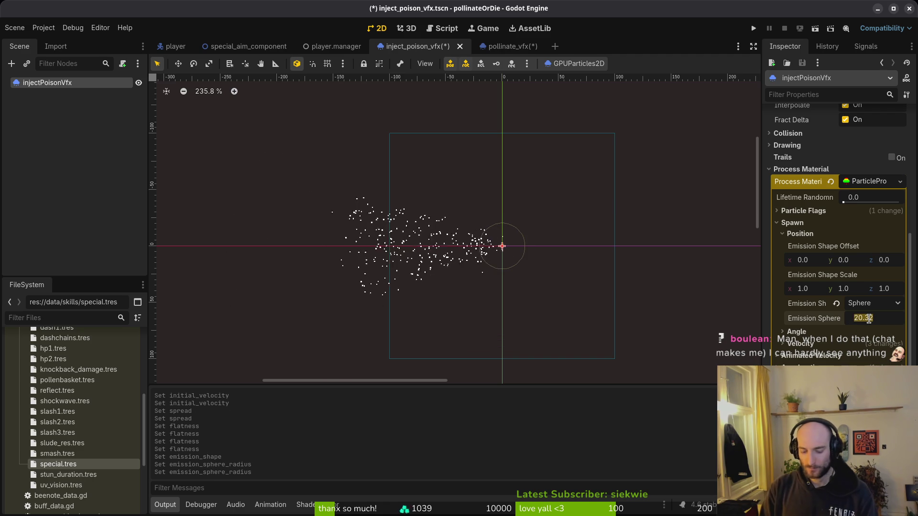
{"action": "key", "text": "ctrl+s"}
Step: Settle the emission sphere radius at 4 after trying 2, and save the scene
{"action": "scroll", "coordinate": [481, 269], "scroll_direction": "up", "scroll_amount": 1}
{"action": "scroll", "coordinate": [481, 269], "scroll_direction": "up", "scroll_amount": 3}
{"action": "left_click", "coordinate": [879, 320]}
{"action": "type", "text": "2"}
{"action": "key", "text": "Return"}
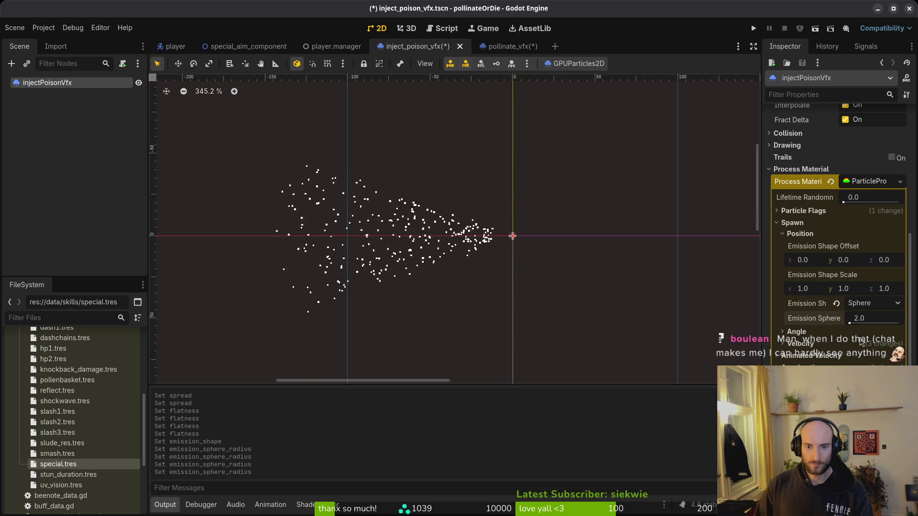
{"action": "left_click", "coordinate": [883, 320]}
{"action": "type", "text": "4"}
{"action": "key", "text": "Return"}
{"action": "key", "text": "ctrl+s"}
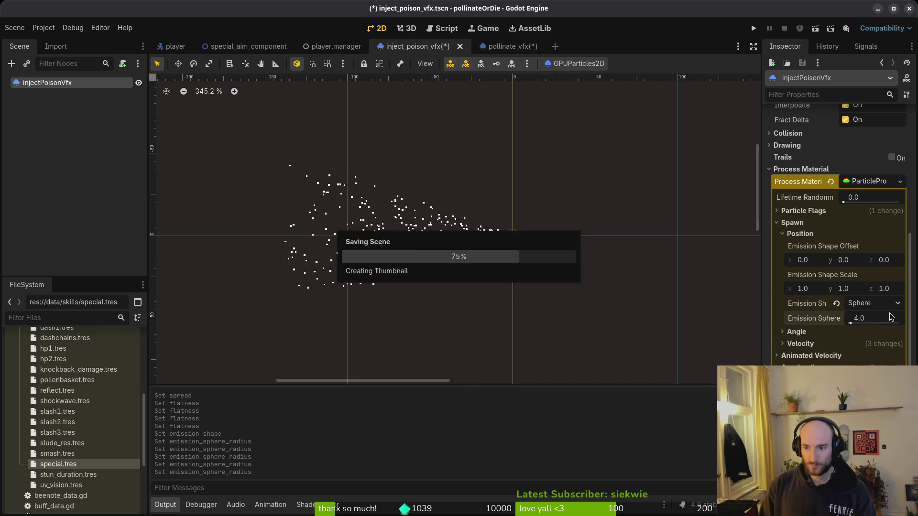
{"action": "scroll", "coordinate": [527, 256], "scroll_direction": "up", "scroll_amount": 2}
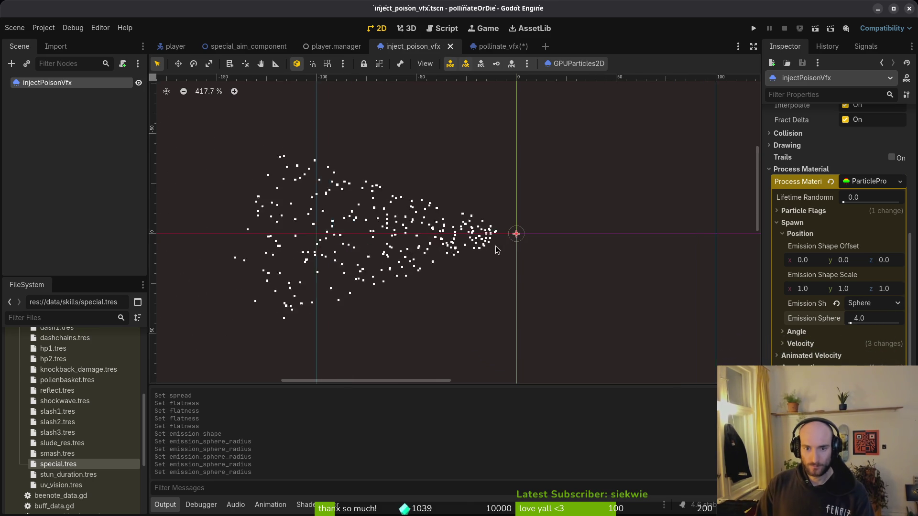
{"action": "scroll", "coordinate": [535, 243], "scroll_direction": "left", "scroll_amount": 3}
{"action": "scroll", "coordinate": [550, 239], "scroll_direction": "down", "scroll_amount": 1}
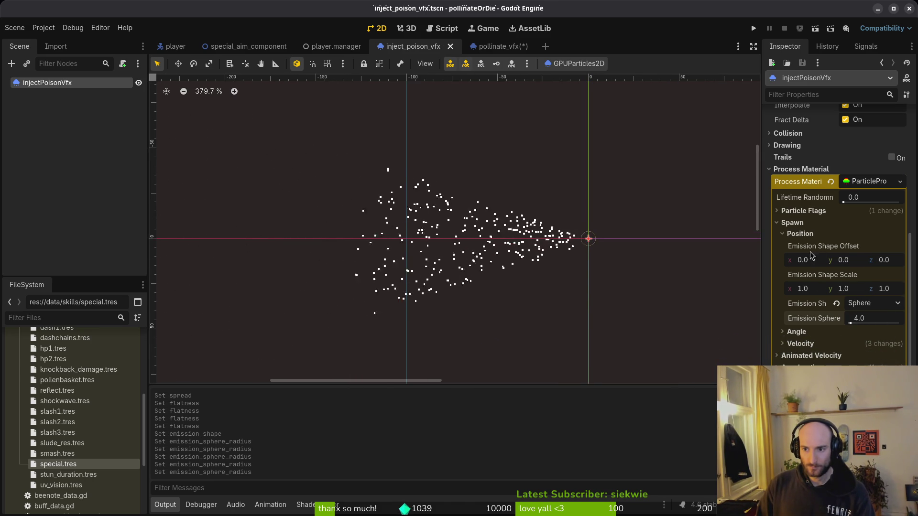
Step: Widen the particle rotation Angle range
{"action": "left_click", "coordinate": [806, 332]}
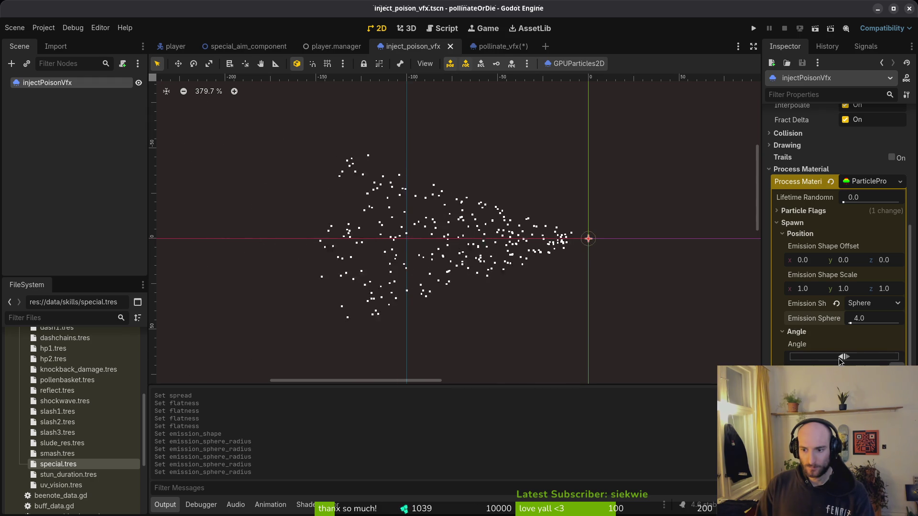
{"action": "left_click_drag", "start_coordinate": [840, 361], "coordinate": [872, 357]}
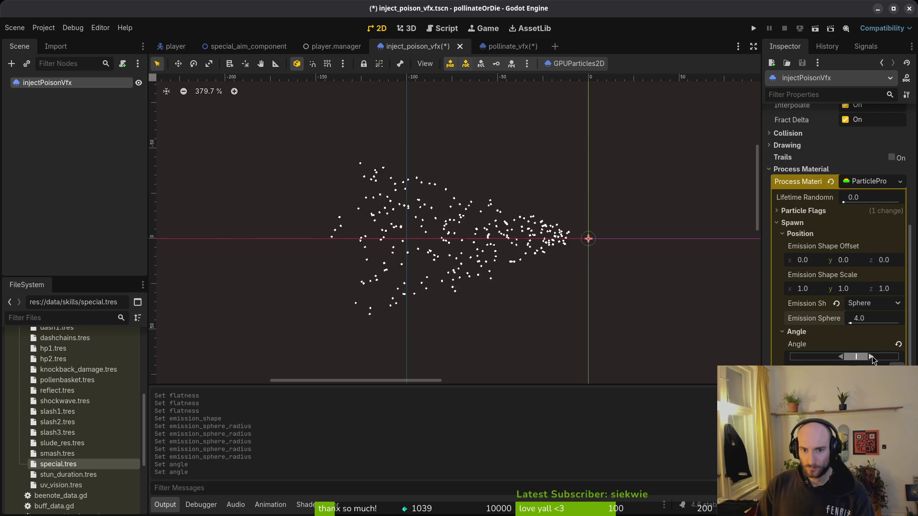
{"action": "left_click", "coordinate": [872, 356]}
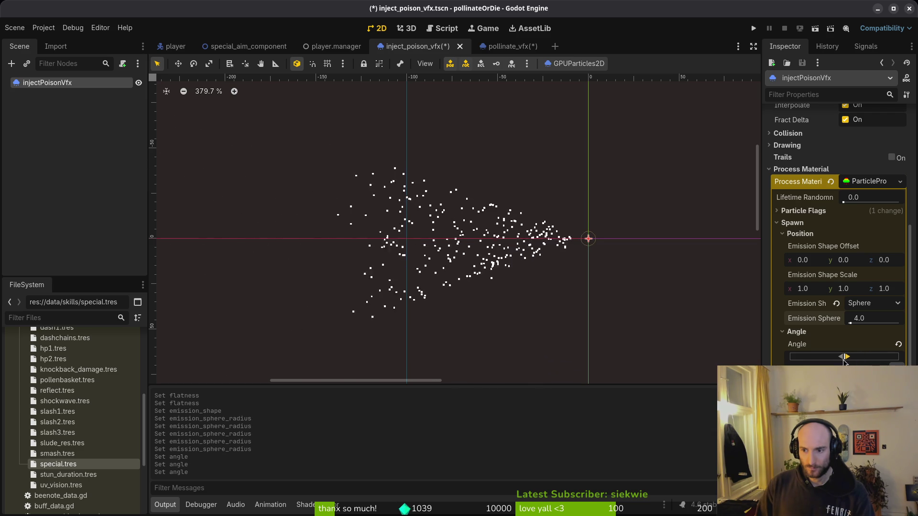
{"action": "left_click", "coordinate": [797, 332]}
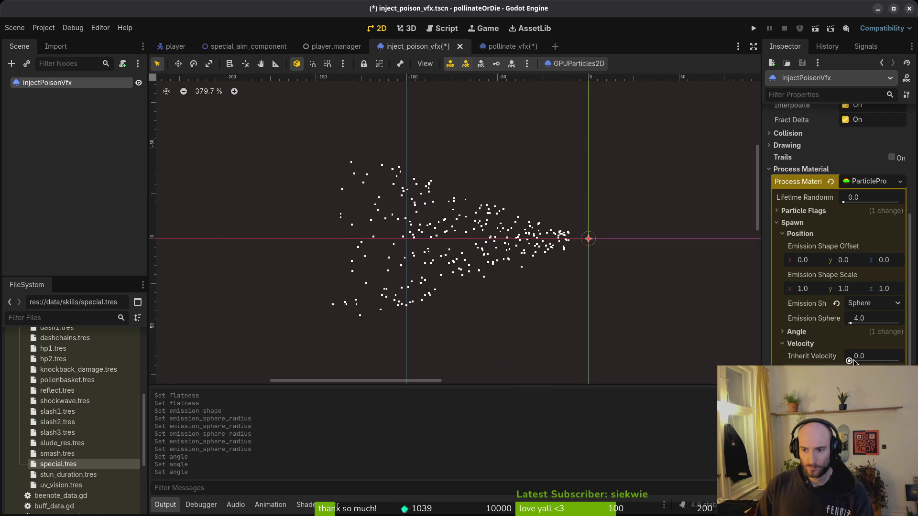
Step: Try inherit velocity around 0.8, then reset it to 0
{"action": "left_click", "coordinate": [883, 358]}
{"action": "left_click_drag", "start_coordinate": [883, 361], "coordinate": [888, 361]}
{"action": "scroll", "coordinate": [526, 261], "scroll_direction": "down", "scroll_amount": 5}
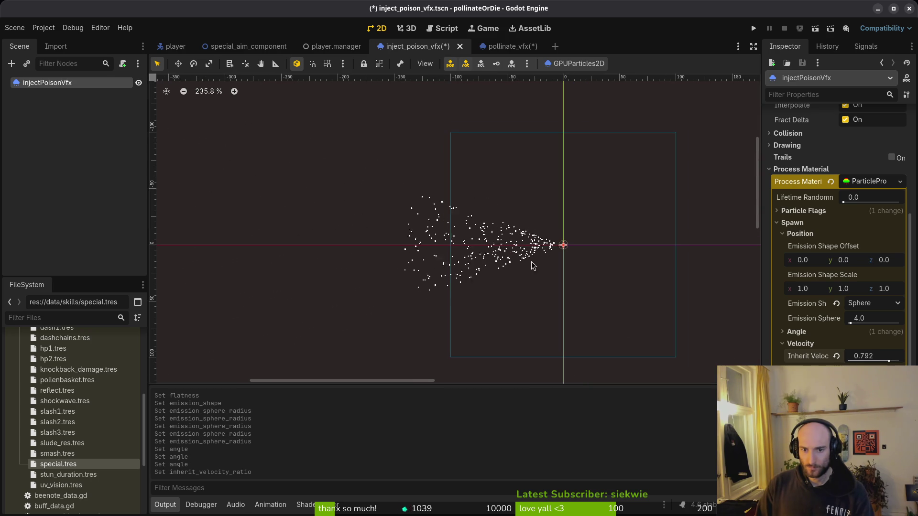
{"action": "left_click", "coordinate": [836, 356]}
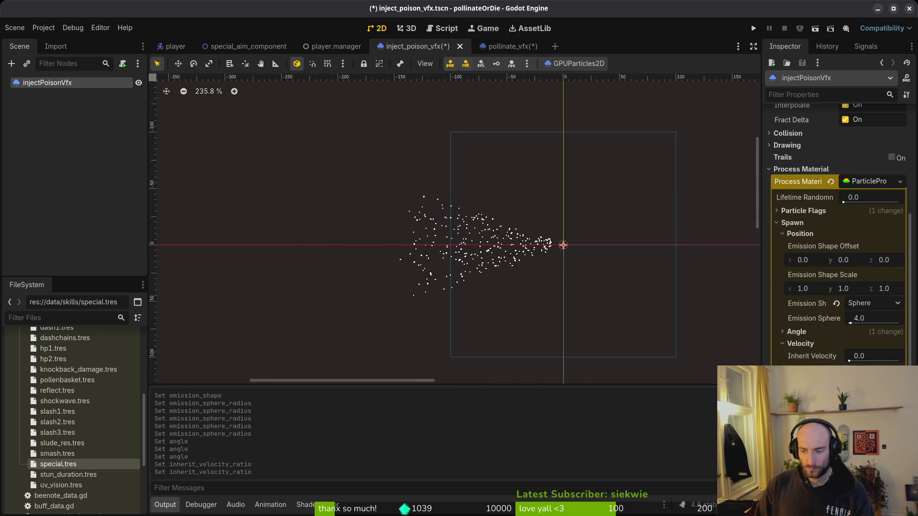
Step: Keep direction at (1, 0, 0) and velocity pivot at (0, 0, 0), then save
{"action": "left_click_drag", "start_coordinate": [842, 385], "coordinate": [835, 385]}
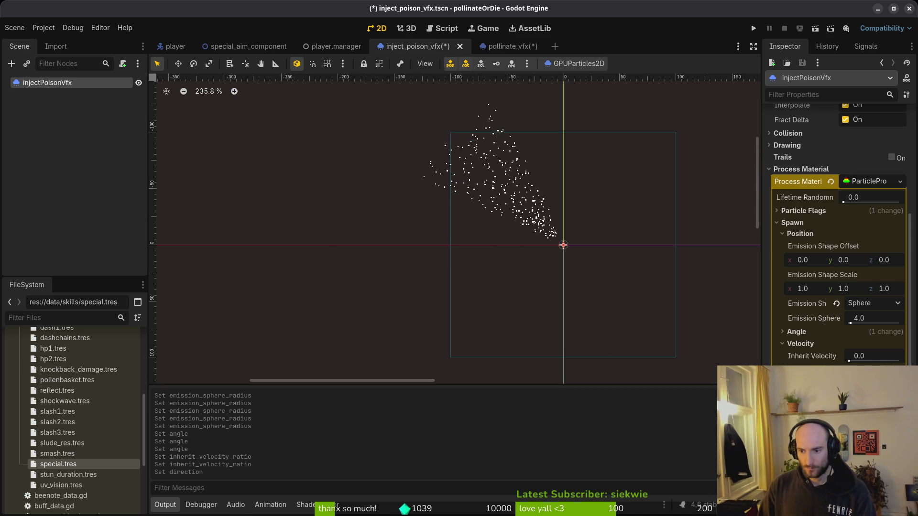
{"action": "left_click_drag", "start_coordinate": [834, 384], "coordinate": [827, 385]}
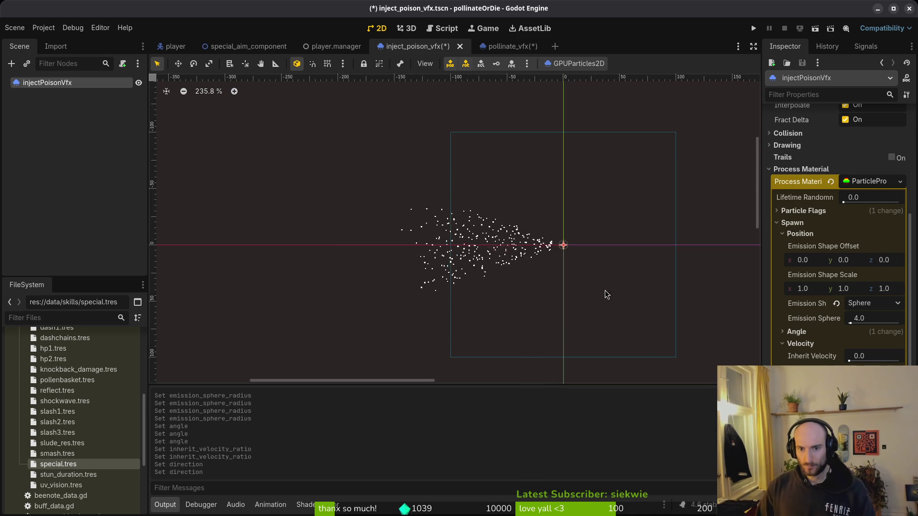
{"action": "scroll", "coordinate": [560, 271], "scroll_direction": "up", "scroll_amount": 4}
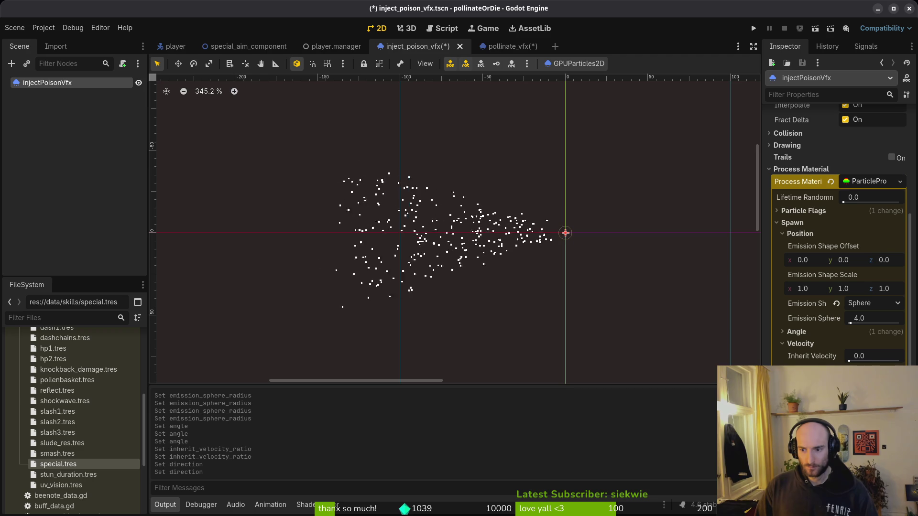
{"action": "left_click_drag", "start_coordinate": [811, 368], "coordinate": [811, 365]}
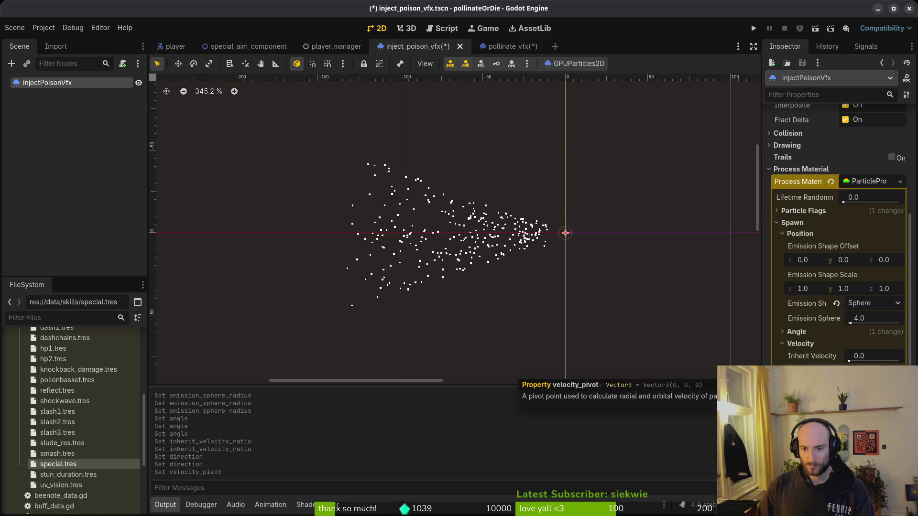
{"action": "left_click", "coordinate": [803, 370]}
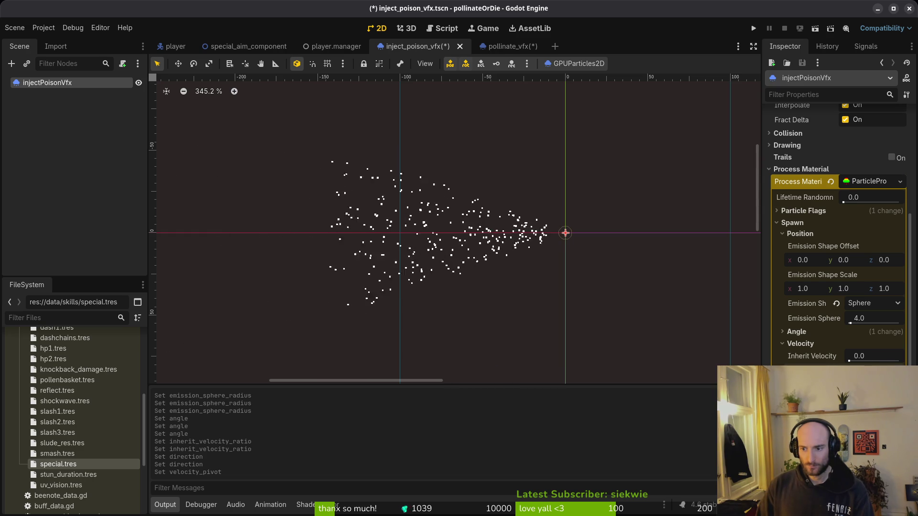
{"action": "key", "text": "ctrl+s"}
{"action": "scroll", "coordinate": [837, 234], "scroll_direction": "down", "scroll_amount": 3}
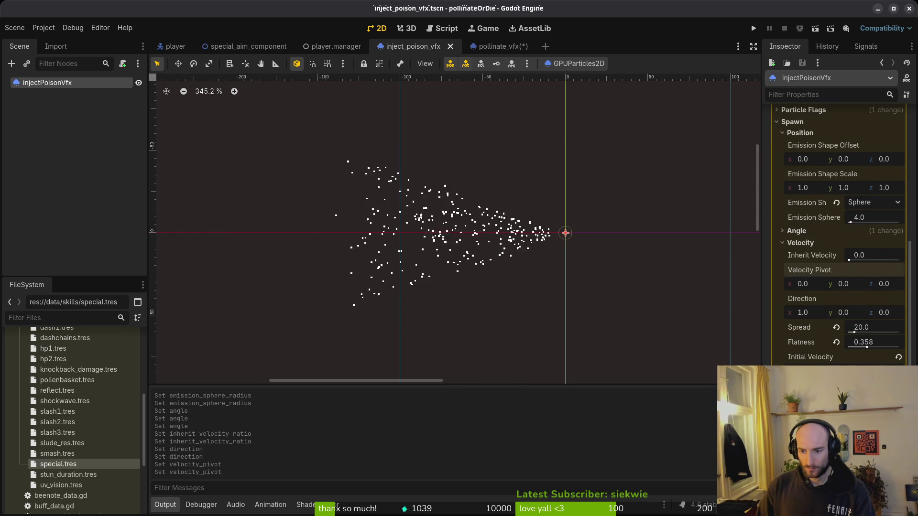
Step: Add and fine-tune a Radial Velocity range under Animated Velocity to widen the spray
{"action": "scroll", "coordinate": [837, 234], "scroll_direction": "down", "scroll_amount": 3}
{"action": "left_click_drag", "start_coordinate": [845, 365], "coordinate": [852, 366]}
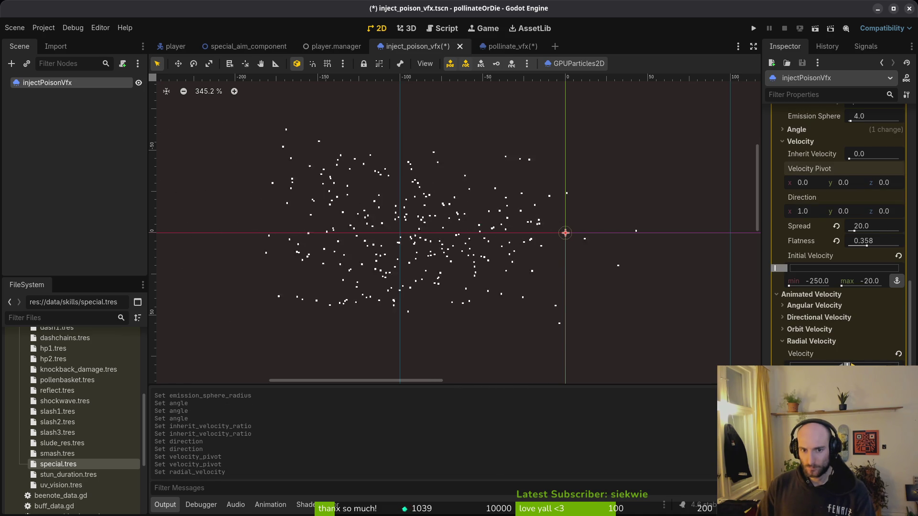
{"action": "left_click", "coordinate": [851, 366]}
{"action": "scroll", "coordinate": [579, 285], "scroll_direction": "down", "scroll_amount": 2}
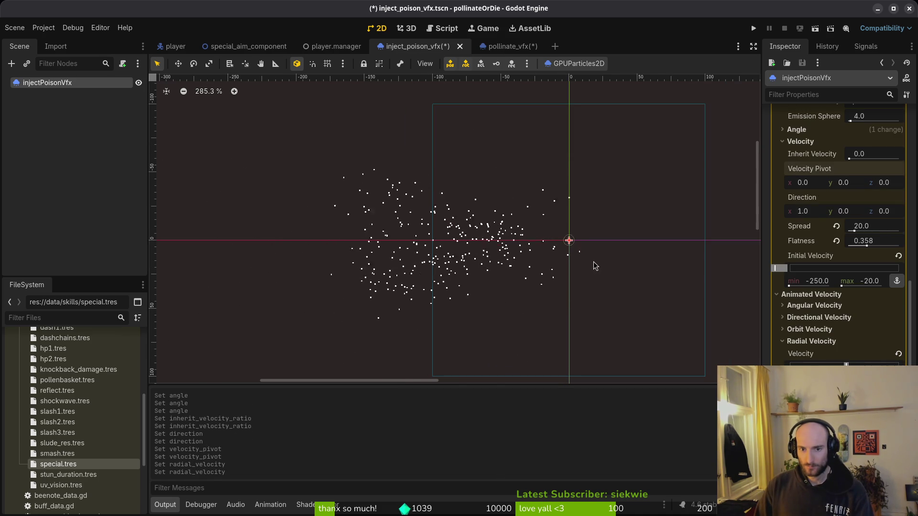
{"action": "left_click_drag", "start_coordinate": [846, 366], "coordinate": [825, 367]}
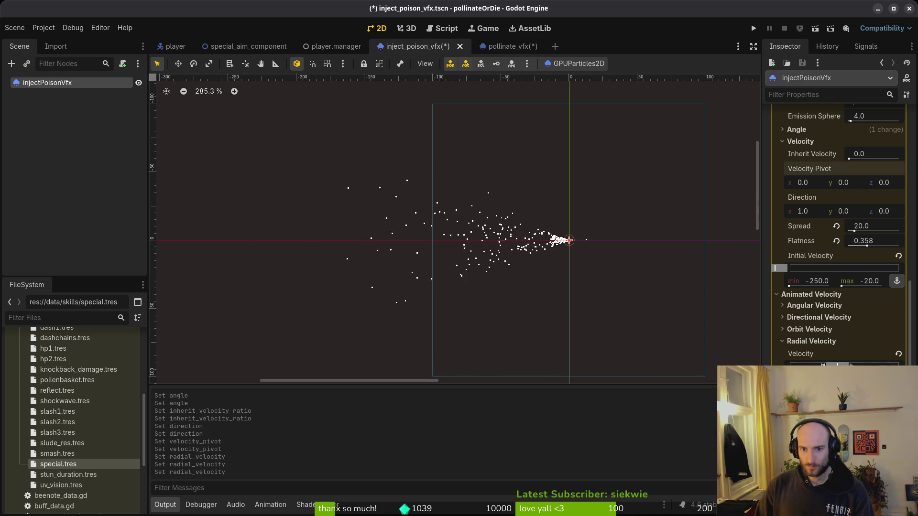
{"action": "left_click_drag", "start_coordinate": [832, 364], "coordinate": [843, 366]}
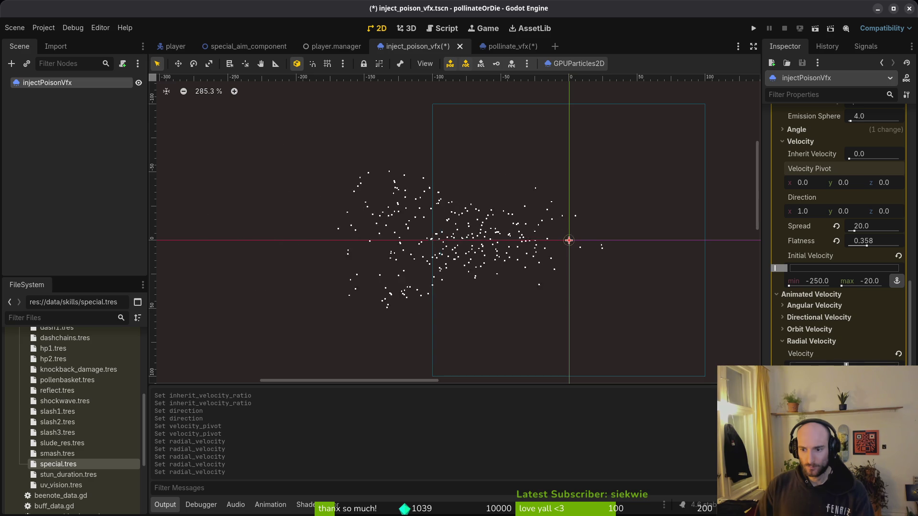
{"action": "left_click_drag", "start_coordinate": [846, 366], "coordinate": [849, 366]}
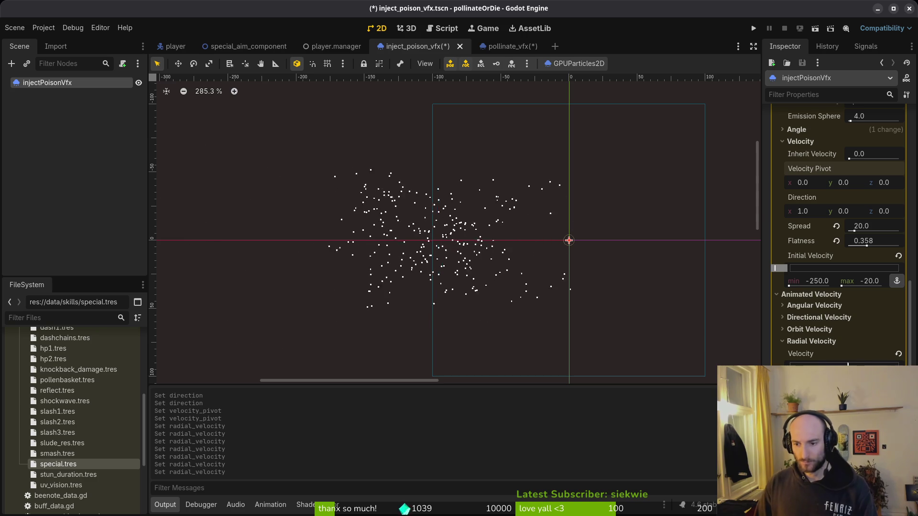
{"action": "left_click_drag", "start_coordinate": [846, 367], "coordinate": [845, 367]}
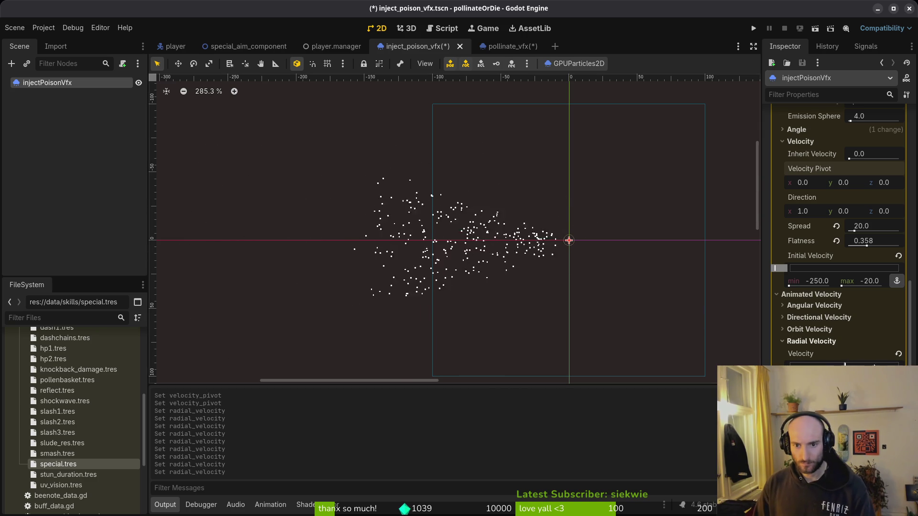
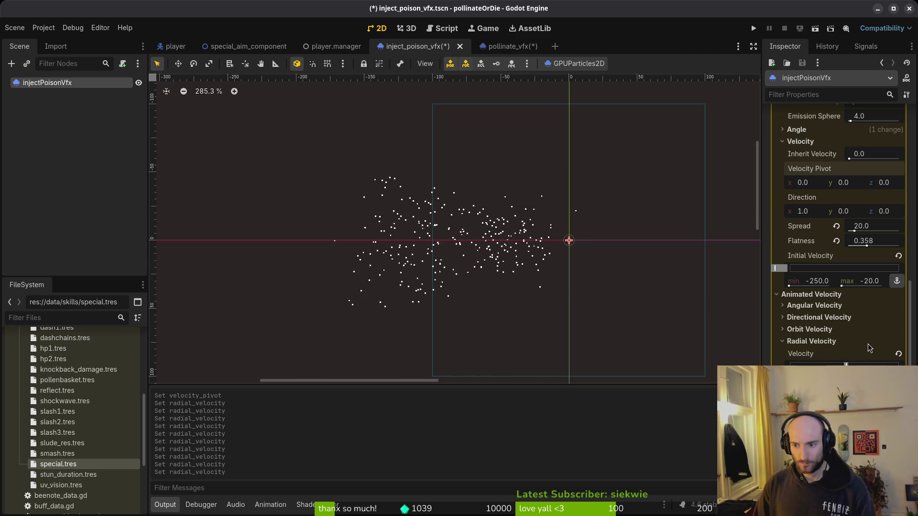
Step: Set the particle Amount to 128, after briefly trying 512
{"action": "scroll", "coordinate": [864, 239], "scroll_direction": "up", "scroll_amount": 15}
{"action": "left_click", "coordinate": [870, 149]}
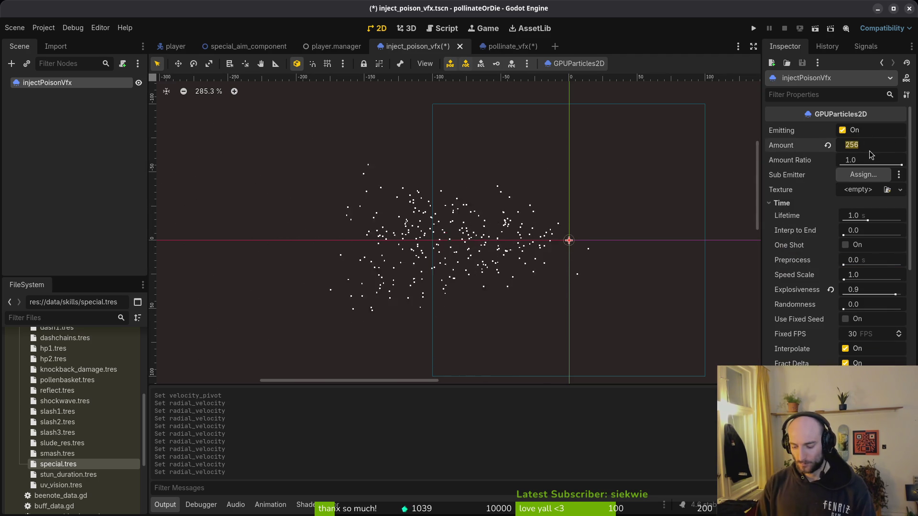
{"action": "type", "text": "52"}
{"action": "type", "text": "12"}
{"action": "key", "text": "Return"}
{"action": "scroll", "coordinate": [566, 263], "scroll_direction": "down", "scroll_amount": 6}
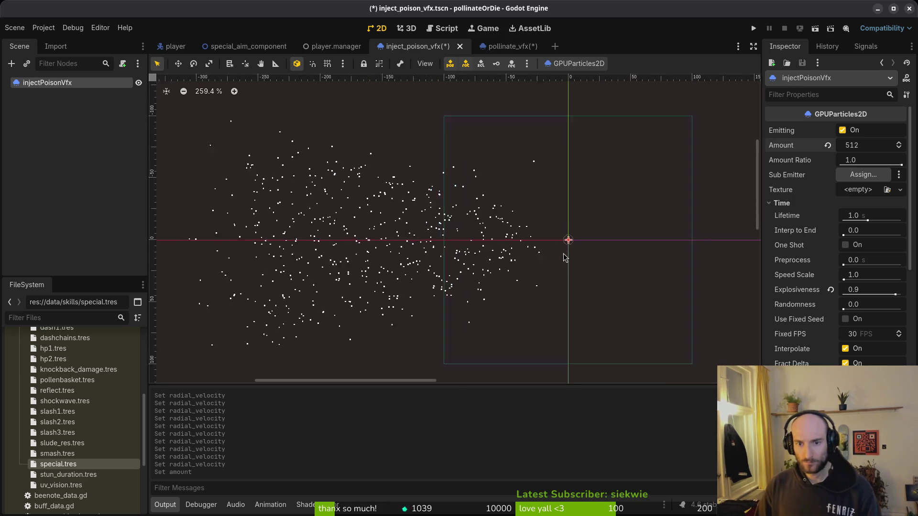
{"action": "left_click", "coordinate": [872, 148]}
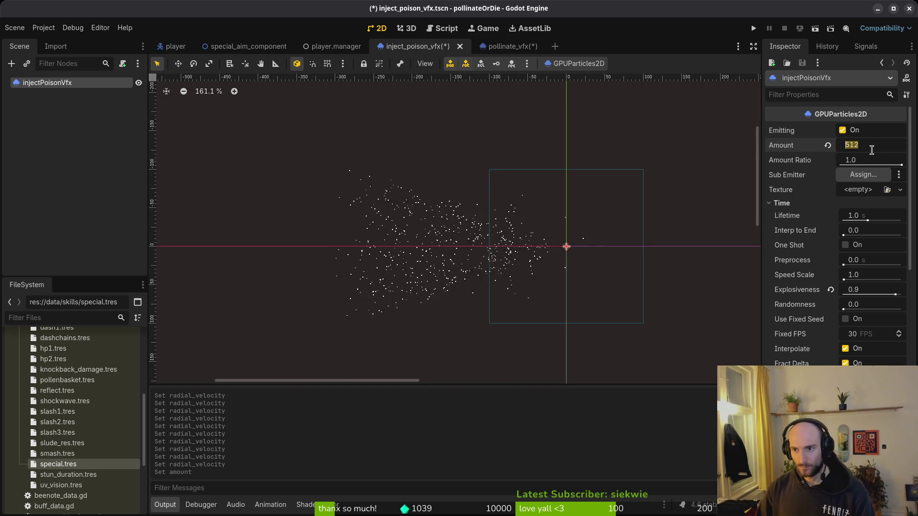
{"action": "type", "text": "25"}
{"action": "key", "text": "BackSpace"}
{"action": "key", "text": "BackSpace"}
{"action": "type", "text": "128"}
{"action": "key", "text": "Return"}
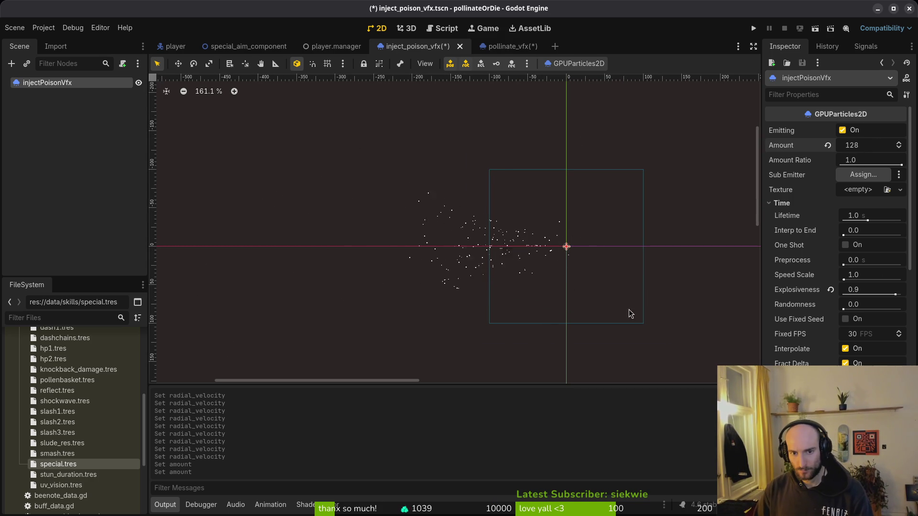
Step: Set the particle Lifetime to 0.8 seconds and save inject_poison_vfx
{"action": "scroll", "coordinate": [562, 256], "scroll_direction": "down", "scroll_amount": 2}
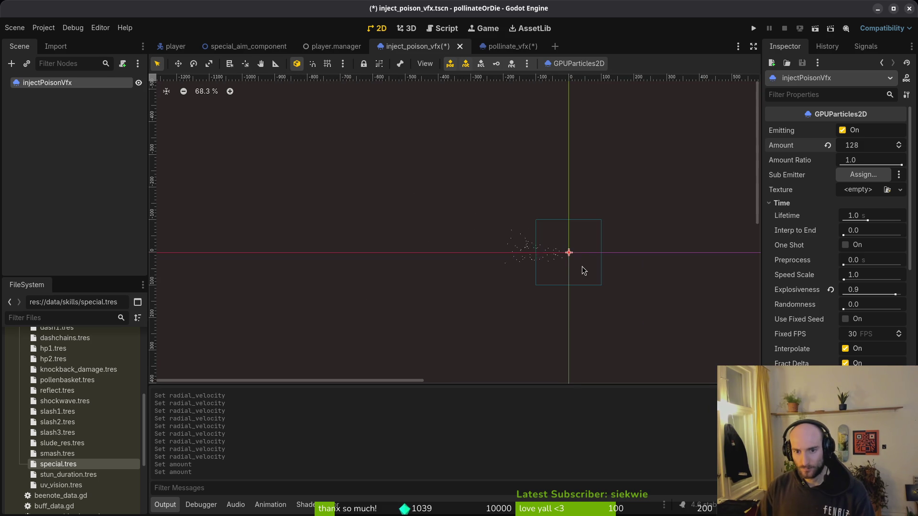
{"action": "scroll", "coordinate": [575, 261], "scroll_direction": "up", "scroll_amount": 4}
{"action": "type", "text": "0.8"}
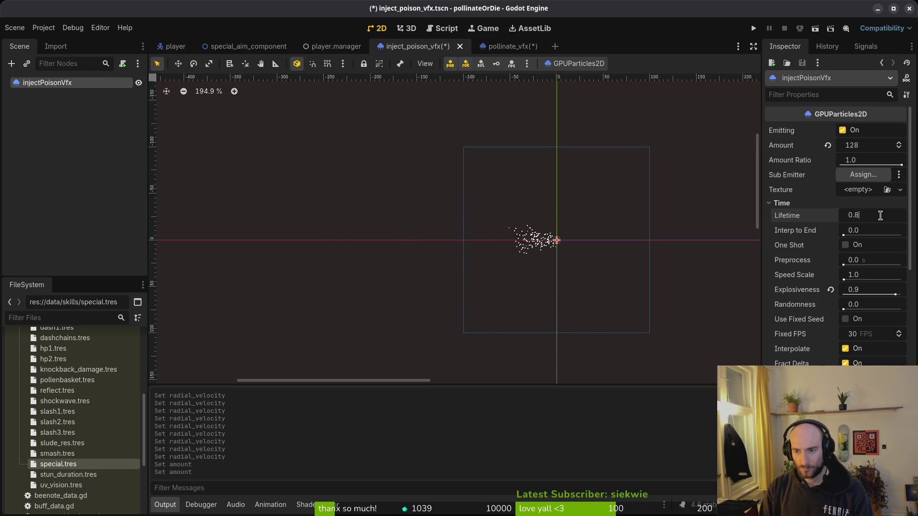
{"action": "key", "text": "Return"}
{"action": "key", "text": "ctrl+s"}
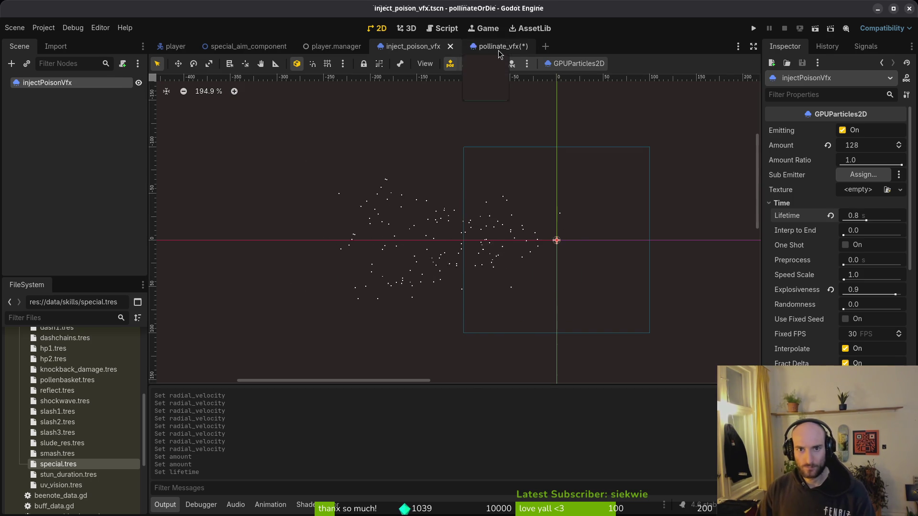
Step: Adjust the poison effect's randomness slider while comparing with pollinate_vfx, then save
{"action": "left_click", "coordinate": [507, 46]}
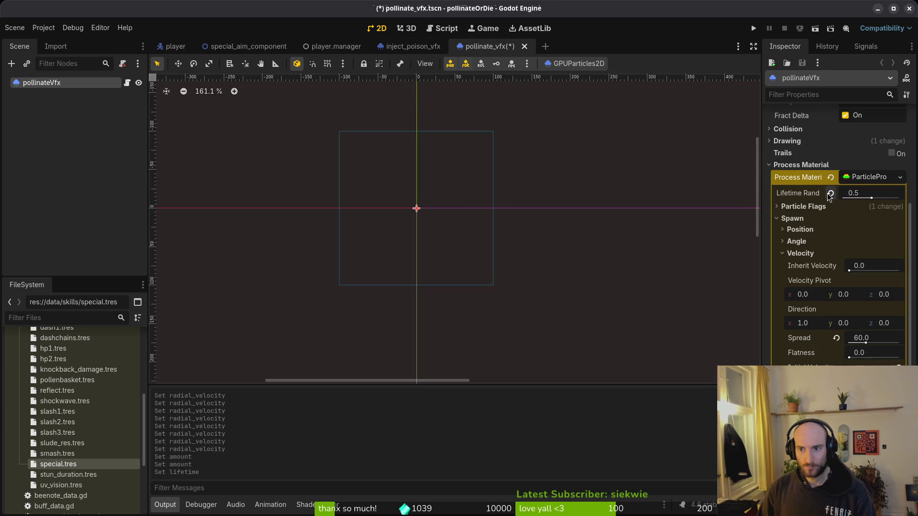
{"action": "left_click", "coordinate": [411, 47]}
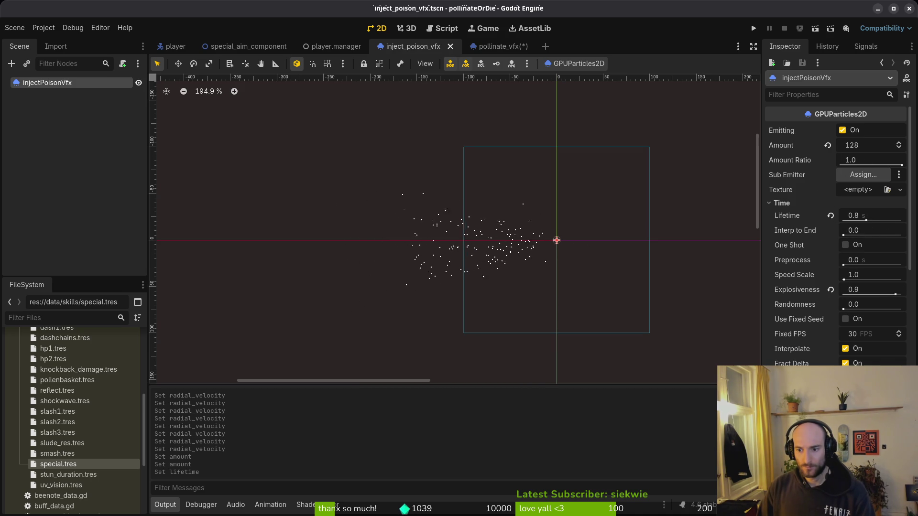
{"action": "left_click_drag", "start_coordinate": [843, 310], "coordinate": [853, 309]}
{"action": "left_click", "coordinate": [484, 47]}
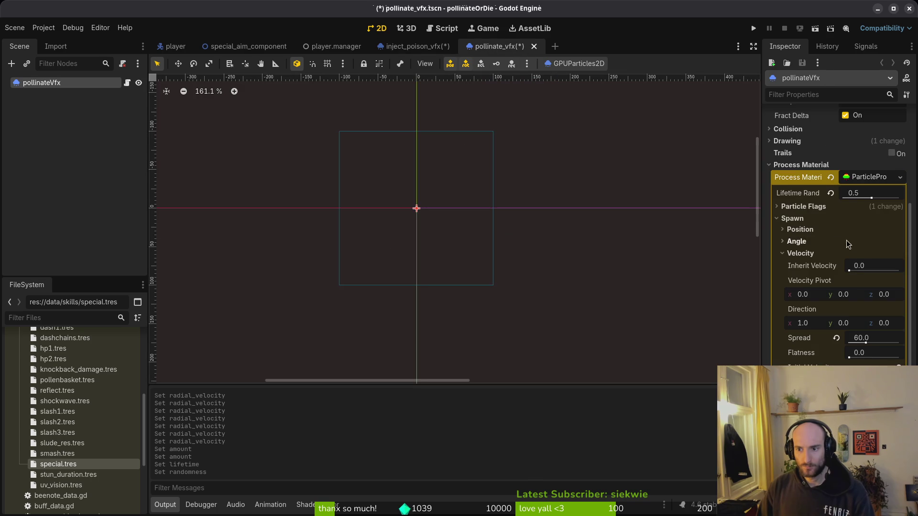
{"action": "left_click", "coordinate": [795, 216]}
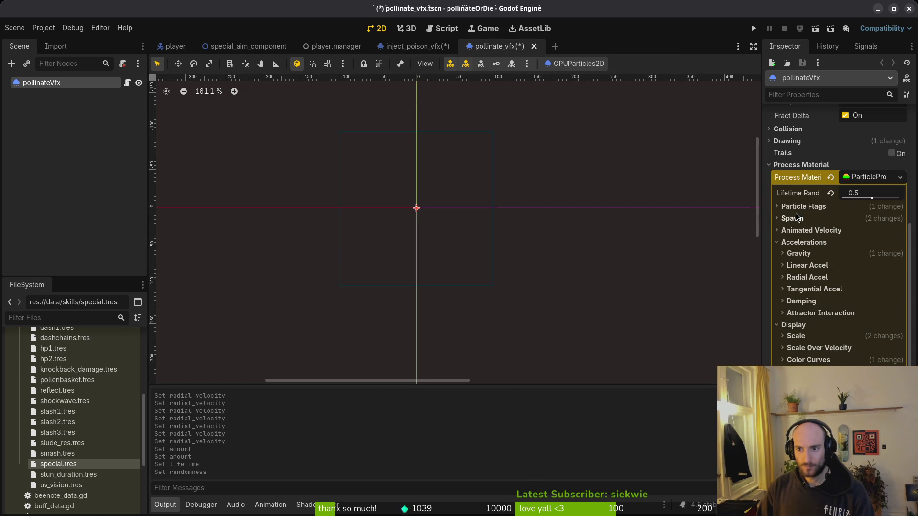
{"action": "left_click", "coordinate": [416, 46]}
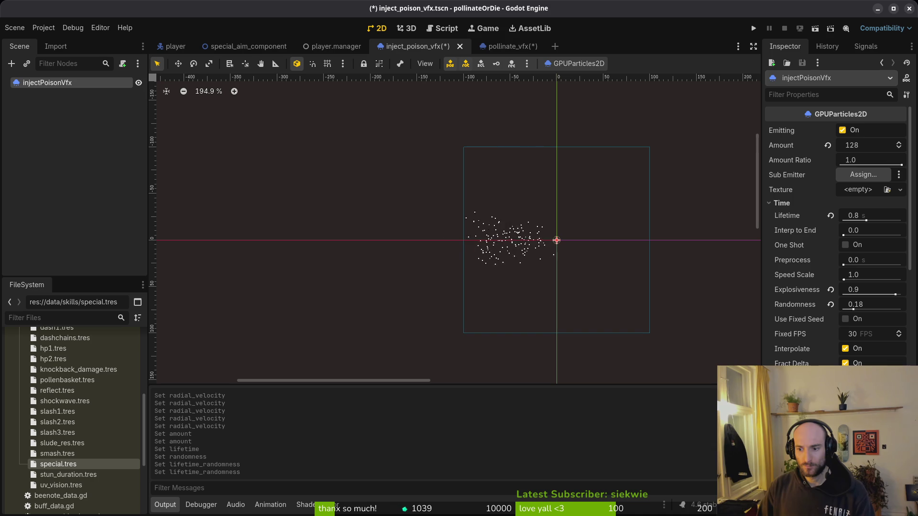
{"action": "left_click_drag", "start_coordinate": [854, 309], "coordinate": [901, 310]}
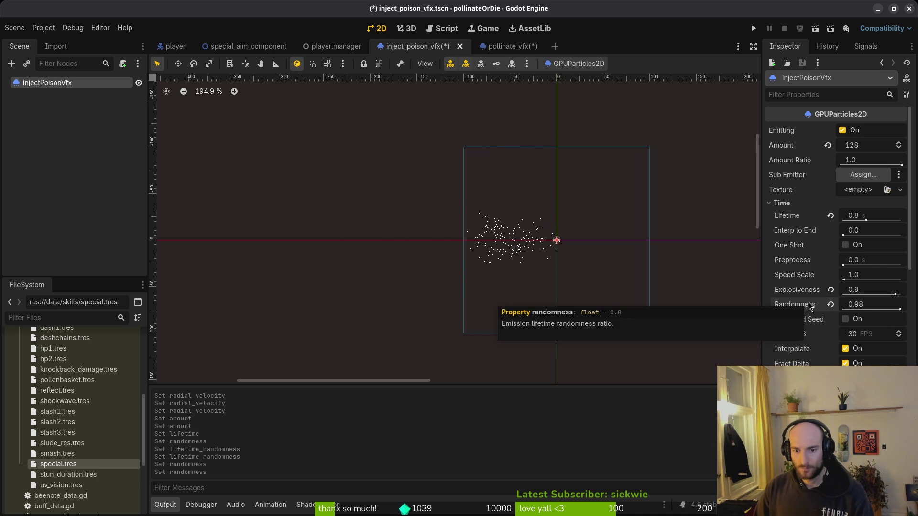
{"action": "left_click_drag", "start_coordinate": [901, 310], "coordinate": [837, 309]}
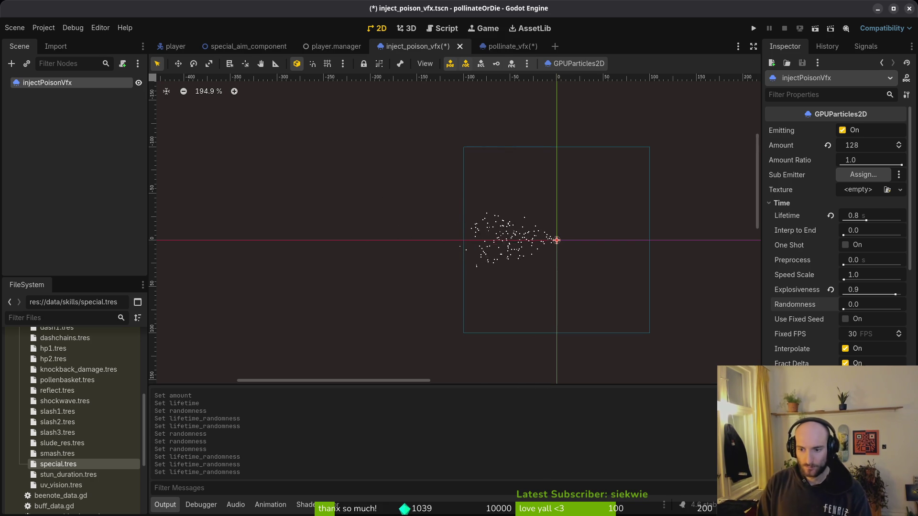
{"action": "key", "text": "ctrl+s"}
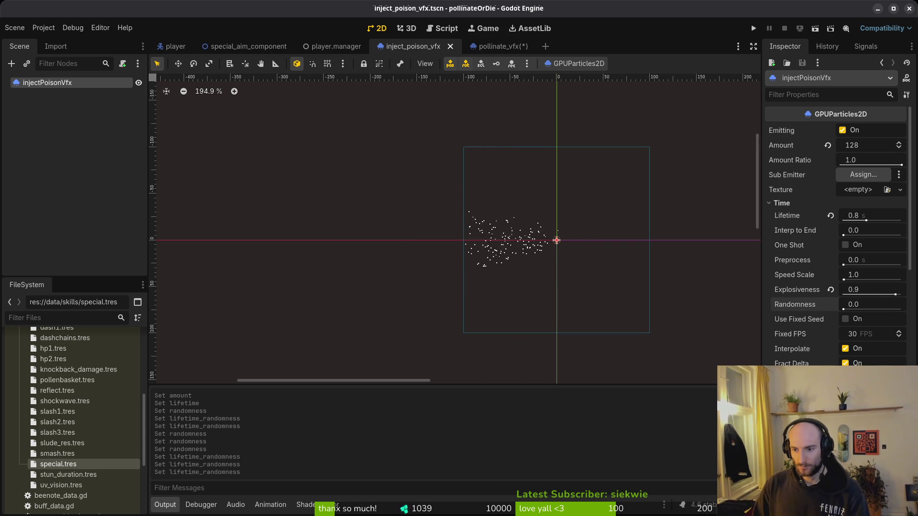
Step: Raise the particle Amount to 256, save, and collapse the Time section
{"action": "left_click", "coordinate": [865, 145]}
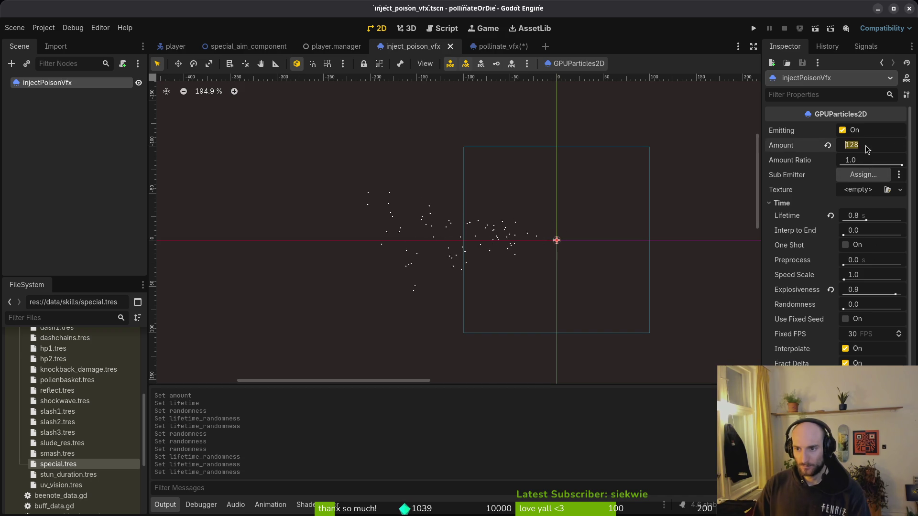
{"action": "type", "text": "256"}
{"action": "key", "text": "Return"}
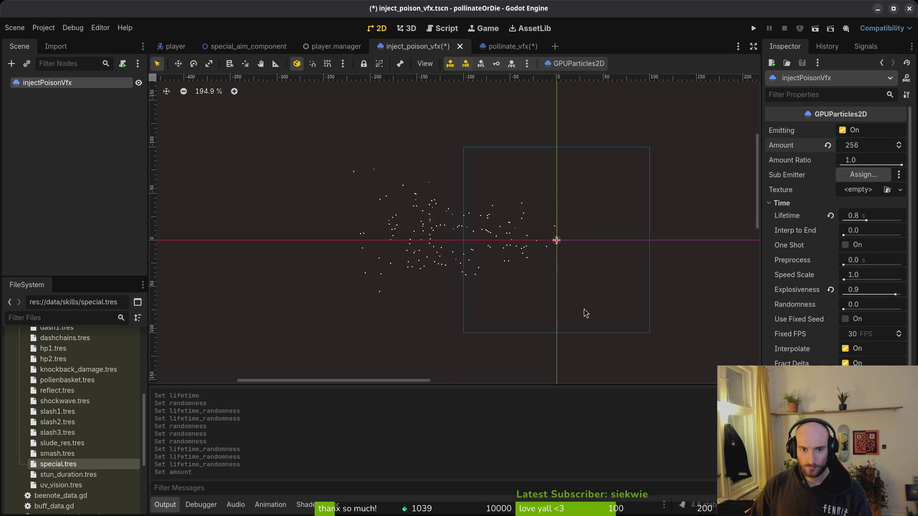
{"action": "key", "text": "ctrl+s"}
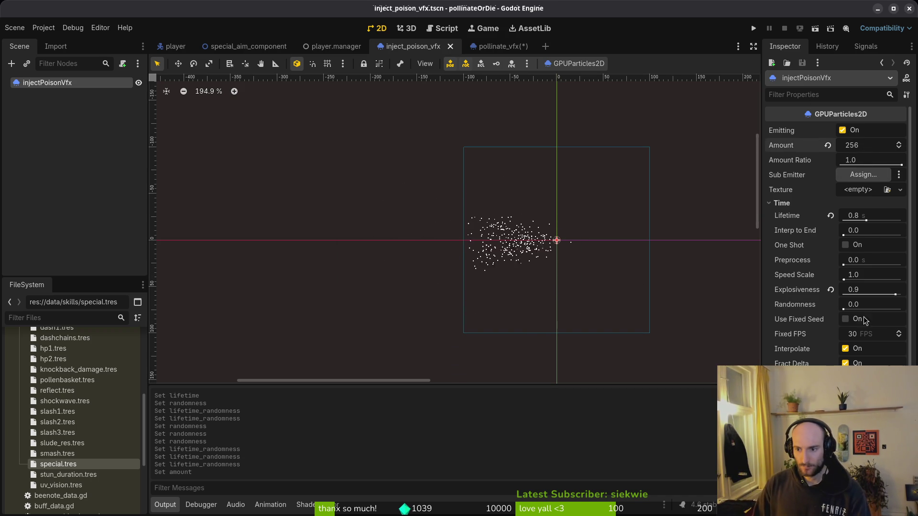
{"action": "left_click", "coordinate": [806, 203]}
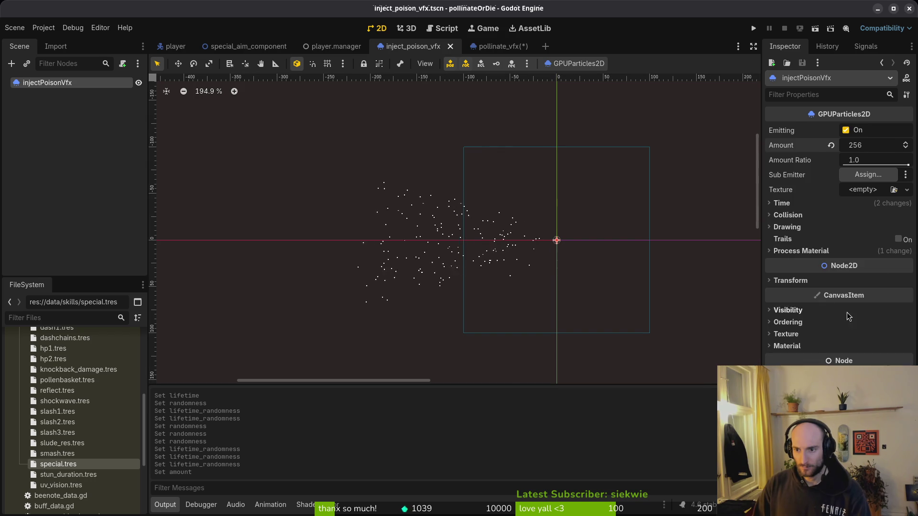
{"action": "left_click", "coordinate": [788, 249]}
{"action": "scroll", "coordinate": [867, 345], "scroll_direction": "down", "scroll_amount": 2}
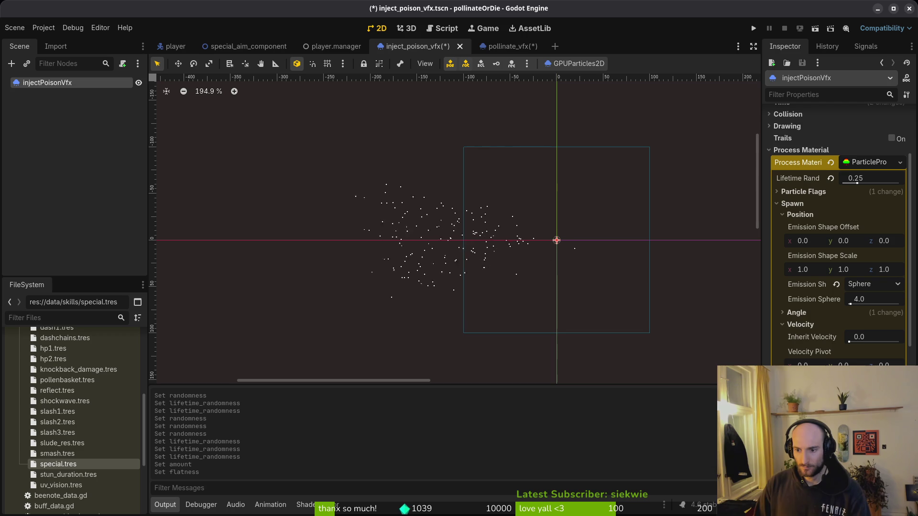
Step: Set the radial velocity range to 20–90
{"action": "left_click", "coordinate": [801, 325]}
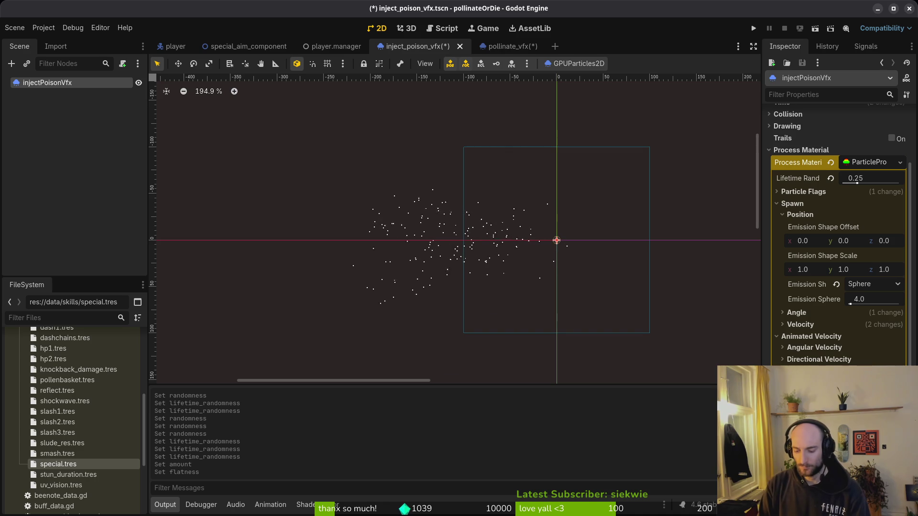
{"action": "key", "text": "Return"}
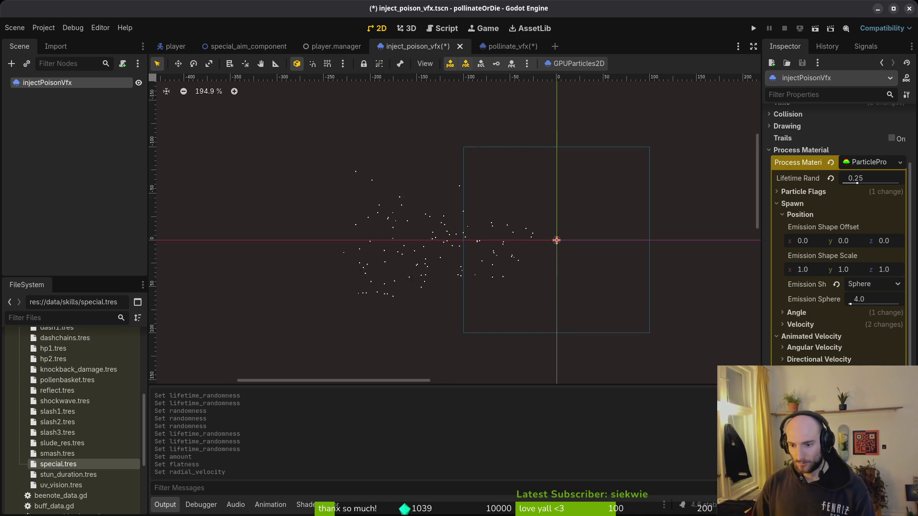
{"action": "key", "text": "Return"}
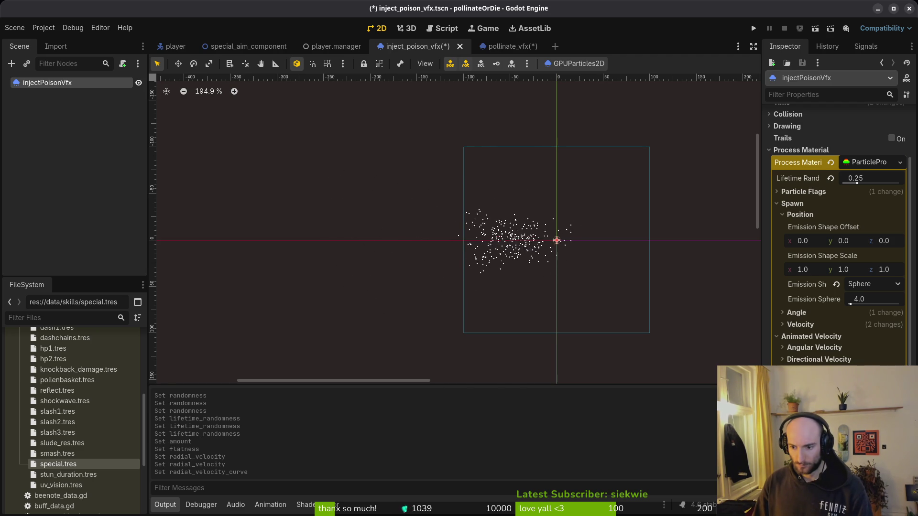
{"action": "scroll", "coordinate": [885, 362], "scroll_direction": "down", "scroll_amount": 5}
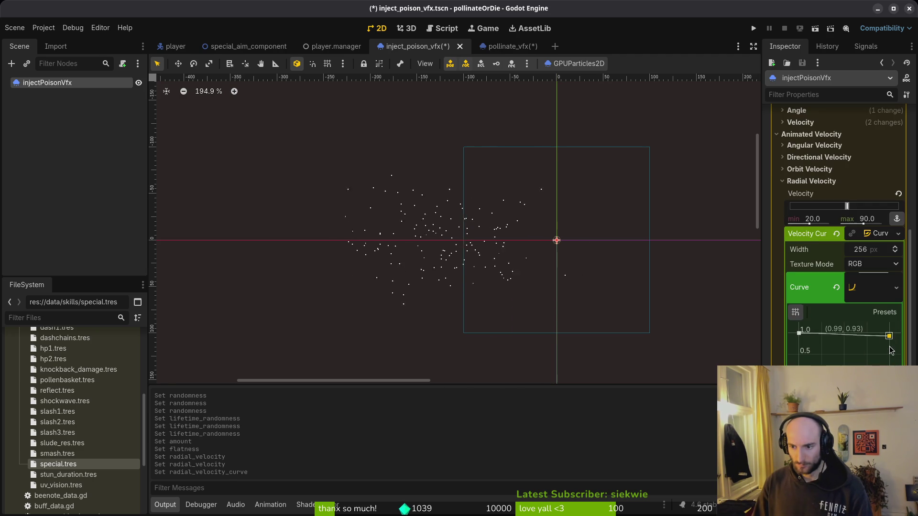
Step: Bend the velocity curve's tangents so it rises steeply, arches, then drops at the end
{"action": "left_click", "coordinate": [887, 365]}
{"action": "left_click_drag", "start_coordinate": [882, 360], "coordinate": [878, 356]}
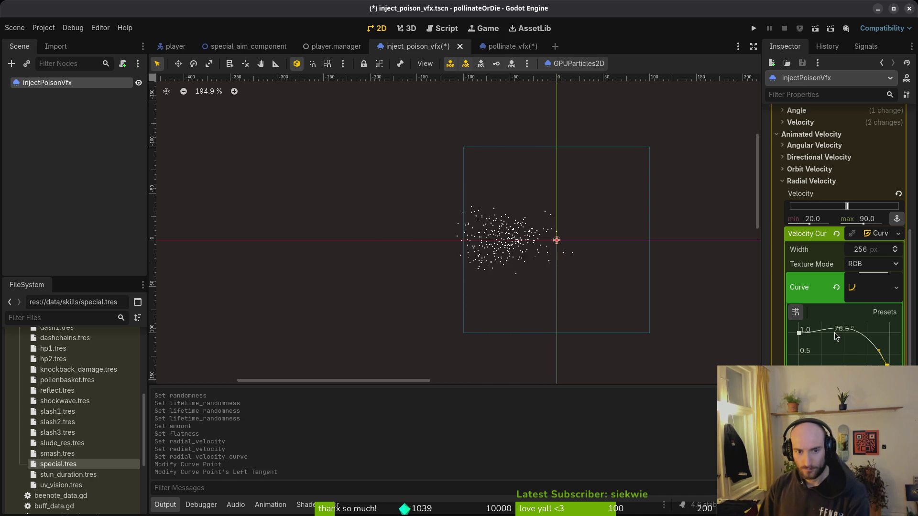
{"action": "mouse_move", "coordinate": [879, 351]}
{"action": "left_mouse_down"}
{"action": "mouse_move", "coordinate": [860, 364]}
{"action": "mouse_move", "coordinate": [870, 365]}
{"action": "left_mouse_up"}
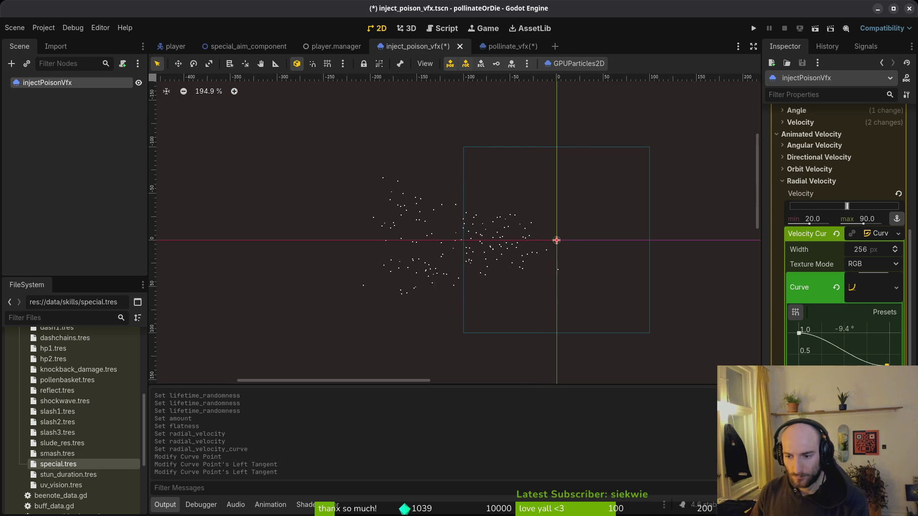
{"action": "left_click", "coordinate": [878, 351]}
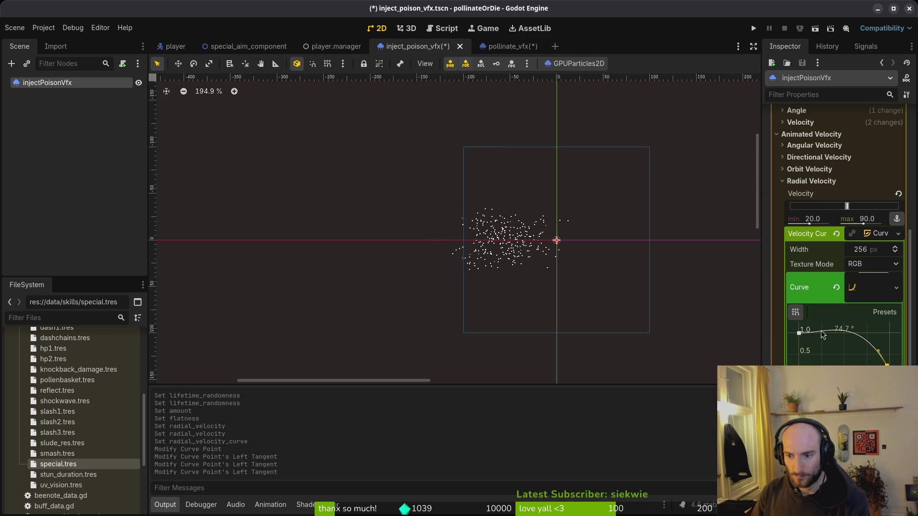
{"action": "left_click", "coordinate": [799, 334]}
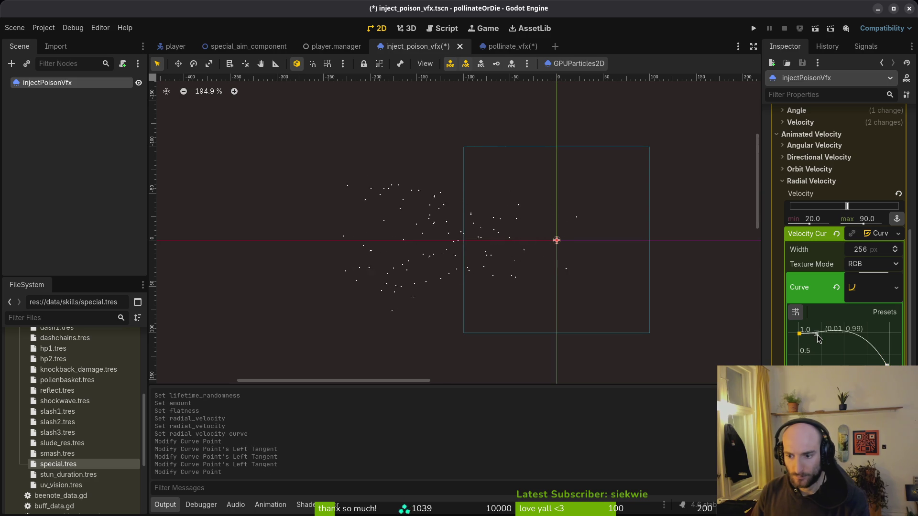
{"action": "left_click_drag", "start_coordinate": [809, 333], "coordinate": [810, 331]}
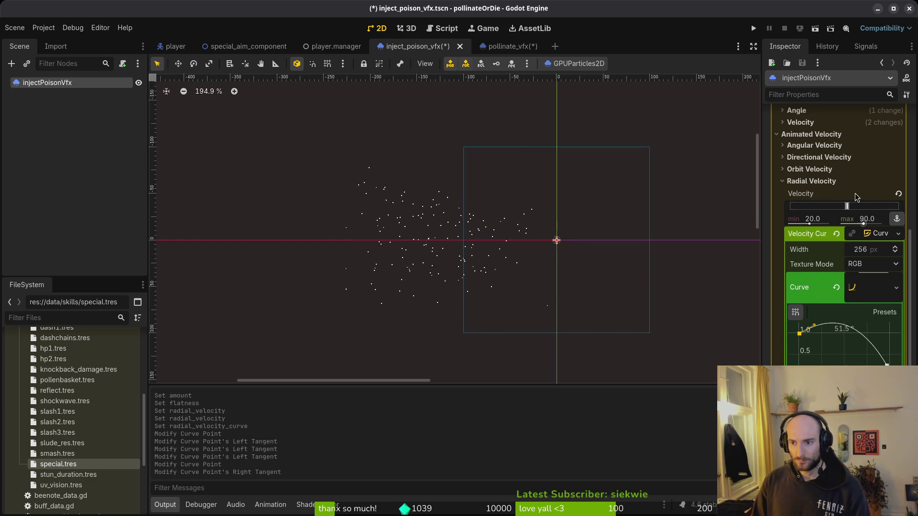
{"action": "left_click", "coordinate": [819, 181]}
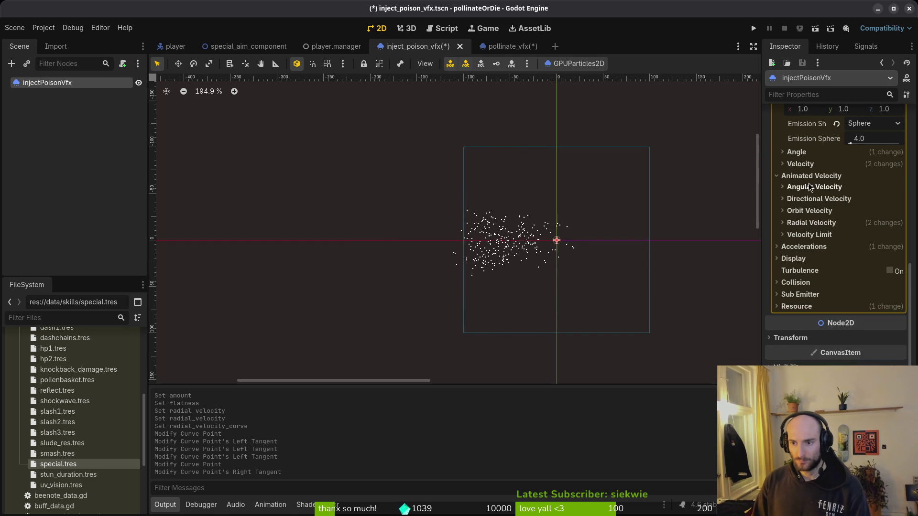
Step: Set the initial velocity range to -100 to 10
{"action": "scroll", "coordinate": [818, 196], "scroll_direction": "up", "scroll_amount": 5}
{"action": "left_click", "coordinate": [860, 316]}
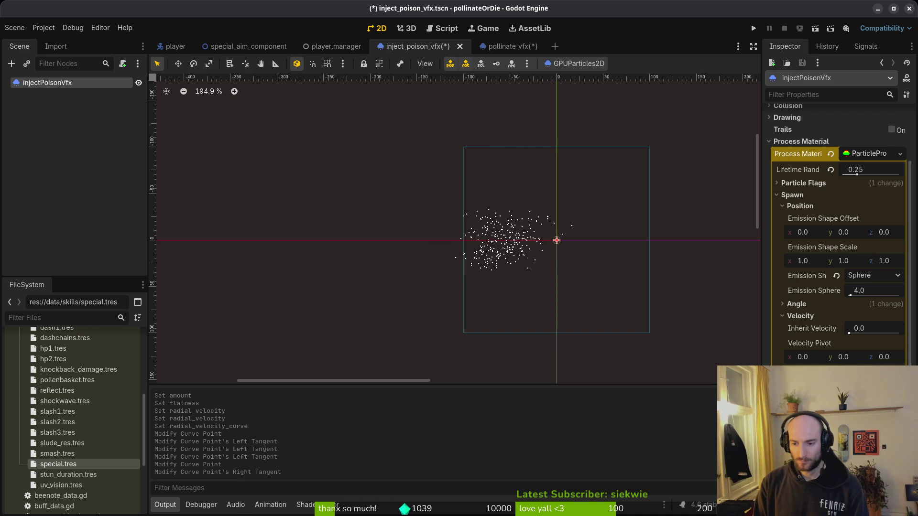
{"action": "left_click_drag", "start_coordinate": [875, 430], "coordinate": [856, 429]}
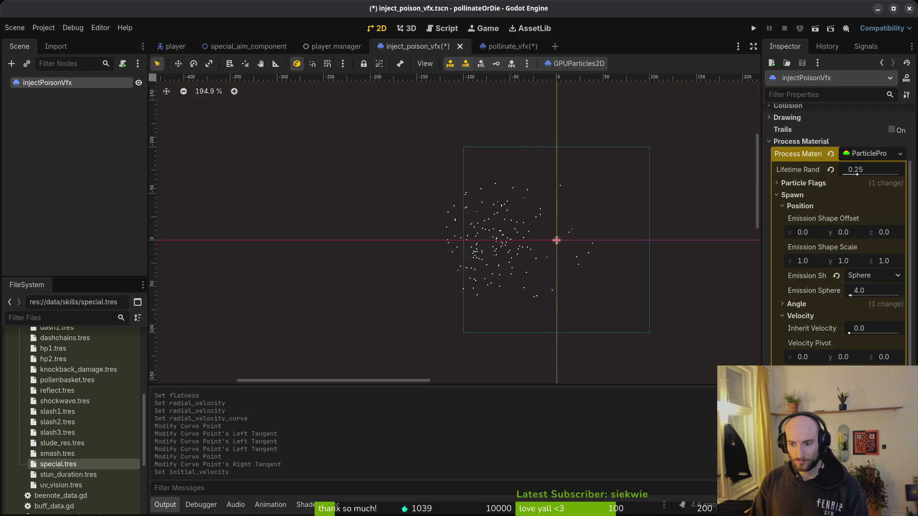
{"action": "key", "text": "Return"}
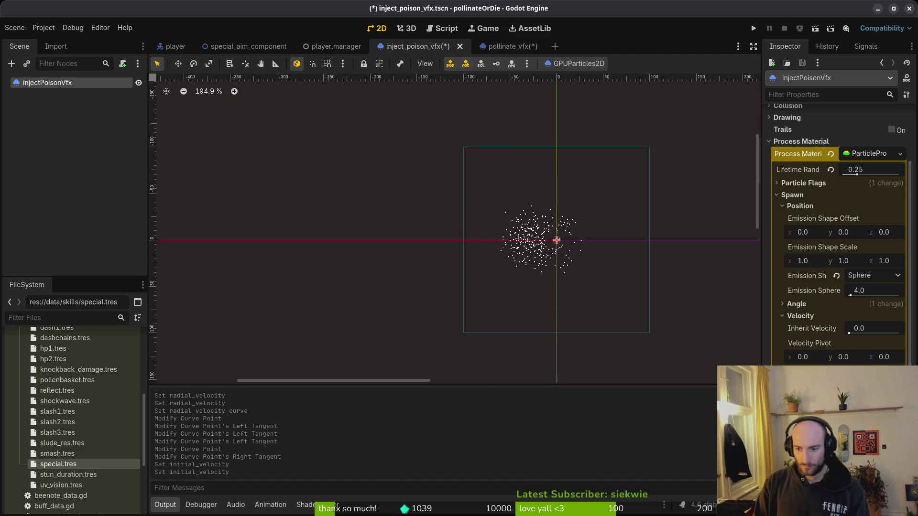
Step: Undo the most recent radial velocity change
{"action": "scroll", "coordinate": [549, 250], "scroll_direction": "up", "scroll_amount": 4}
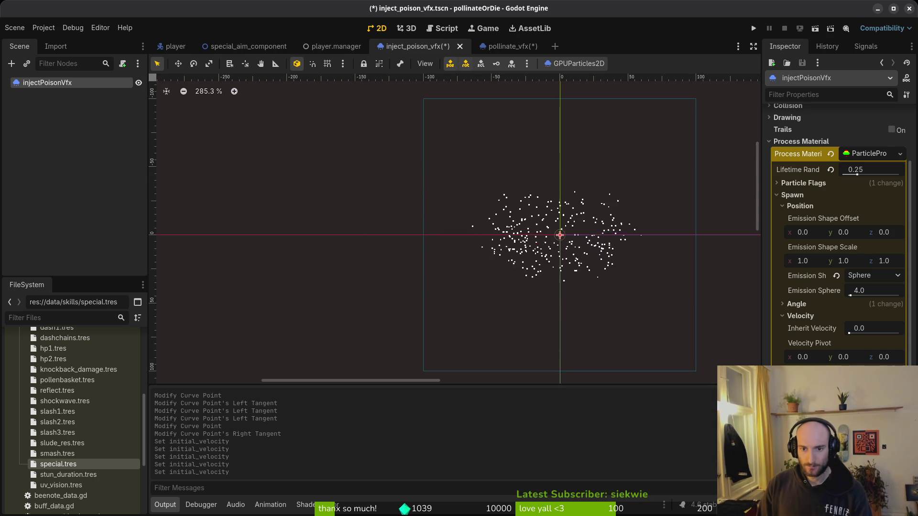
{"action": "scroll", "coordinate": [585, 281], "scroll_direction": "down", "scroll_amount": 4}
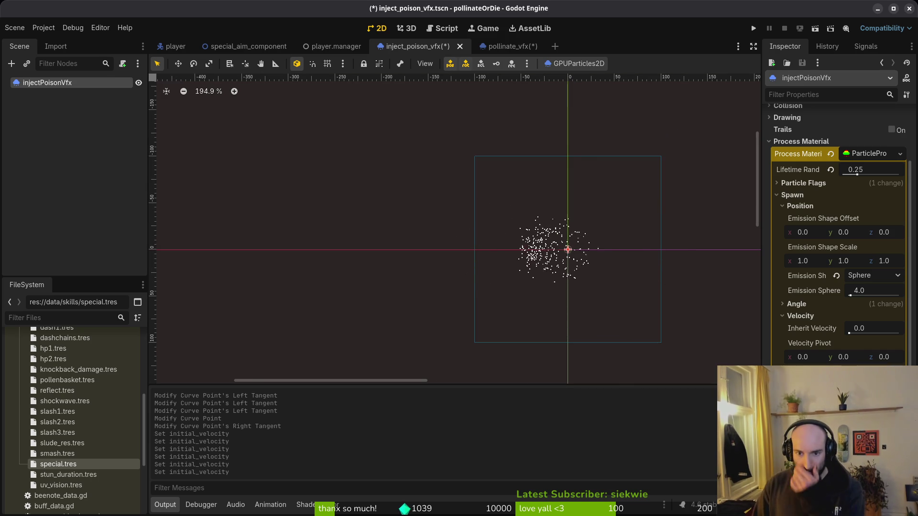
{"action": "scroll", "coordinate": [574, 285], "scroll_direction": "down", "scroll_amount": 3}
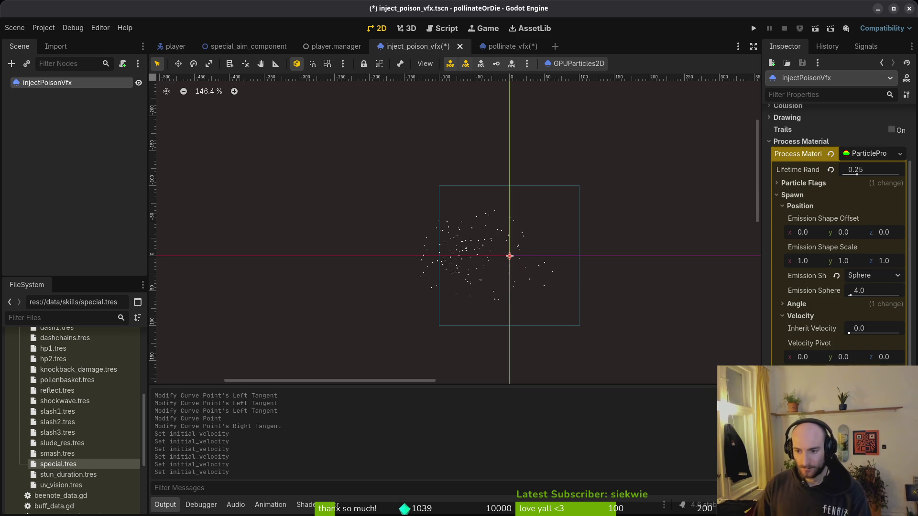
{"action": "scroll", "coordinate": [839, 230], "scroll_direction": "down", "scroll_amount": 5}
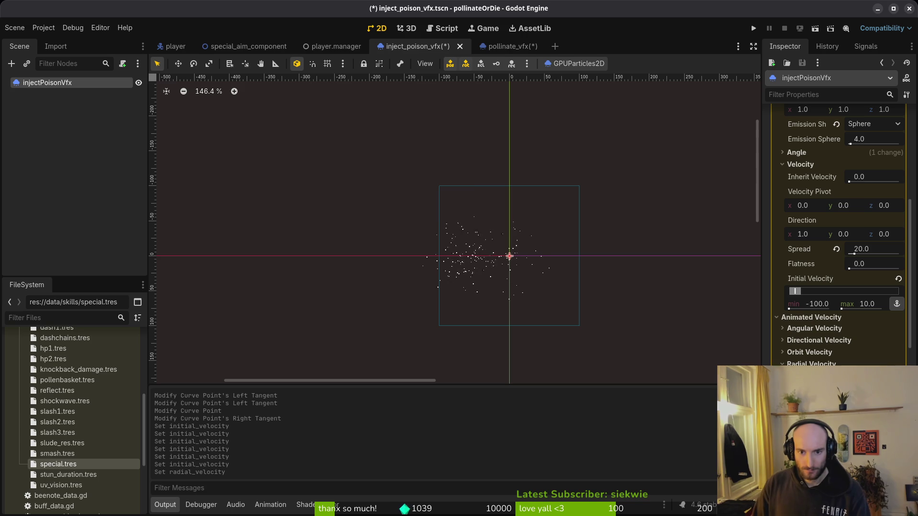
{"action": "key", "text": "ctrl+z"}
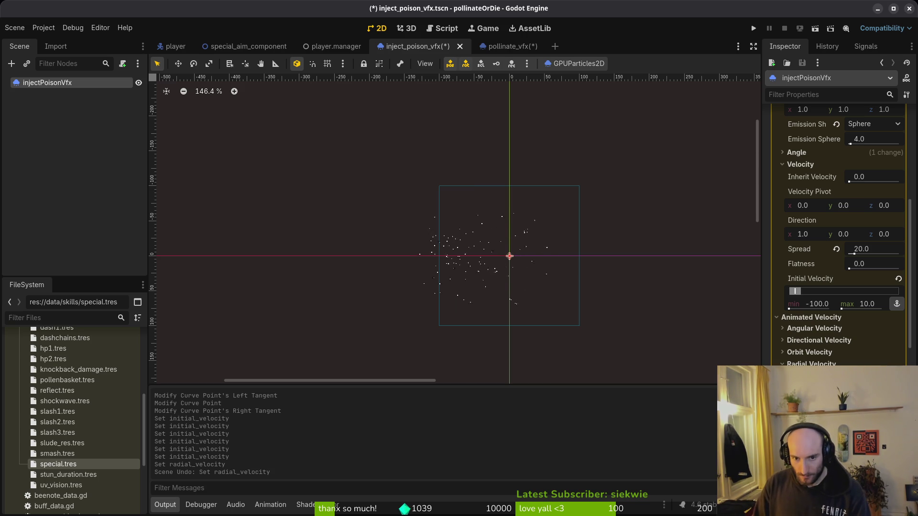
Step: Clear the existing radial velocity curve and collapse the velocity curve texture
{"action": "scroll", "coordinate": [842, 239], "scroll_direction": "down", "scroll_amount": 3}
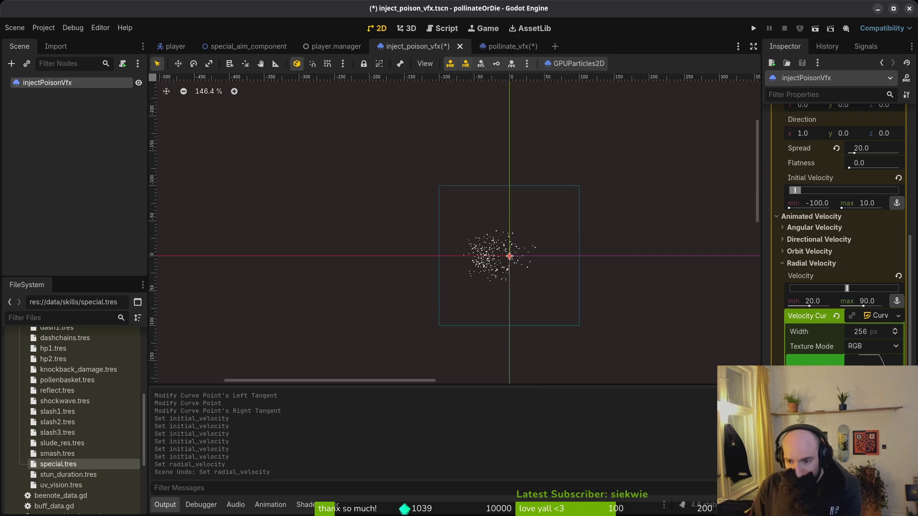
{"action": "left_click", "coordinate": [856, 383]}
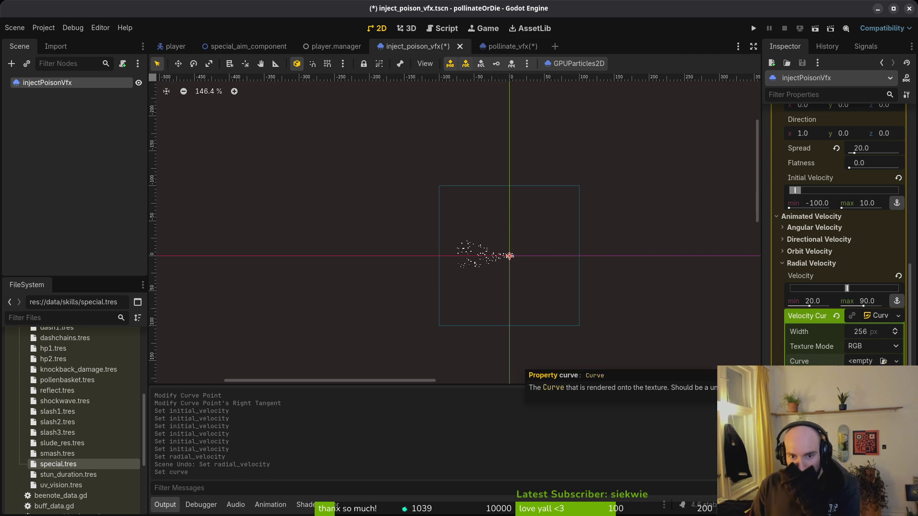
{"action": "scroll", "coordinate": [521, 272], "scroll_direction": "up", "scroll_amount": 4}
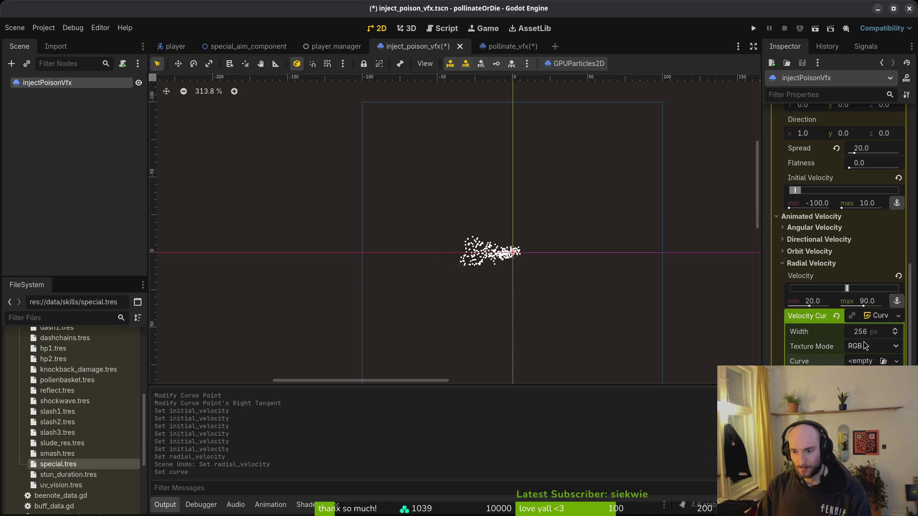
{"action": "left_click", "coordinate": [871, 314]}
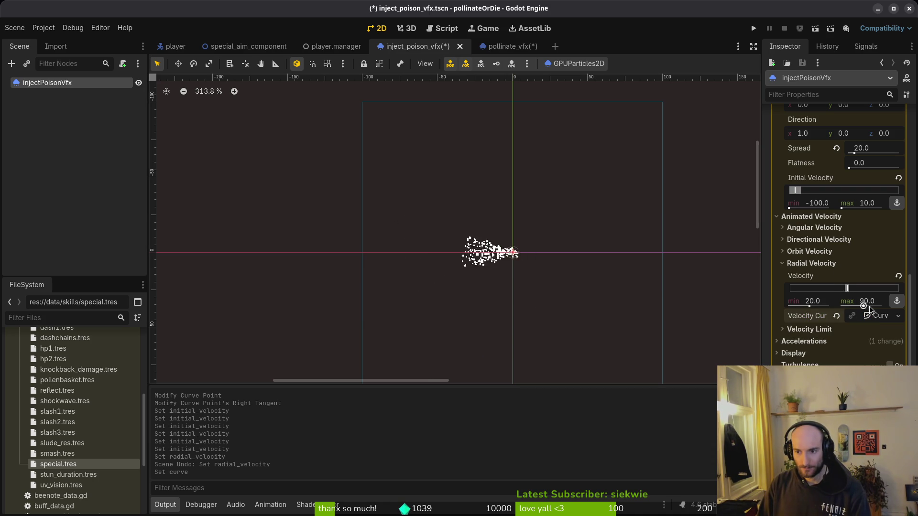
Step: Try an initial velocity maximum of 20, revert it to 10, and save
{"action": "left_click", "coordinate": [812, 263]}
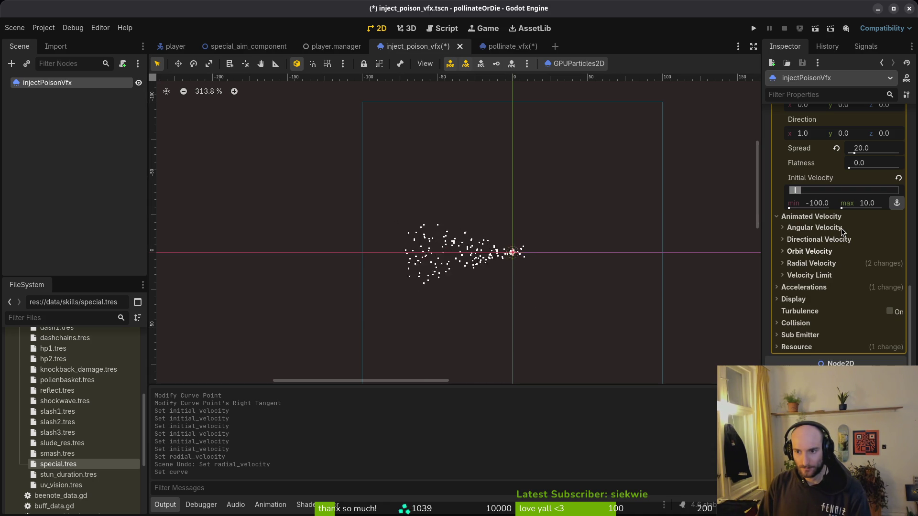
{"action": "left_click", "coordinate": [879, 202]}
{"action": "type", "text": "20"}
{"action": "key", "text": "Return"}
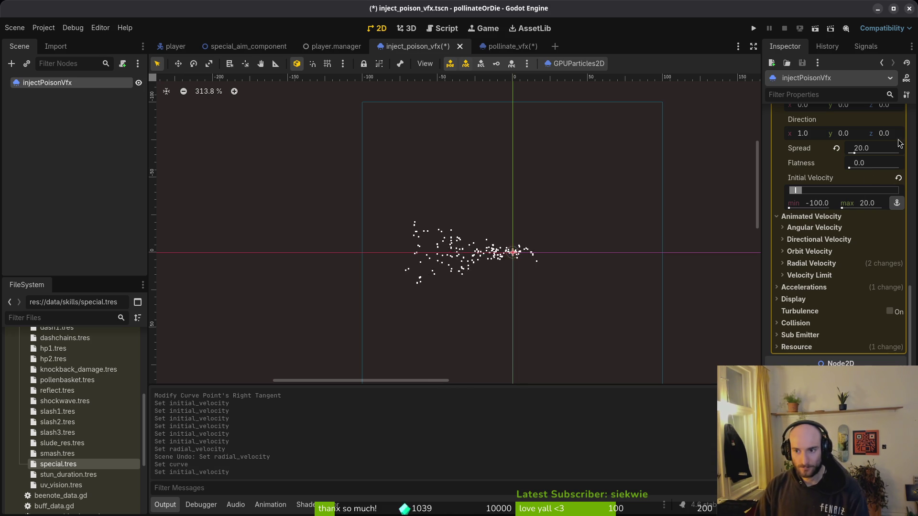
{"action": "key", "text": "ctrl+z"}
{"action": "key", "text": "ctrl+s"}
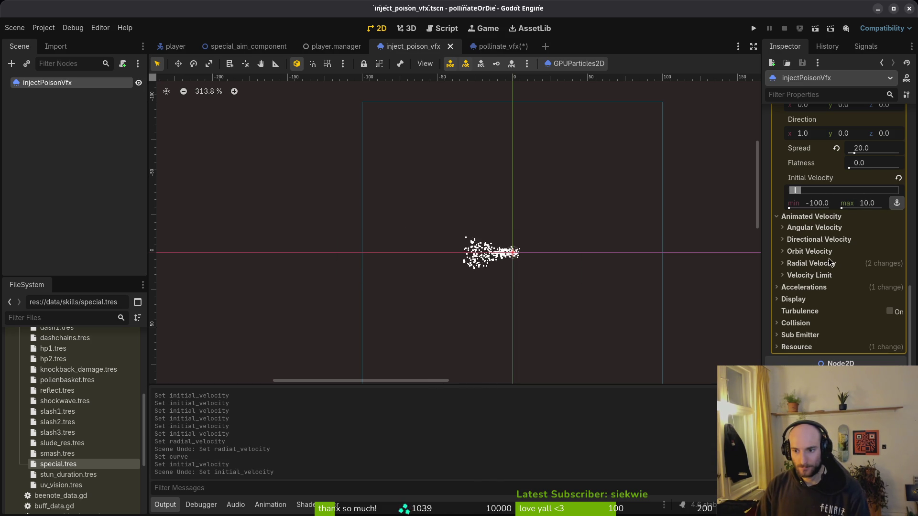
Step: Set the radial velocity range to 0–180
{"action": "left_click", "coordinate": [825, 263]}
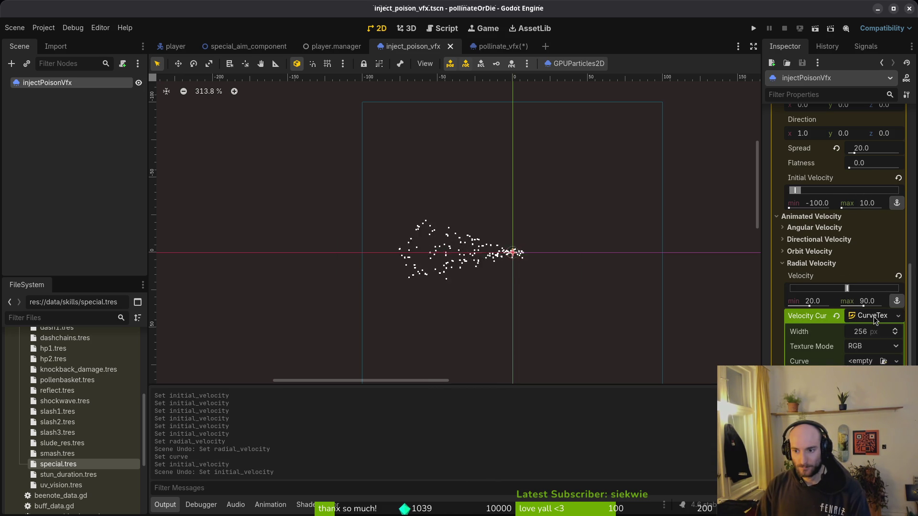
{"action": "left_click", "coordinate": [821, 302]}
{"action": "type", "text": "-0"}
{"action": "key", "text": "Return"}
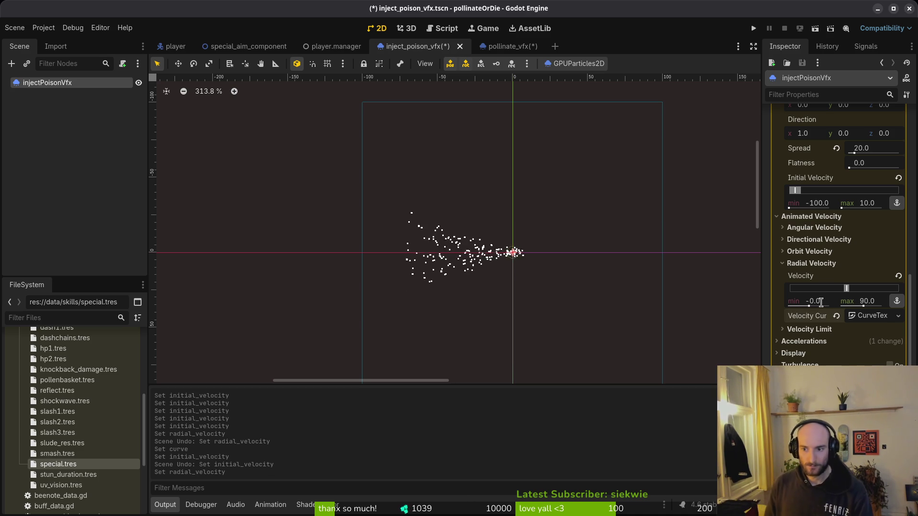
{"action": "left_click_drag", "start_coordinate": [881, 301], "coordinate": [903, 300]}
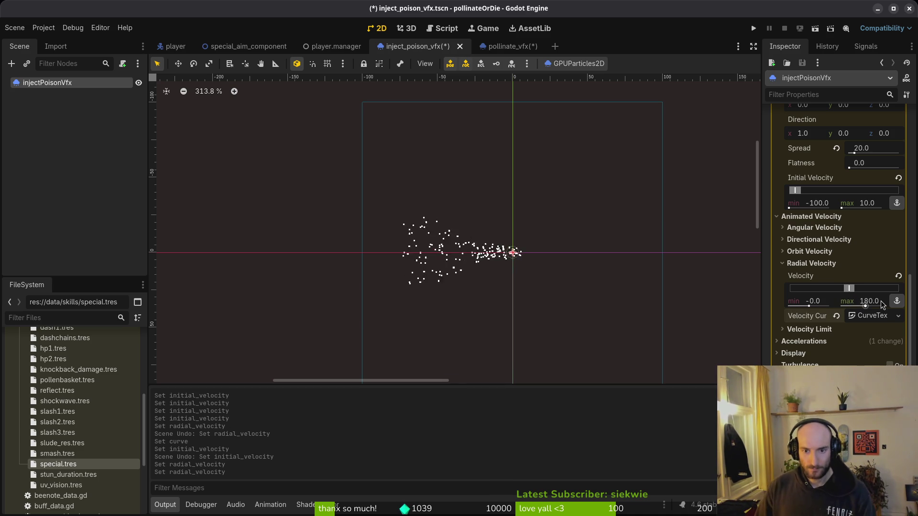
{"action": "left_click", "coordinate": [881, 300]}
{"action": "type", "text": "20"}
{"action": "key", "text": "Return"}
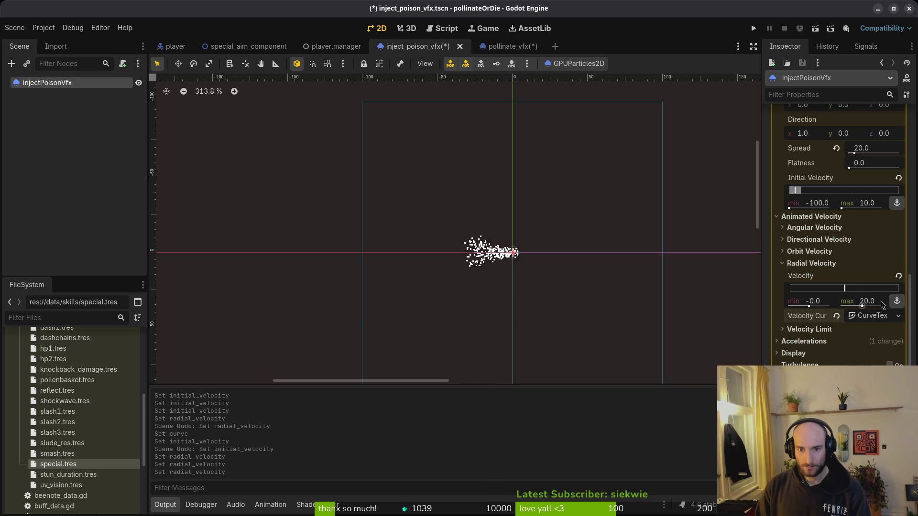
{"action": "key", "text": "ctrl+z"}
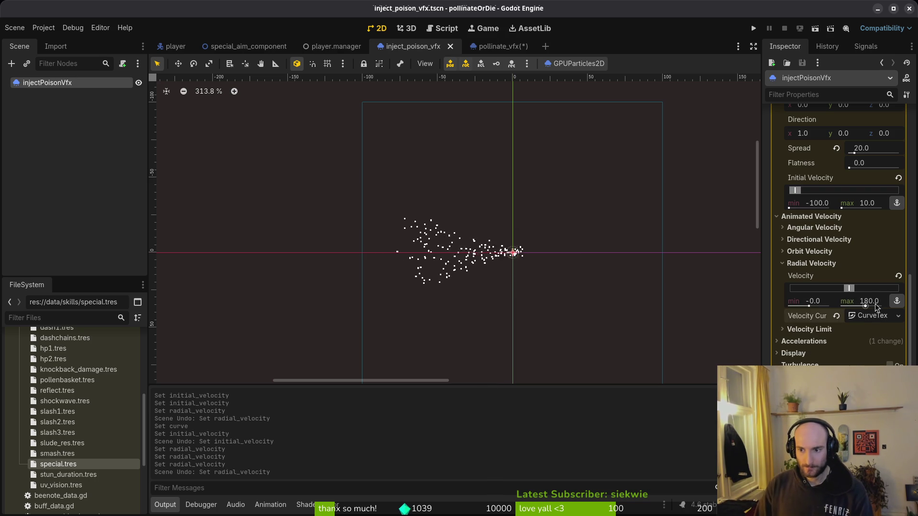
Step: Create a new empty Curve in the Velocity Curve CurveTexture
{"action": "scroll", "coordinate": [590, 264], "scroll_direction": "up", "scroll_amount": 5}
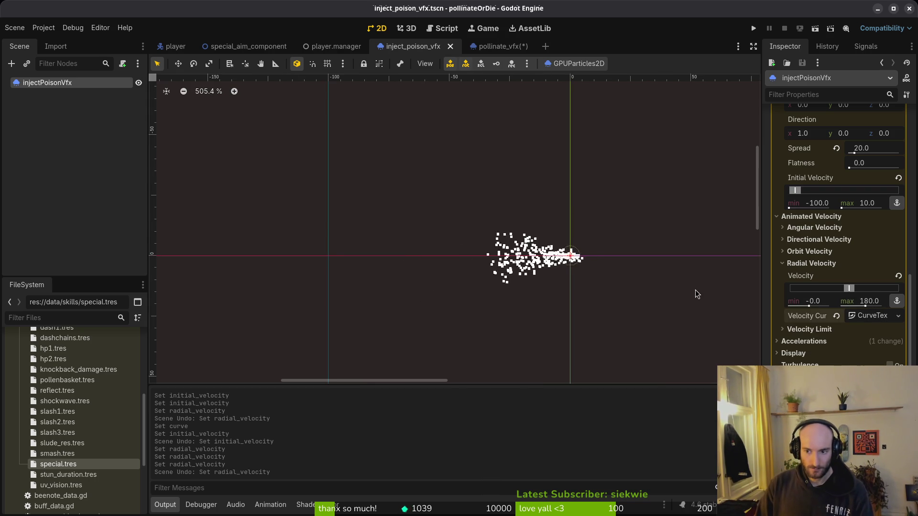
{"action": "left_click", "coordinate": [869, 317]}
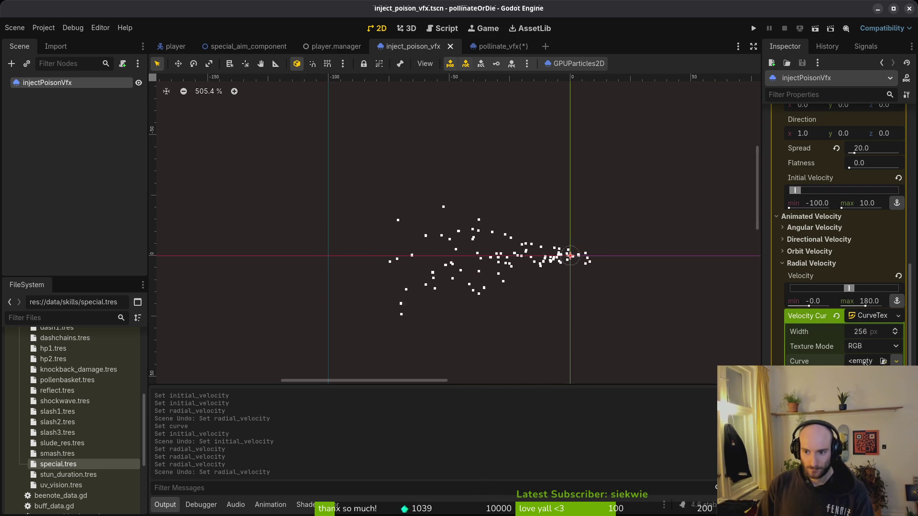
{"action": "left_click", "coordinate": [875, 375]}
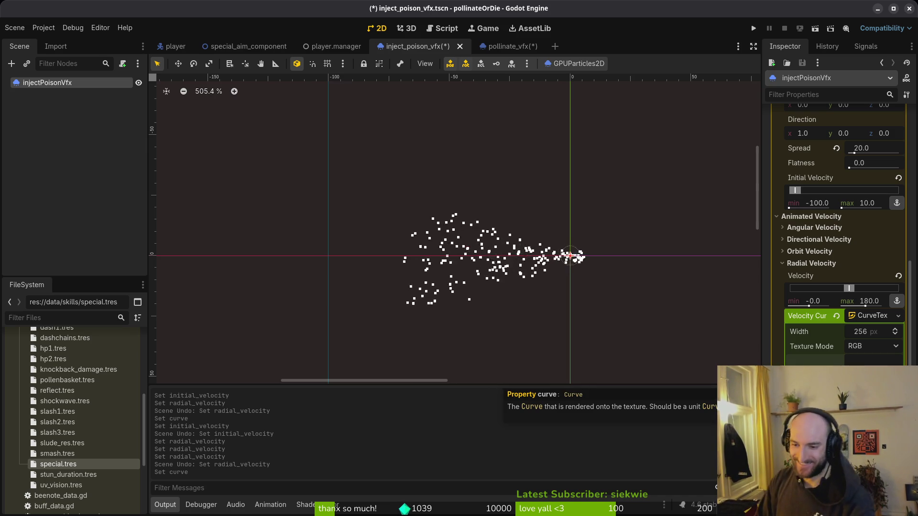
Step: Add two points to the velocity curve so it falls off to zero at the end
{"action": "scroll", "coordinate": [834, 343], "scroll_direction": "down", "scroll_amount": 3}
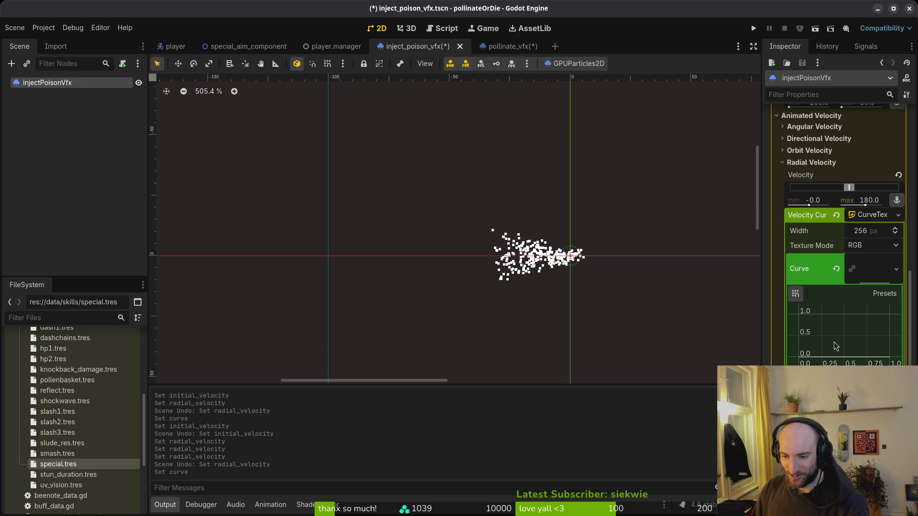
{"action": "left_click", "coordinate": [847, 329]}
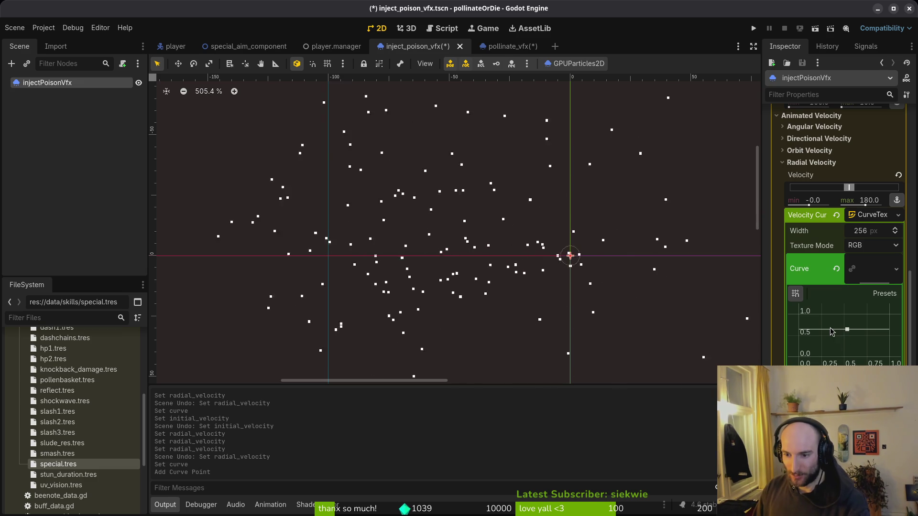
{"action": "left_click_drag", "start_coordinate": [847, 329], "coordinate": [798, 322]}
{"action": "left_click", "coordinate": [888, 337]}
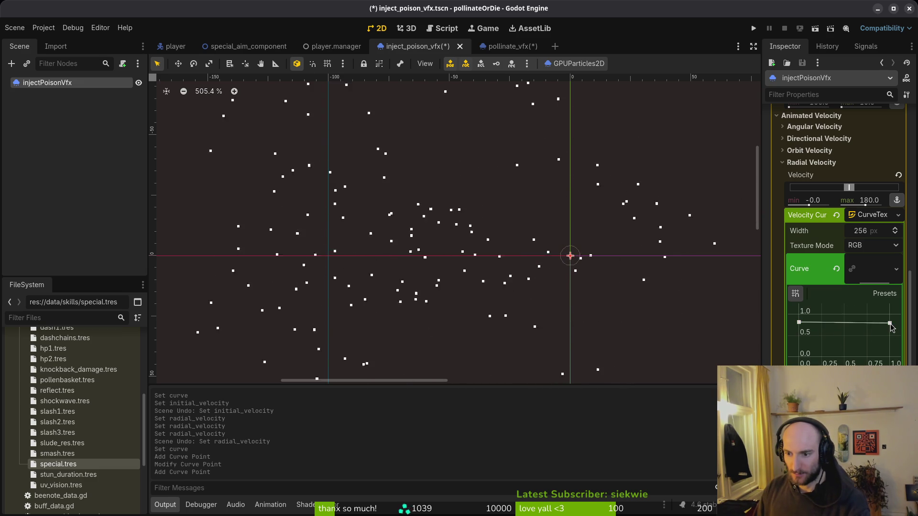
{"action": "mouse_move", "coordinate": [888, 337]}
{"action": "left_mouse_down"}
{"action": "mouse_move", "coordinate": [887, 357]}
{"action": "mouse_move", "coordinate": [879, 335]}
{"action": "left_mouse_up"}
{"action": "left_click_drag", "start_coordinate": [799, 322], "coordinate": [799, 315]}
Step: Lower the radial velocity maximum to 50, save, and collapse Radial Velocity
{"action": "scroll", "coordinate": [592, 299], "scroll_direction": "down", "scroll_amount": 4}
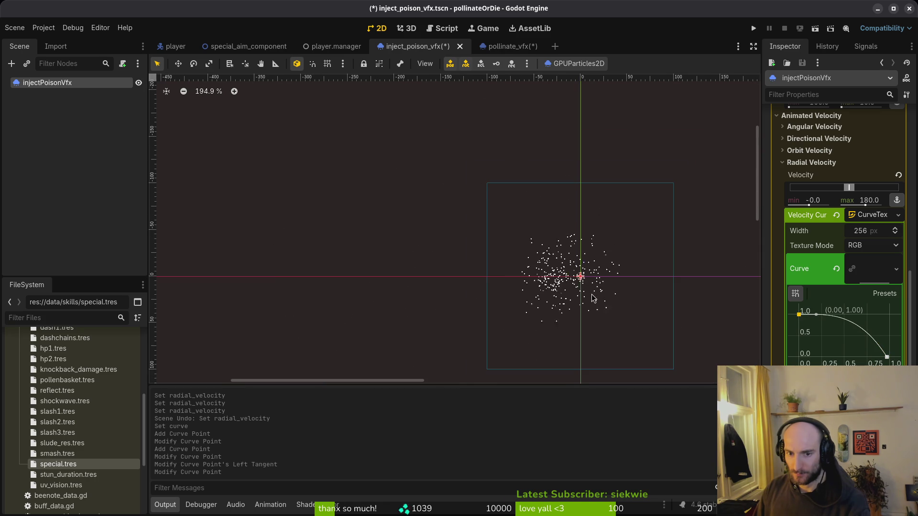
{"action": "left_click", "coordinate": [873, 201]}
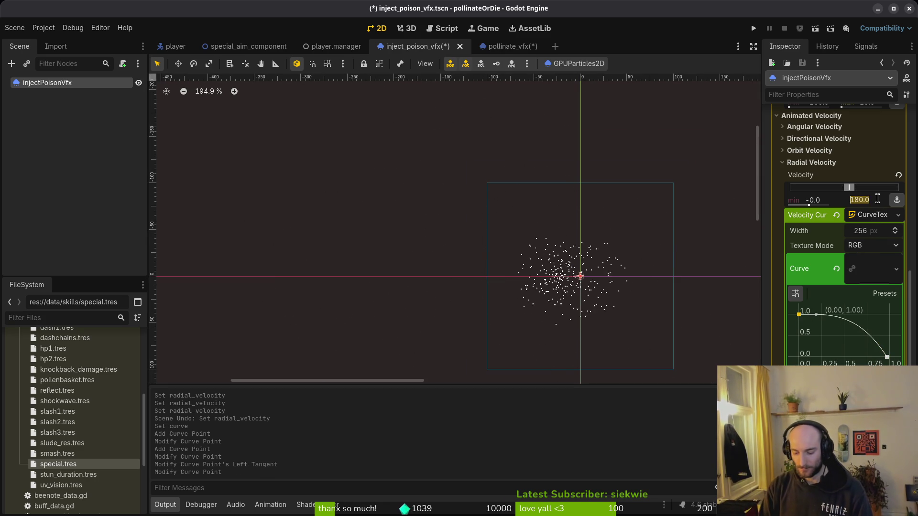
{"action": "type", "text": "70"}
{"action": "key", "text": "Return"}
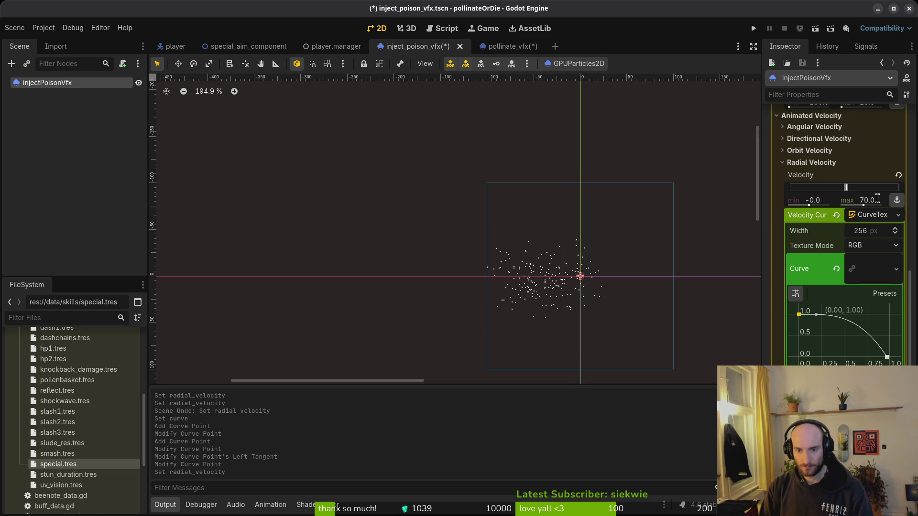
{"action": "left_click", "coordinate": [877, 200]}
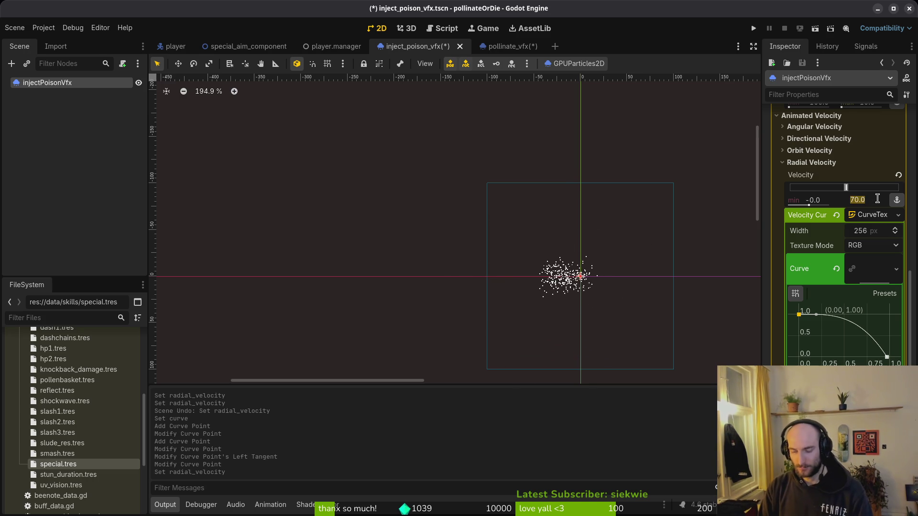
{"action": "type", "text": "50"}
{"action": "key", "text": "Return"}
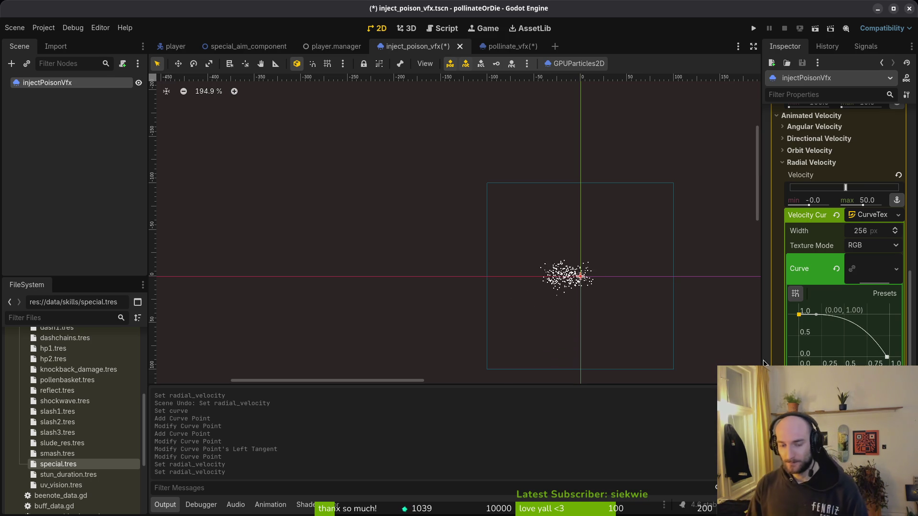
{"action": "key", "text": "ctrl+s"}
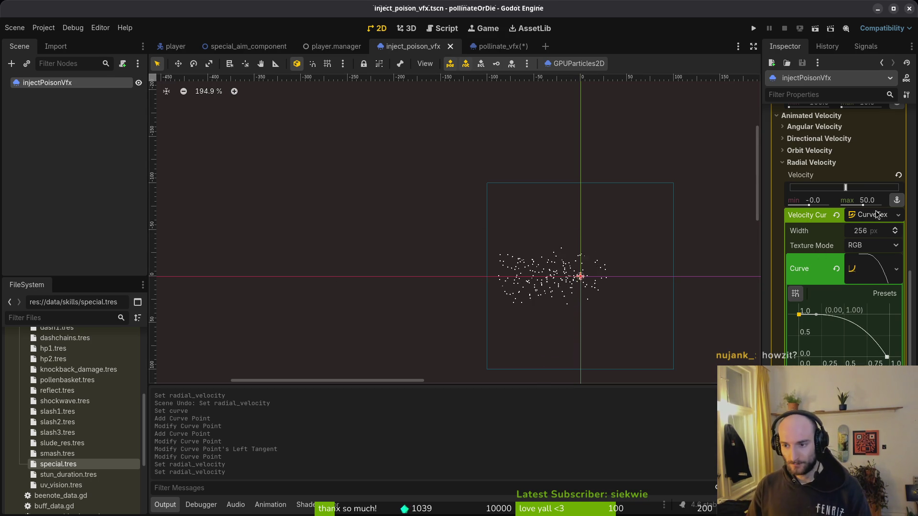
{"action": "left_click", "coordinate": [822, 162]}
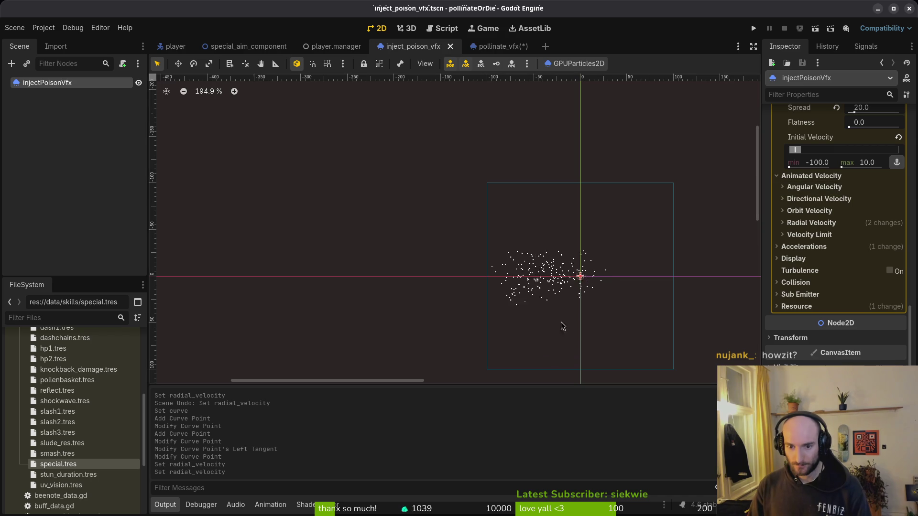
Step: Assign a new GradientTexture1D as the Color Ramp under Display > Color Curves and open its gradient
{"action": "left_click", "coordinate": [794, 259]}
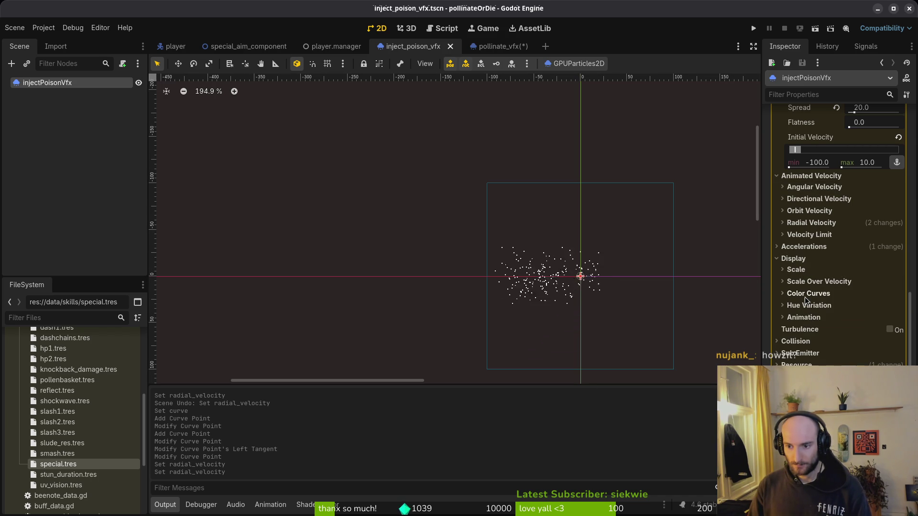
{"action": "left_click", "coordinate": [825, 293]}
{"action": "left_click", "coordinate": [874, 306]}
{"action": "key", "text": "Escape"}
{"action": "left_click", "coordinate": [899, 321]}
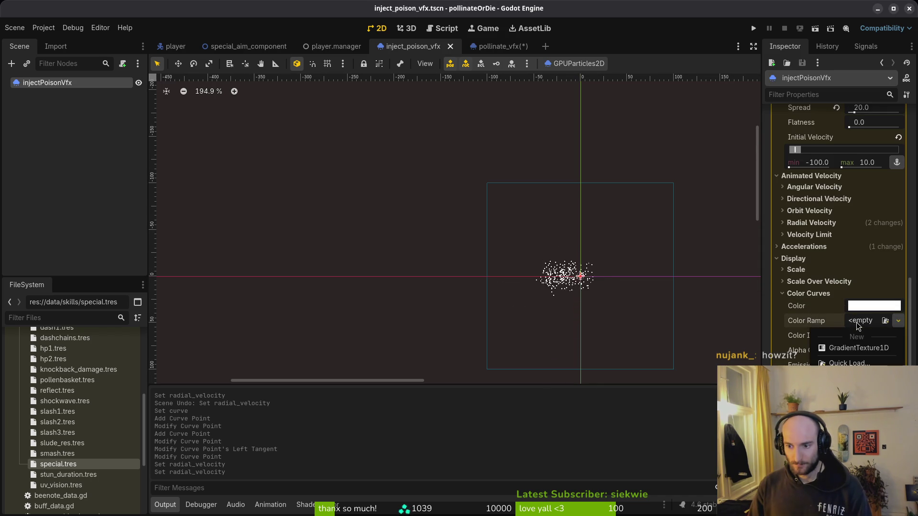
{"action": "left_click", "coordinate": [859, 349]}
{"action": "left_click", "coordinate": [859, 321]}
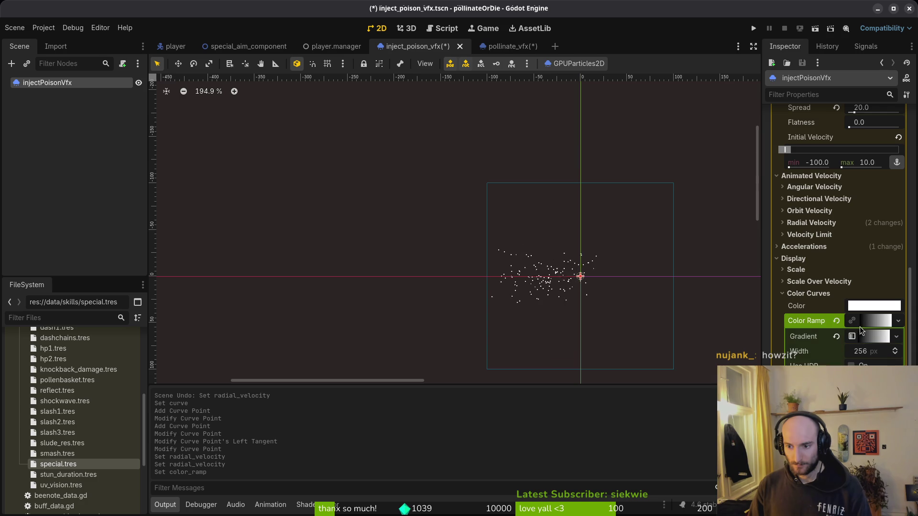
{"action": "left_click", "coordinate": [865, 336]}
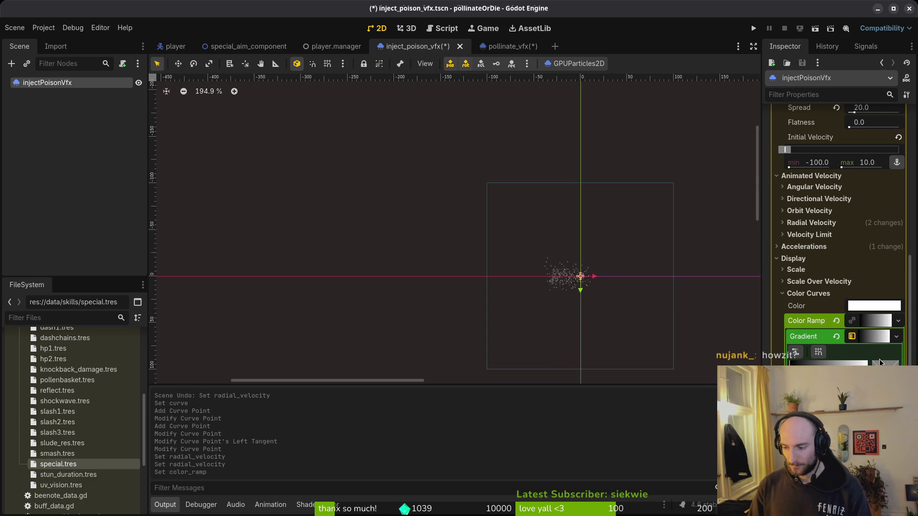
{"action": "key", "text": "alt+Tab"}
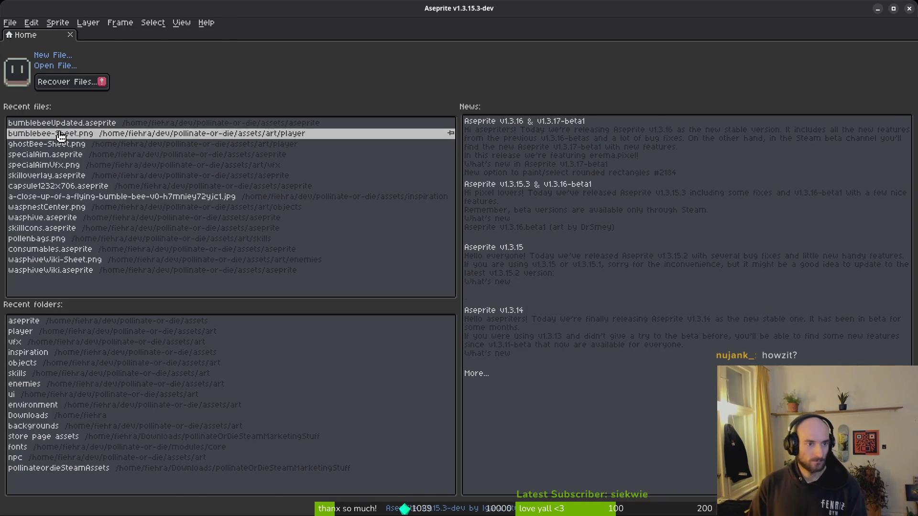
Step: Open bumblebeeUpdated.aseprite and read the bright green swatch's hex, 6cff0a
{"action": "left_click", "coordinate": [58, 123]}
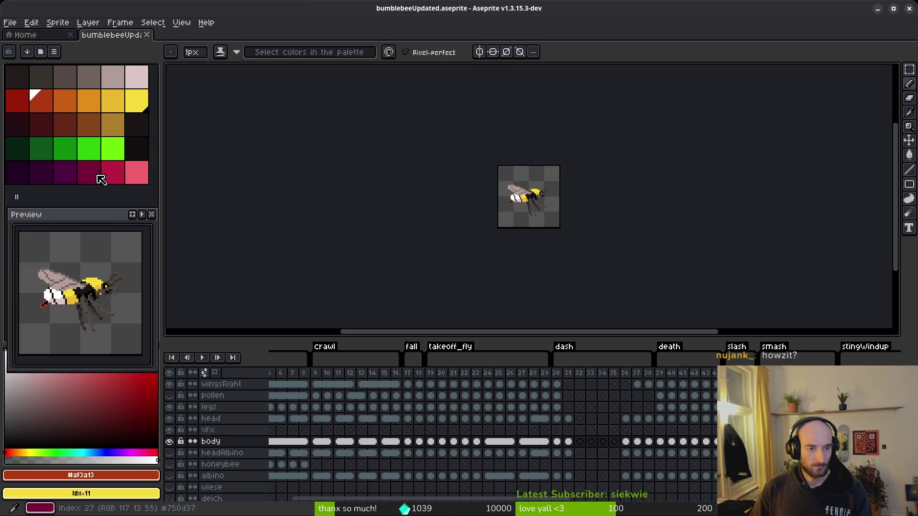
{"action": "left_click", "coordinate": [109, 145]}
{"action": "left_click", "coordinate": [111, 475]}
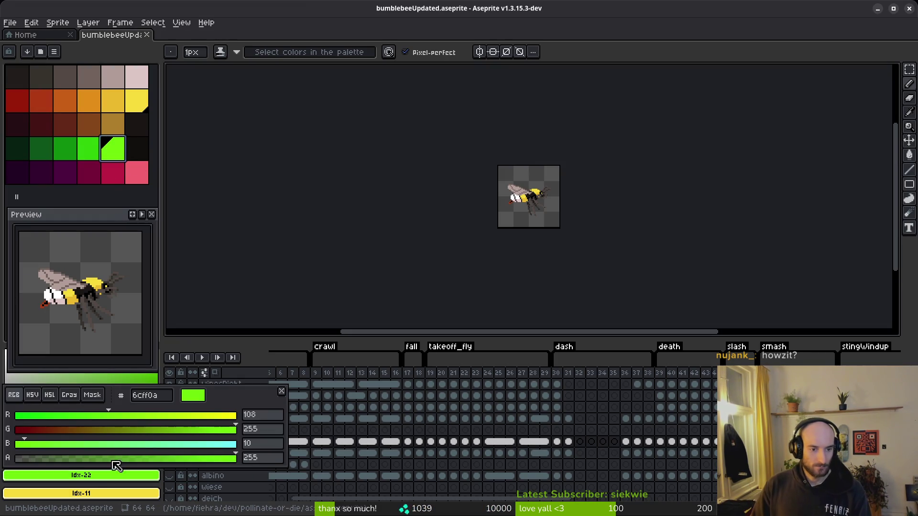
{"action": "key", "text": "alt+Tab"}
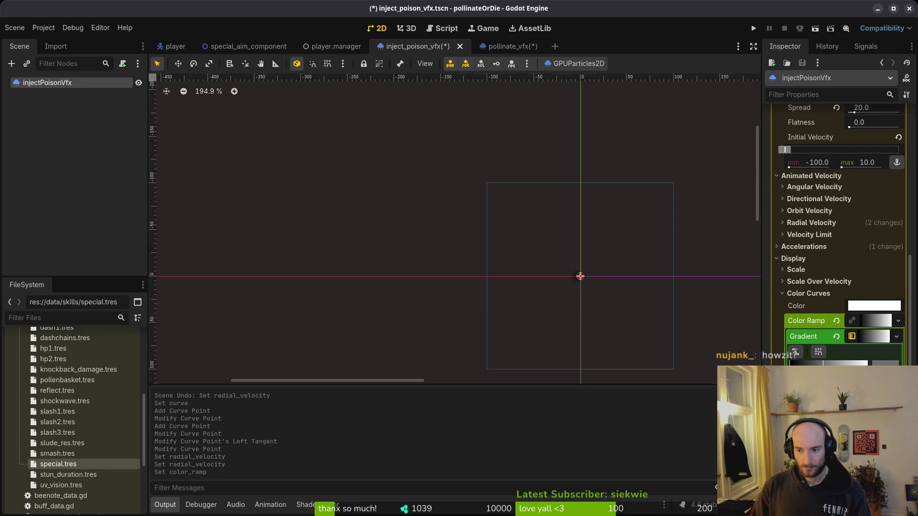
{"action": "left_click", "coordinate": [822, 364]}
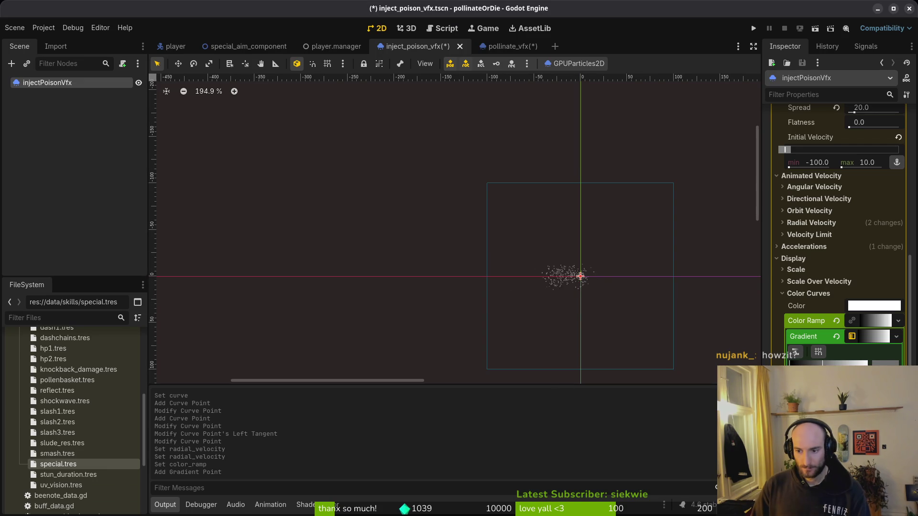
Step: Colour the new gradient stop bright green, hex 6cff0a
{"action": "double_click", "coordinate": [823, 364]}
{"action": "left_click", "coordinate": [862, 314]}
{"action": "type", "text": "6cff0a"}
{"action": "key", "text": "Return"}
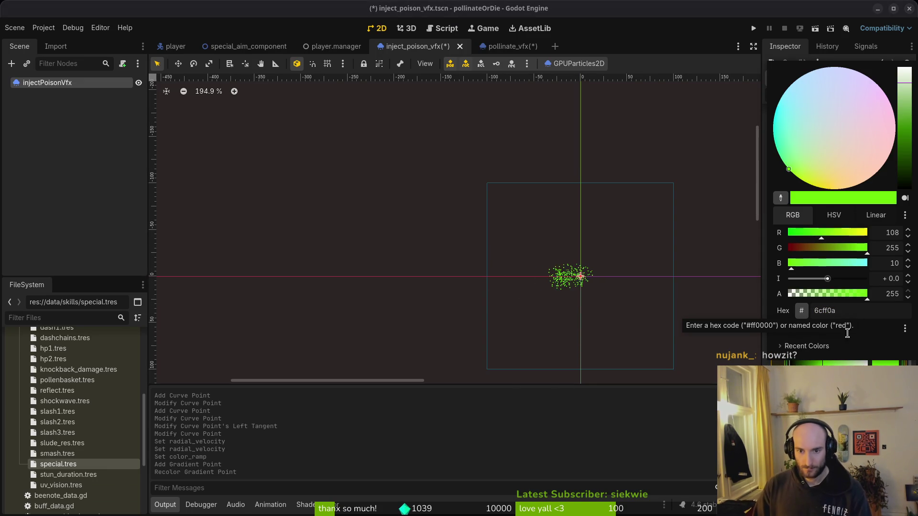
{"action": "left_click", "coordinate": [582, 369]}
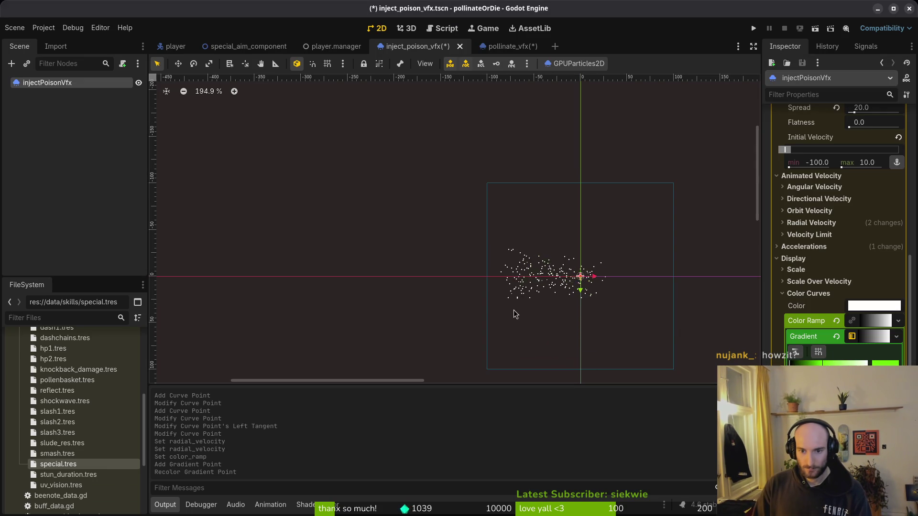
Step: Copy the dark green hex 0d541b from Aseprite's palette
{"action": "key", "text": "alt+Tab"}
{"action": "left_click", "coordinate": [65, 151]}
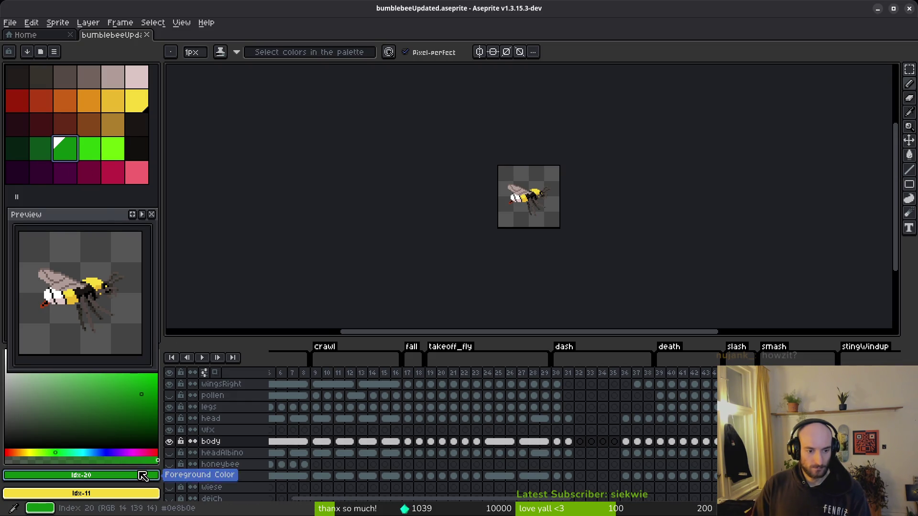
{"action": "left_click", "coordinate": [43, 152]}
{"action": "left_click", "coordinate": [152, 475]}
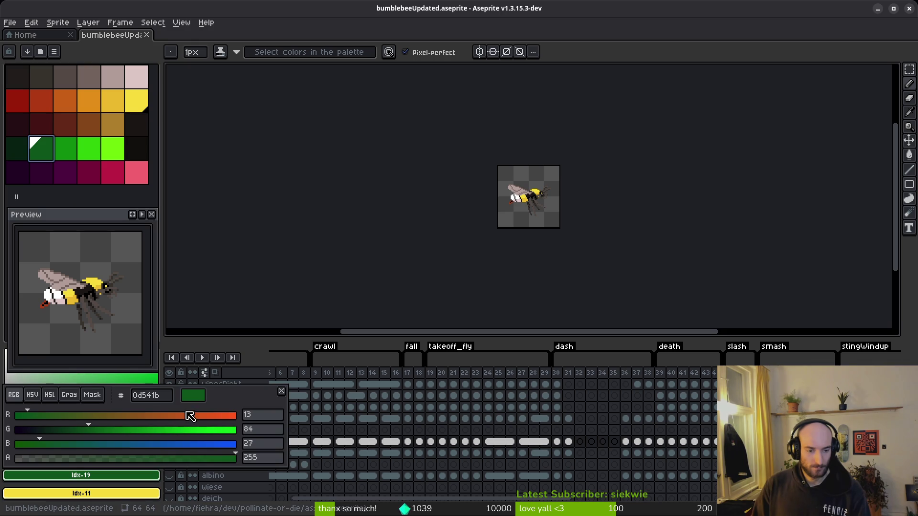
{"action": "left_click", "coordinate": [169, 396]}
{"action": "key", "text": "Escape"}
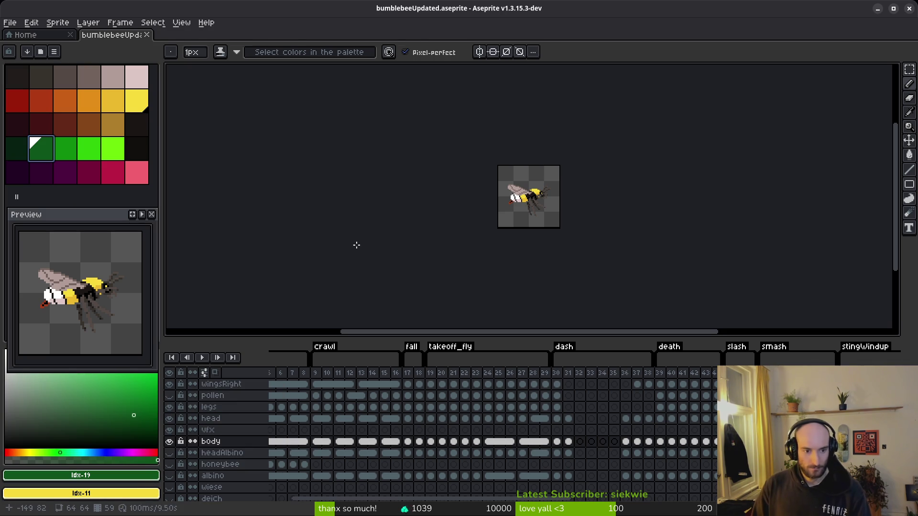
{"action": "key", "text": "alt+Tab"}
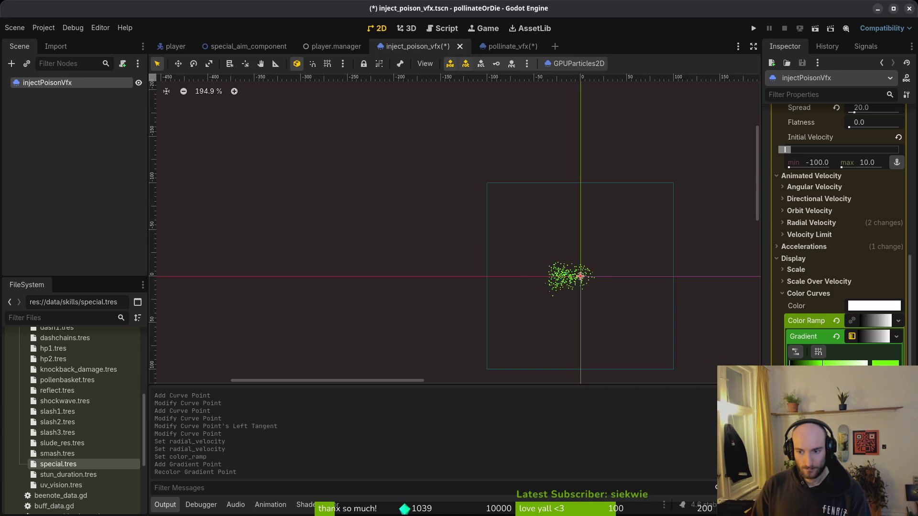
Step: Set a gradient stop to dark green 0d541b and delete an unneeded stop
{"action": "double_click", "coordinate": [868, 364]}
{"action": "left_click", "coordinate": [862, 311]}
{"action": "type", "text": "0d541b"}
{"action": "key", "text": "Return"}
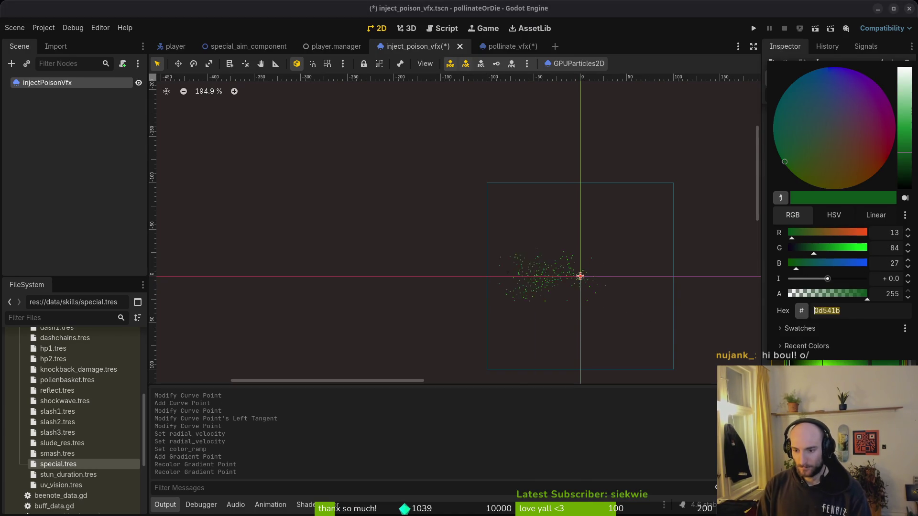
{"action": "key", "text": "Escape"}
{"action": "key", "text": "Delete"}
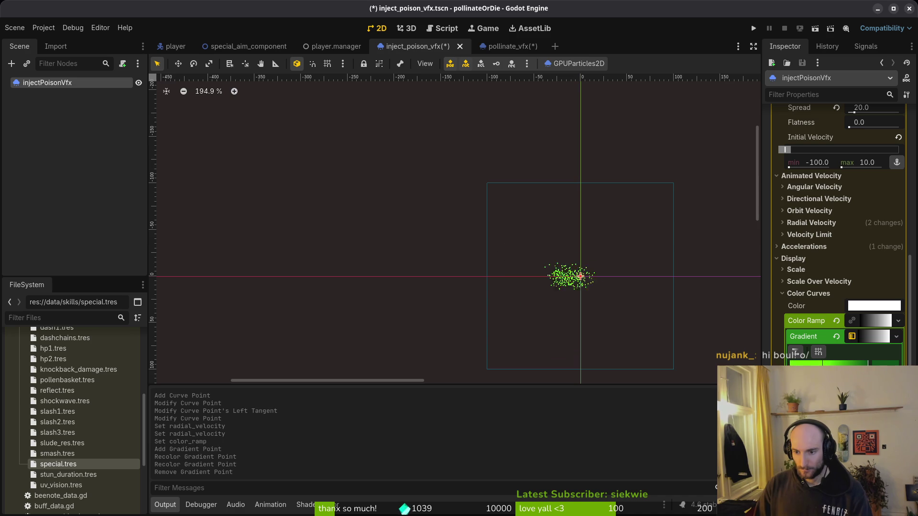
Step: Reposition the green gradient stops, add one more, and save the scene
{"action": "left_click_drag", "start_coordinate": [823, 369], "coordinate": [803, 369]}
{"action": "scroll", "coordinate": [603, 295], "scroll_direction": "up", "scroll_amount": 4}
{"action": "scroll", "coordinate": [578, 278], "scroll_direction": "up", "scroll_amount": 4}
{"action": "left_click_drag", "start_coordinate": [847, 371], "coordinate": [811, 371]}
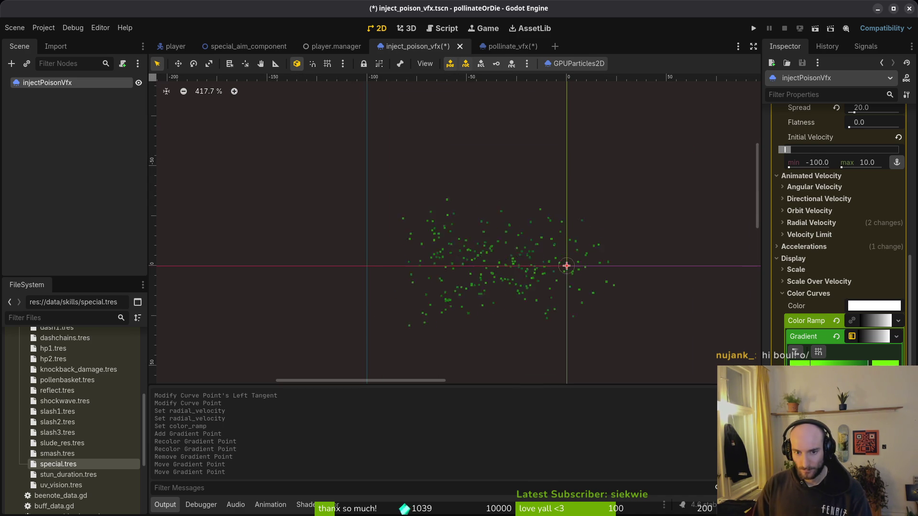
{"action": "left_click_drag", "start_coordinate": [810, 364], "coordinate": [819, 364]}
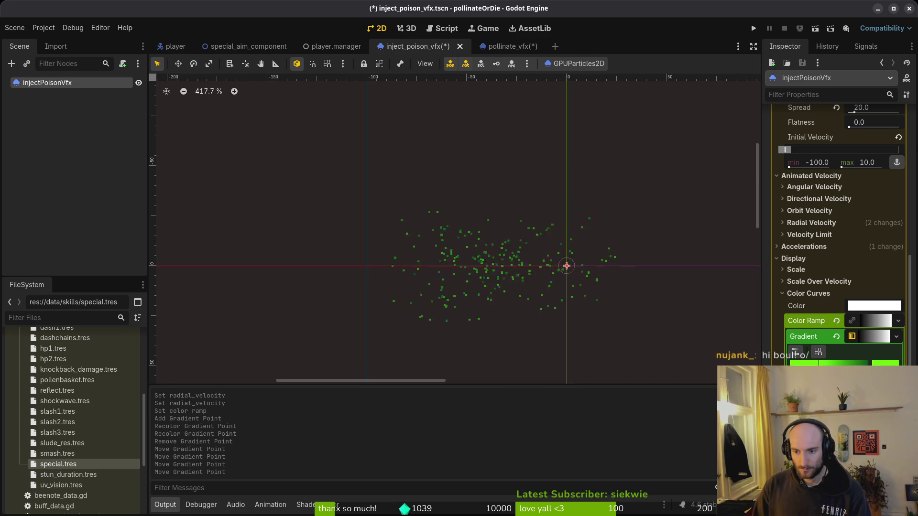
{"action": "left_click", "coordinate": [844, 364]}
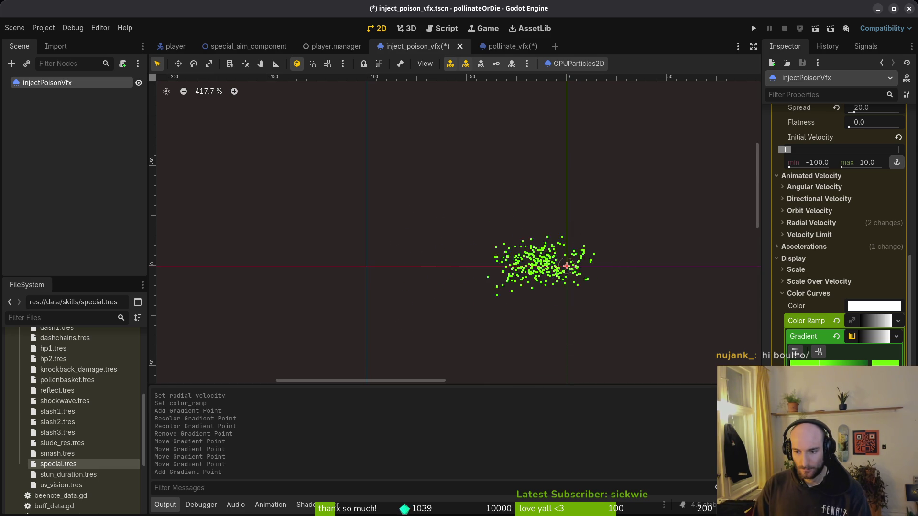
{"action": "left_click_drag", "start_coordinate": [819, 364], "coordinate": [805, 365]}
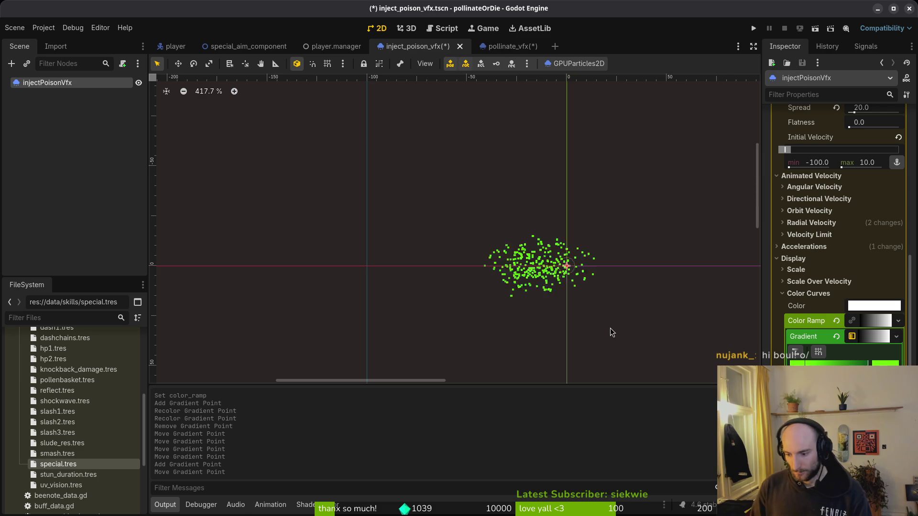
{"action": "scroll", "coordinate": [557, 278], "scroll_direction": "down", "scroll_amount": 5}
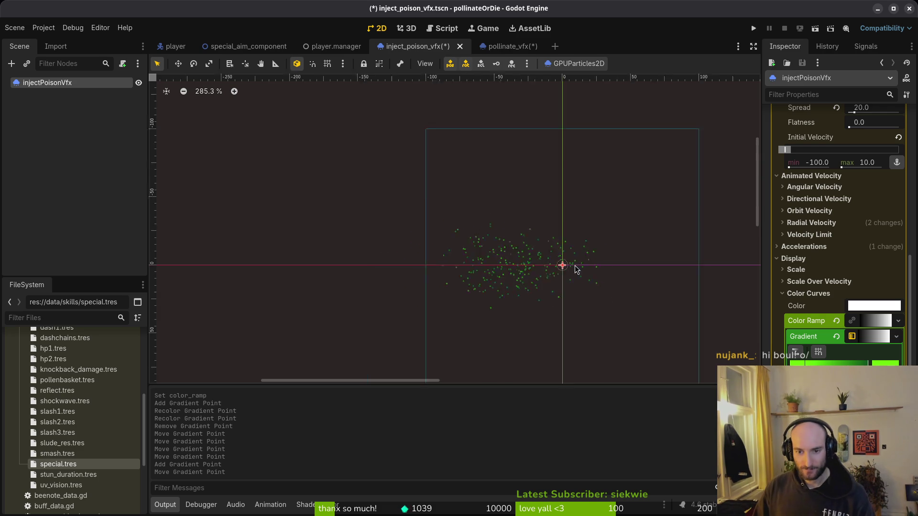
{"action": "left_click", "coordinate": [558, 278]}
{"action": "key", "text": "ctrl+s"}
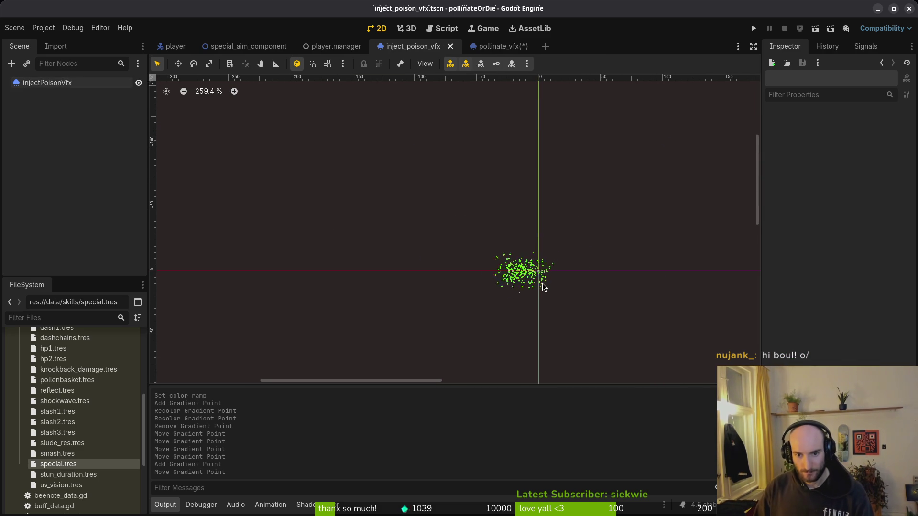
Step: Save the pollinate_vfx scene, then fold the poison particles' gradient and Color Curves sections
{"action": "left_click", "coordinate": [508, 46]}
{"action": "key", "text": "ctrl+s"}
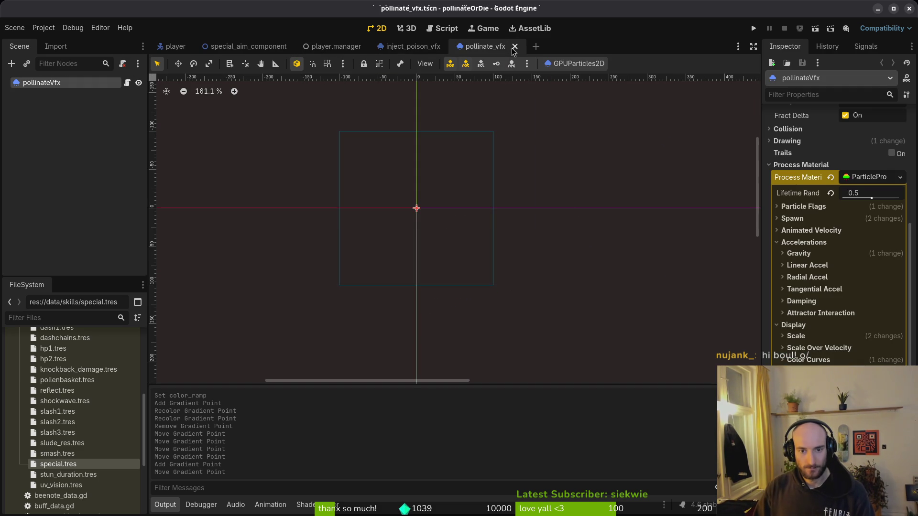
{"action": "left_click", "coordinate": [418, 43]}
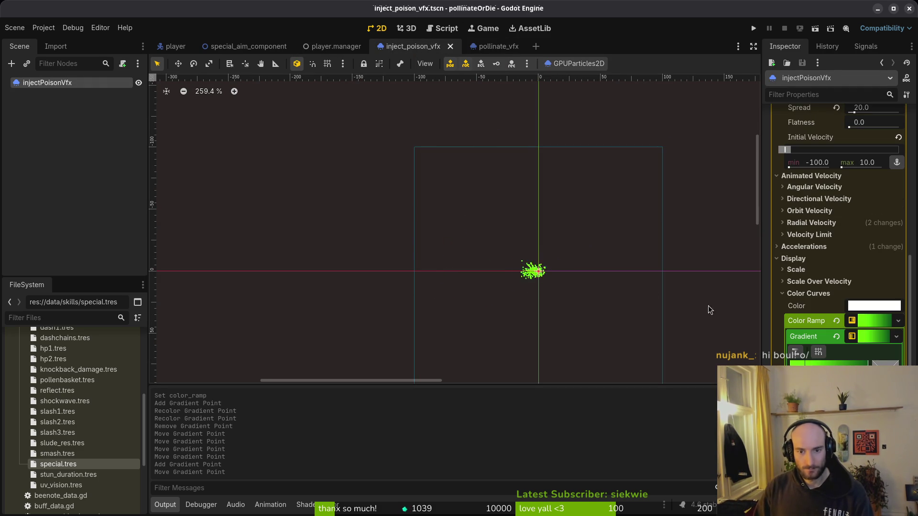
{"action": "left_click", "coordinate": [870, 320]}
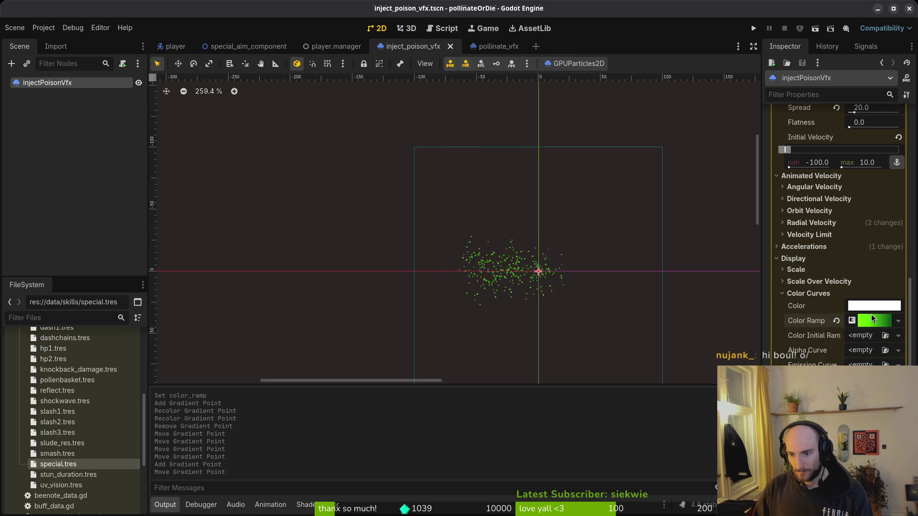
{"action": "left_click", "coordinate": [805, 296]}
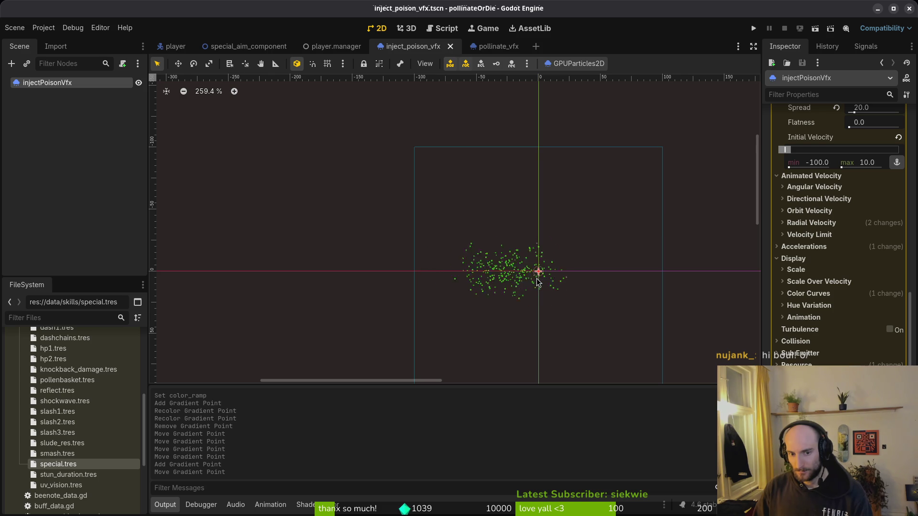
{"action": "scroll", "coordinate": [553, 273], "scroll_direction": "down", "scroll_amount": 3}
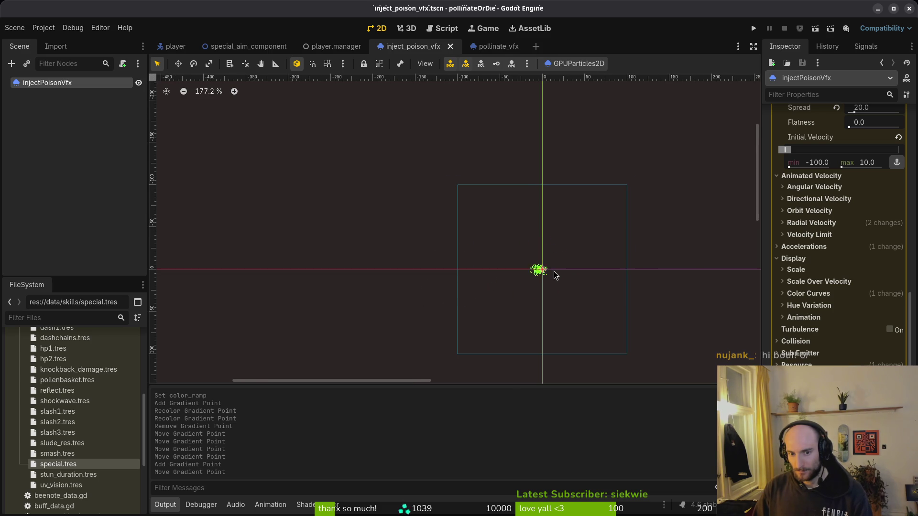
{"action": "left_click", "coordinate": [40, 106]}
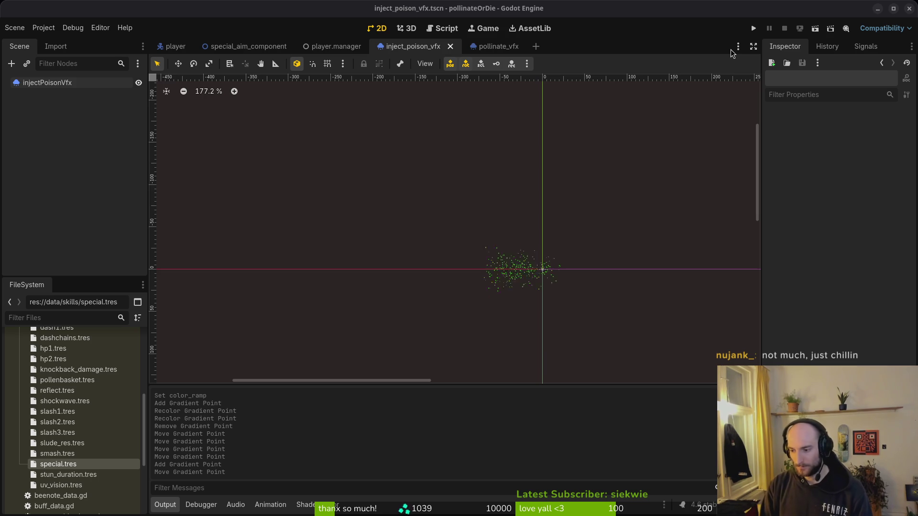
Step: Collapse the sprite and components branches of the player scene tree
{"action": "left_click", "coordinate": [172, 46]}
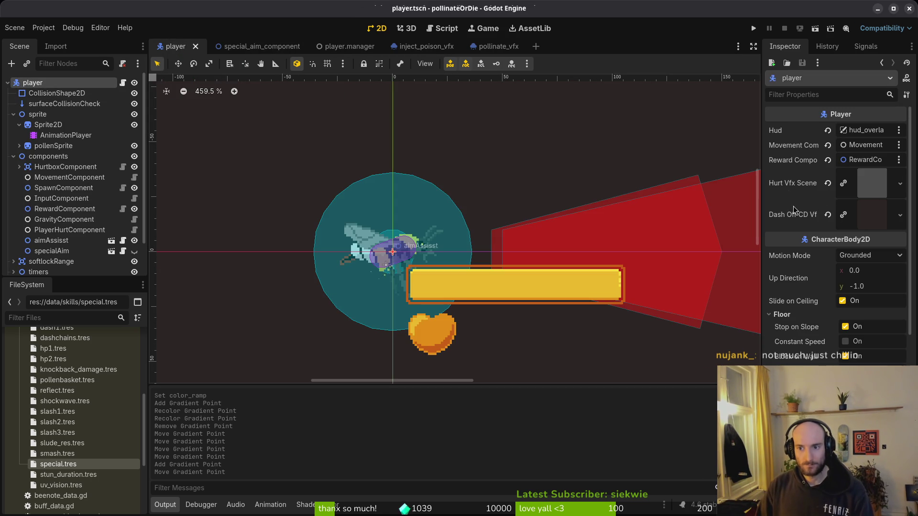
{"action": "left_click", "coordinate": [14, 115]}
{"action": "left_click", "coordinate": [14, 124]}
{"action": "key", "text": "alt+Tab"}
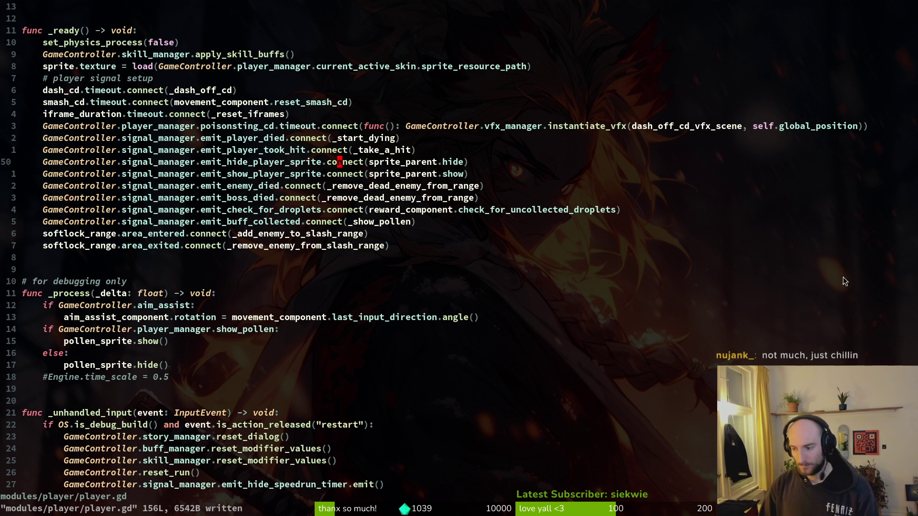
Step: Open modules/player/special.gd in Neovim and move down to the _sting cooldown line
{"action": "key", "text": "space"}
{"action": "key", "text": "f"}
{"action": "key", "text": "f"}
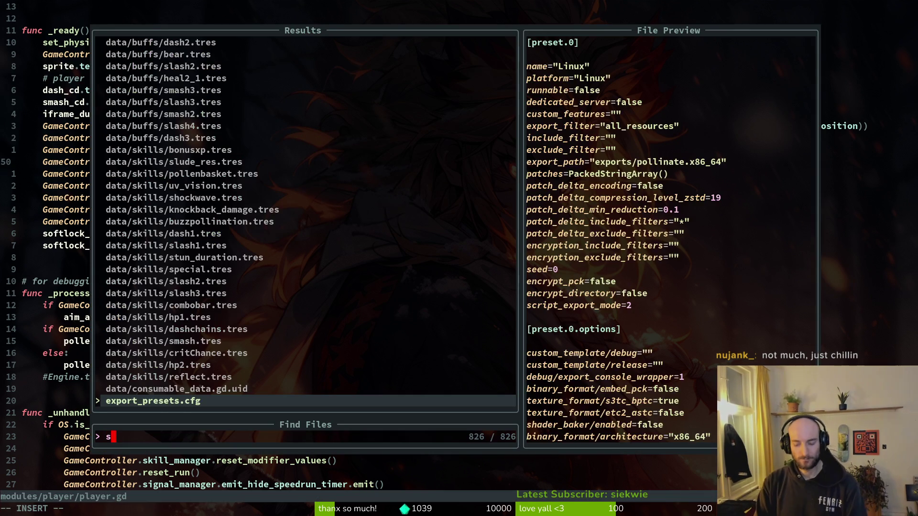
{"action": "type", "text": "pecial"}
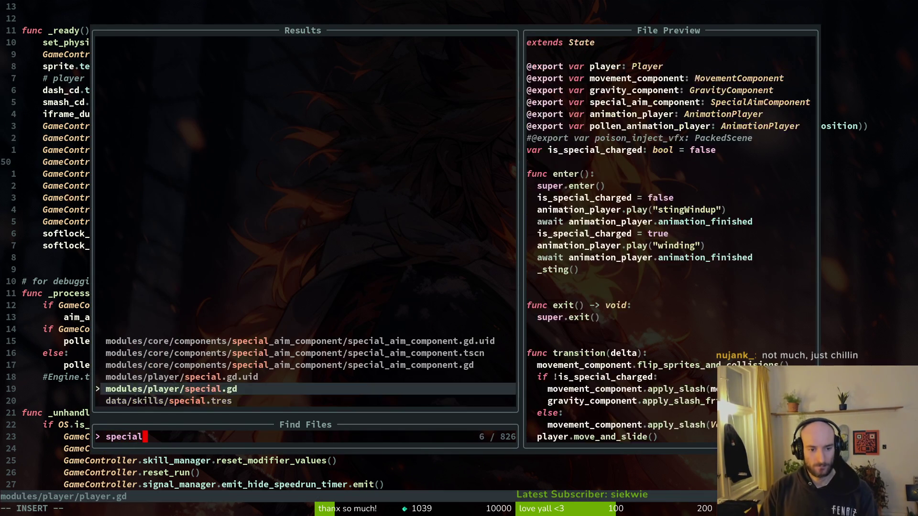
{"action": "key", "text": "Return"}
{"action": "key", "text": "j"}
{"action": "key", "text": "j"}
{"action": "key", "text": "j"}
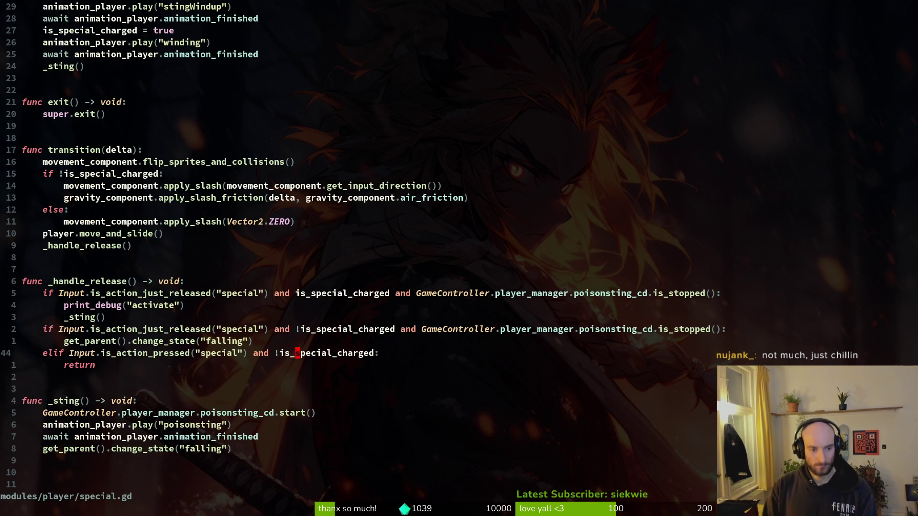
{"action": "key", "text": "j"}
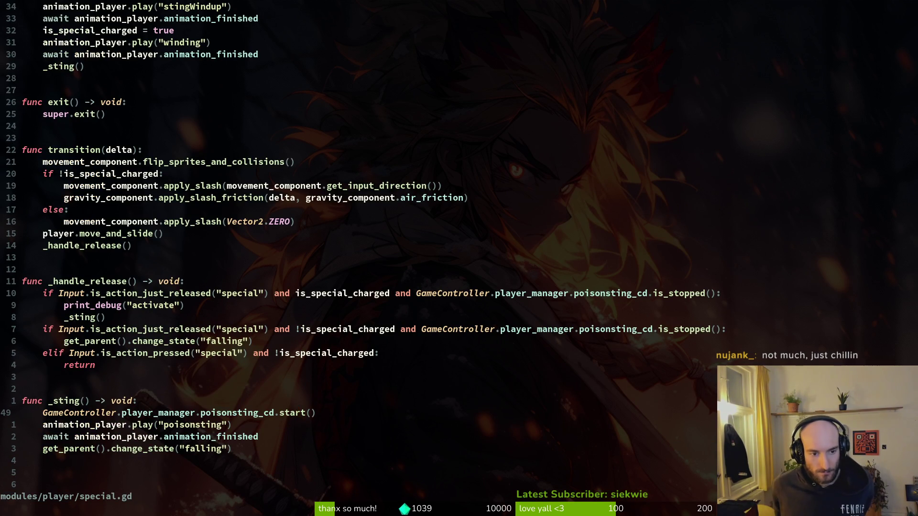
{"action": "key", "text": "alt+Tab"}
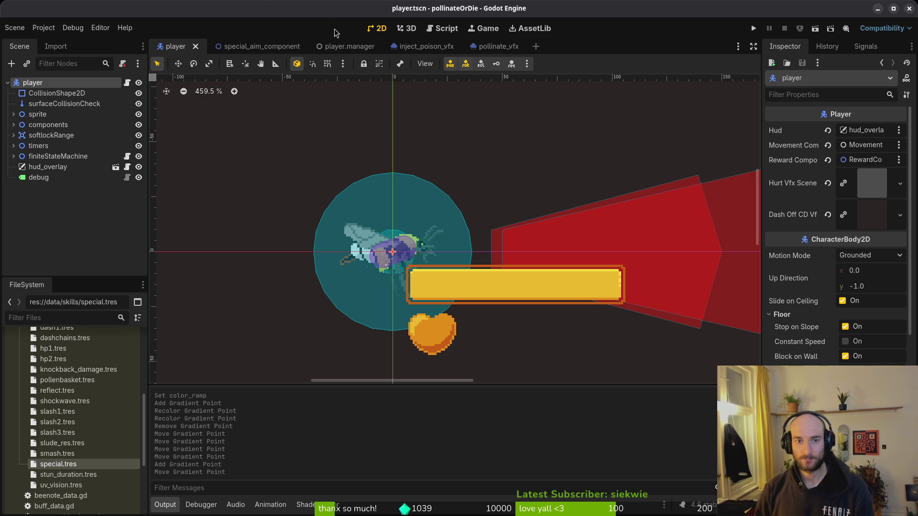
{"action": "left_click", "coordinate": [420, 46]}
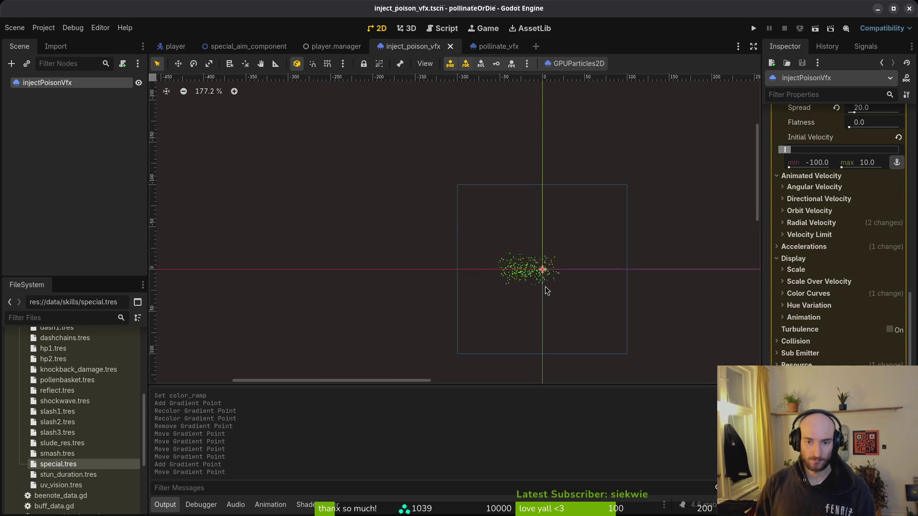
Step: Set the poison particles' velocity Spread to 10 (trying 15 first) and save inject_poison_vfx
{"action": "scroll", "coordinate": [552, 276], "scroll_direction": "up", "scroll_amount": 5}
{"action": "left_click_drag", "start_coordinate": [552, 277], "coordinate": [535, 281]}
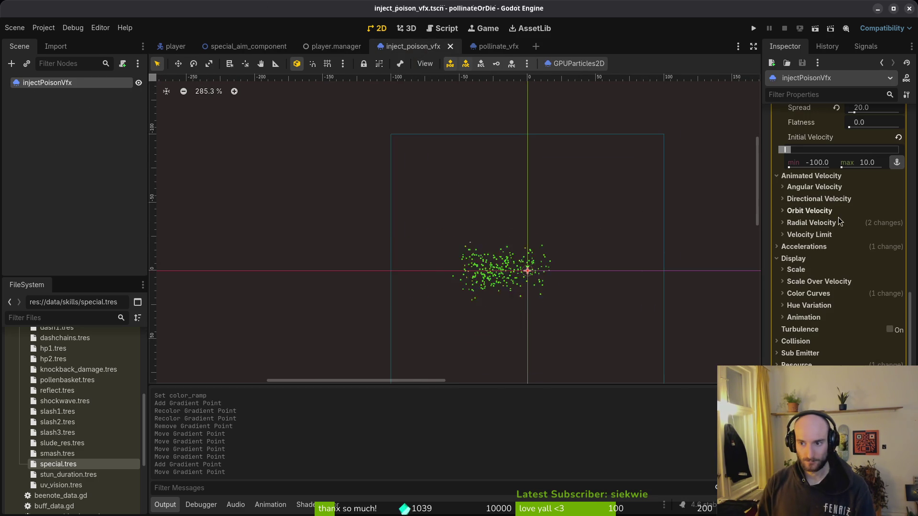
{"action": "left_click", "coordinate": [793, 259]}
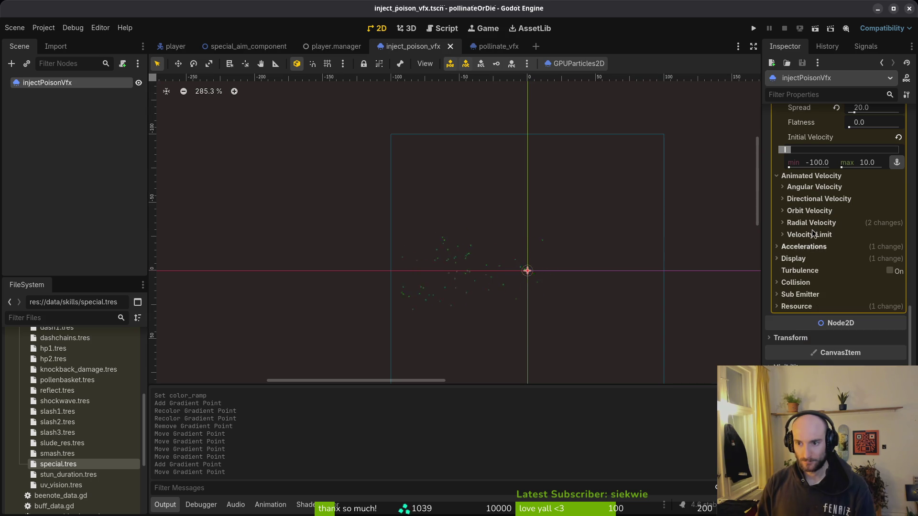
{"action": "scroll", "coordinate": [822, 249], "scroll_direction": "up", "scroll_amount": 3}
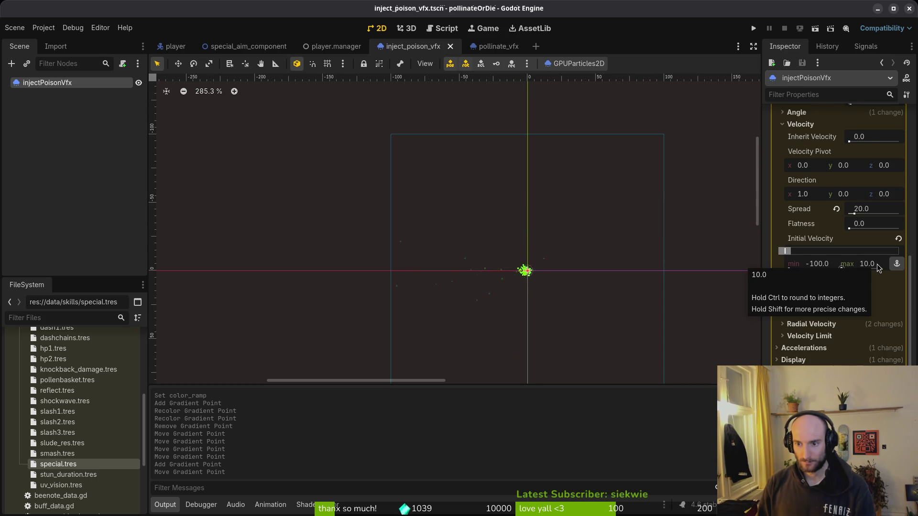
{"action": "left_click", "coordinate": [873, 210]}
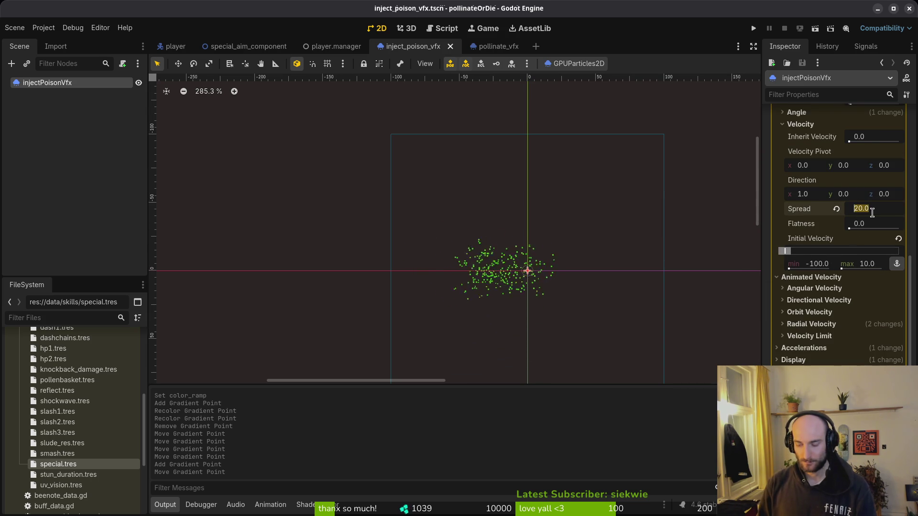
{"action": "type", "text": "15"}
{"action": "key", "text": "Return"}
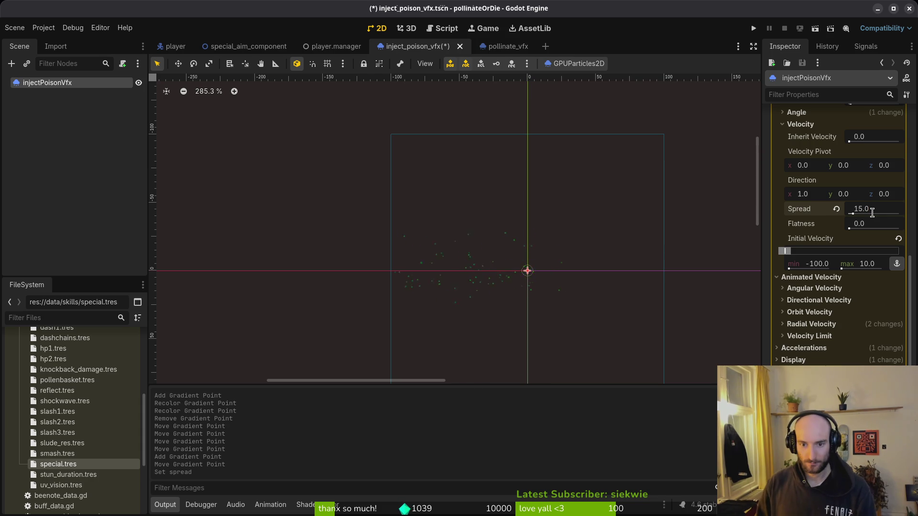
{"action": "left_click", "coordinate": [891, 210]}
{"action": "type", "text": "10"}
{"action": "key", "text": "Return"}
{"action": "key", "text": "ctrl+s"}
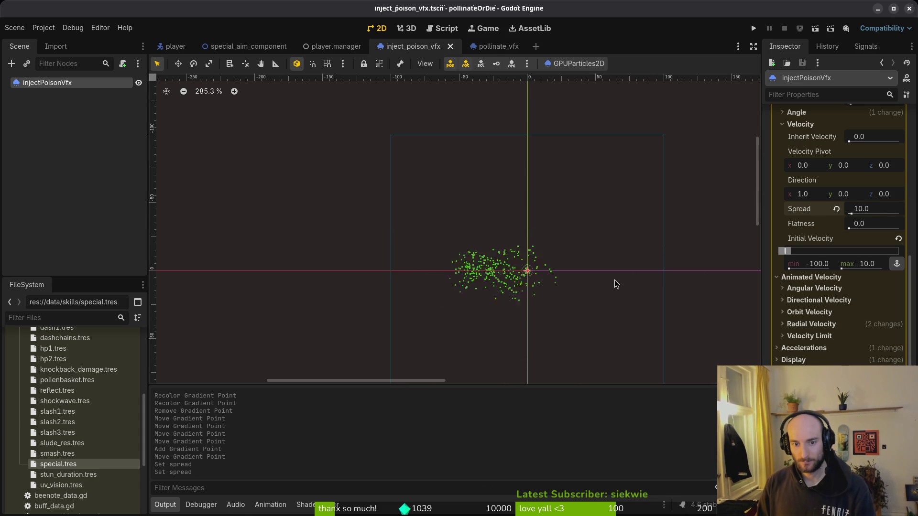
{"action": "scroll", "coordinate": [876, 222], "scroll_direction": "up", "scroll_amount": 10}
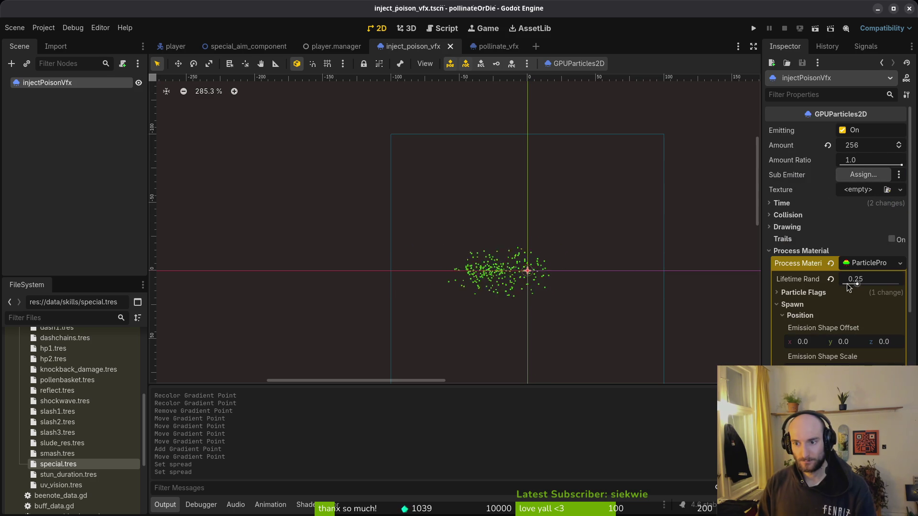
Step: Under Time, try a particle Lifetime of 0.5, then set it back to 0.8
{"action": "left_click", "coordinate": [795, 251]}
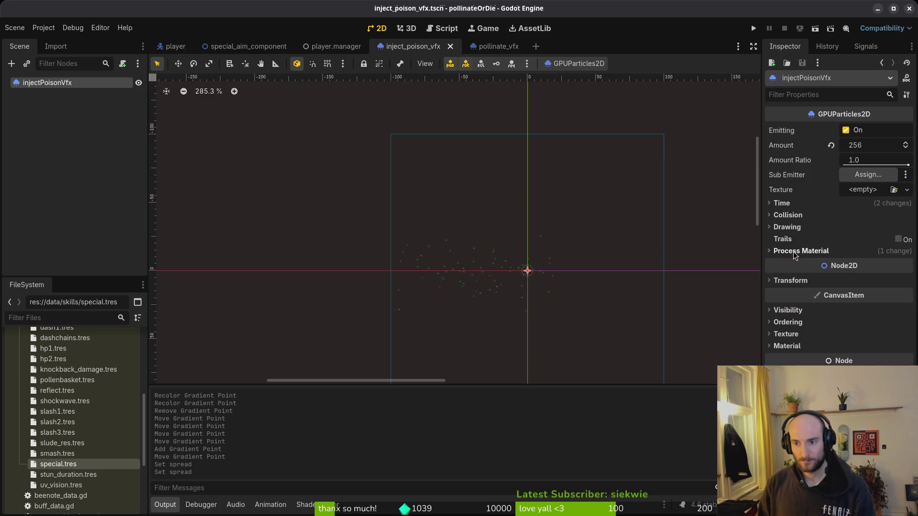
{"action": "left_click", "coordinate": [781, 202]}
{"action": "left_click", "coordinate": [877, 215]}
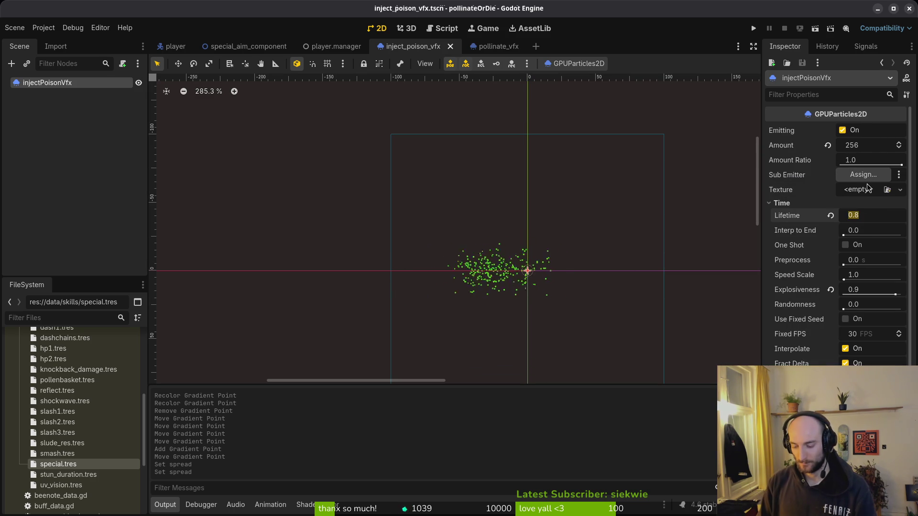
{"action": "type", "text": "0.5"}
{"action": "key", "text": "Return"}
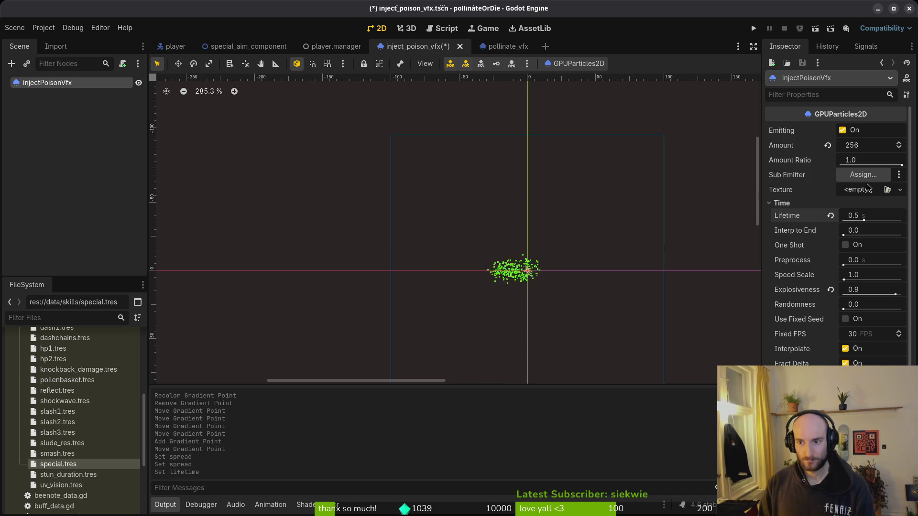
{"action": "left_click", "coordinate": [895, 220]}
{"action": "type", "text": "0"}
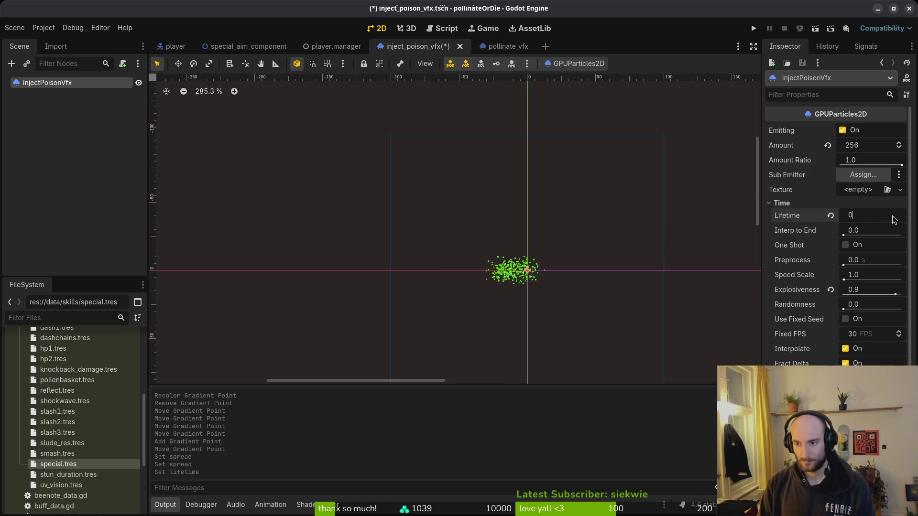
{"action": "type", "text": ".8"}
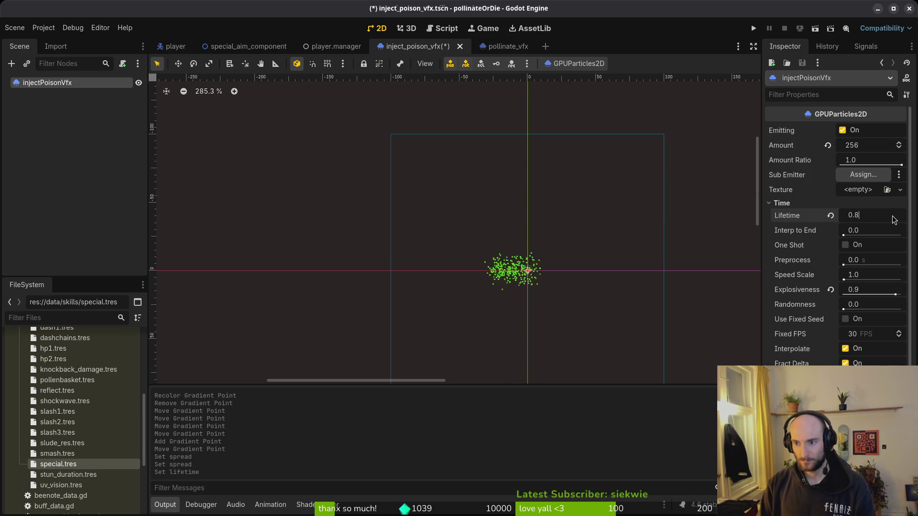
{"action": "key", "text": "Return"}
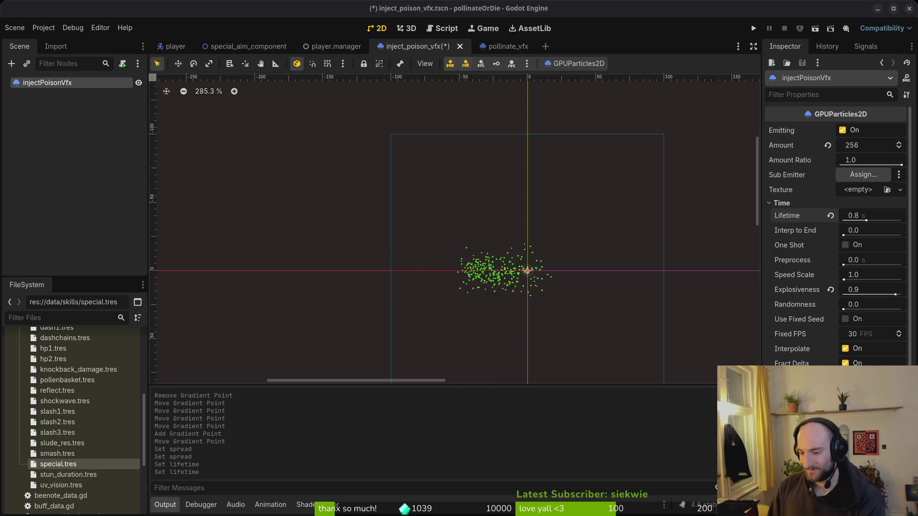
Step: Save the inject_poison_vfx scene and close the Godot editor
{"action": "left_click", "coordinate": [438, 248]}
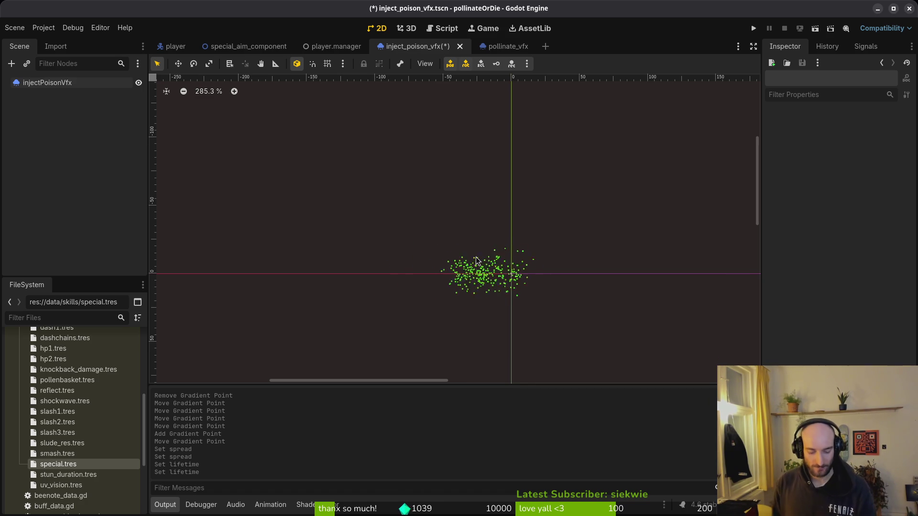
{"action": "scroll", "coordinate": [469, 247], "scroll_direction": "down", "scroll_amount": 4}
{"action": "key", "text": "ctrl+s"}
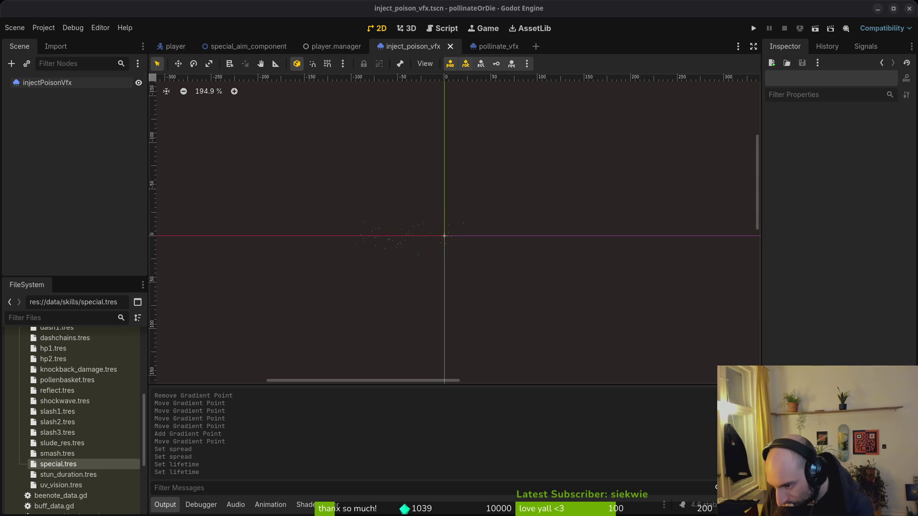
{"action": "left_click", "coordinate": [909, 8]}
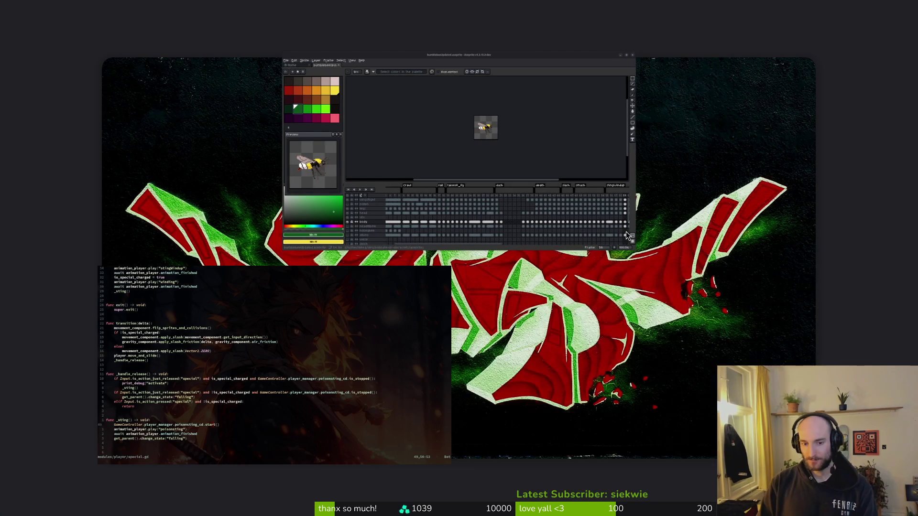
Step: Quit Neovim and launch tig status from the shell
{"action": "key", "text": "super+Return"}
{"action": "type", "text": "cd"}
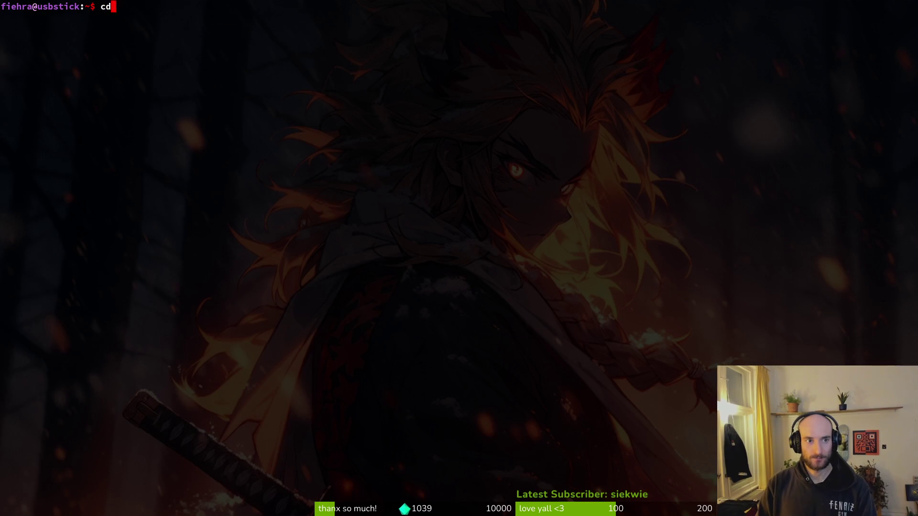
{"action": "key", "text": "ctrl+d"}
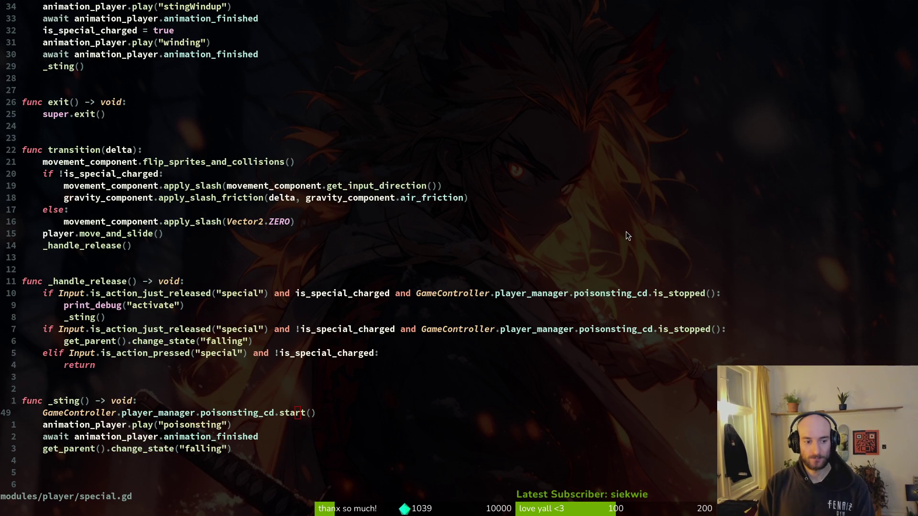
{"action": "type", "text": ":q"}
{"action": "key", "text": "Return"}
{"action": "type", "text": "tig status"}
{"action": "key", "text": "Return"}
{"action": "key", "text": "j"}
{"action": "key", "text": "j"}
{"action": "key", "text": "j"}
{"action": "key", "text": "j"}
{"action": "key", "text": "j"}
{"action": "key", "text": "j"}
{"action": "key", "text": "j"}
{"action": "key", "text": "j"}
Step: Stage special_aim_component.gd, the player and skill manager scenes, player.gd, special.gd and pollinate_vfx.tscn
{"action": "key", "text": "j"}
{"action": "key", "text": "Return"}
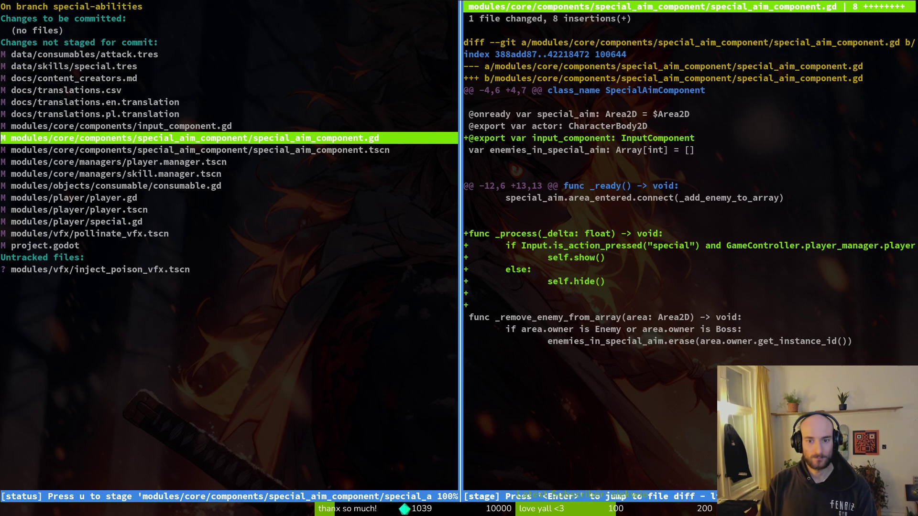
{"action": "key", "text": "u"}
{"action": "key", "text": "u"}
{"action": "key", "text": "j"}
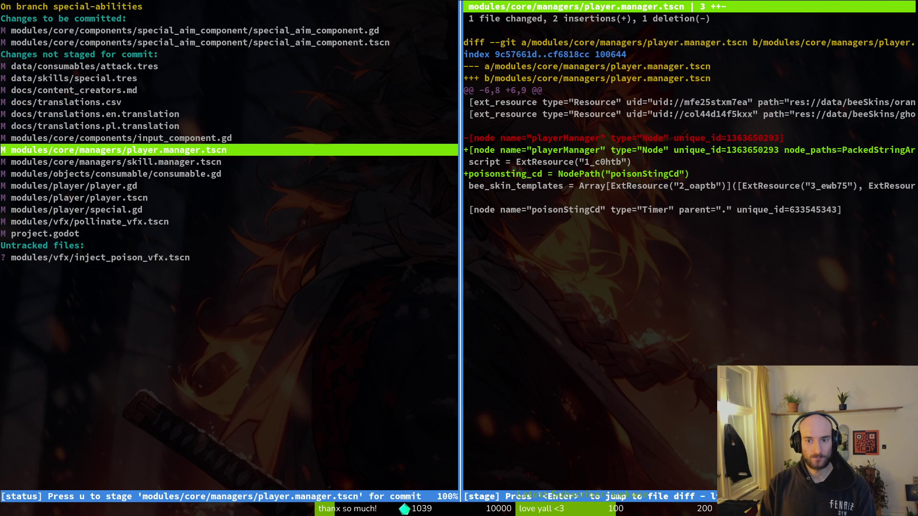
{"action": "key", "text": "u"}
{"action": "key", "text": "u"}
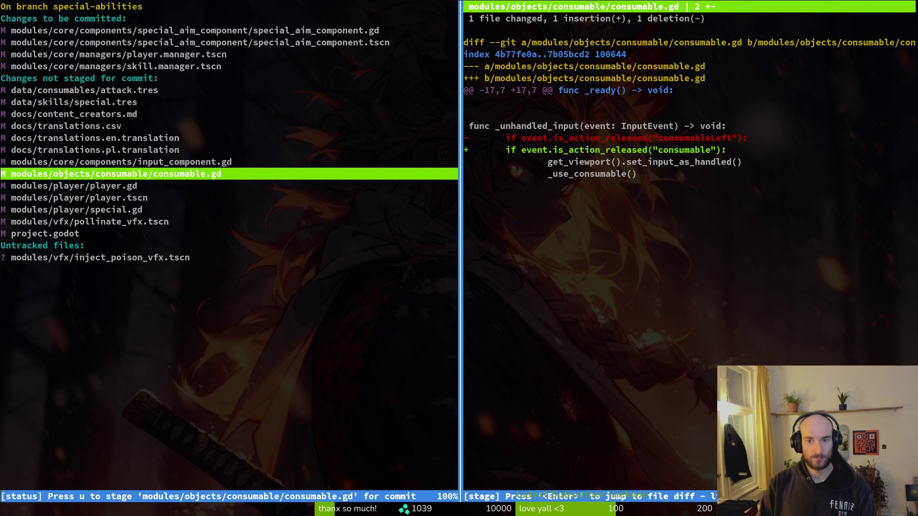
{"action": "key", "text": "j"}
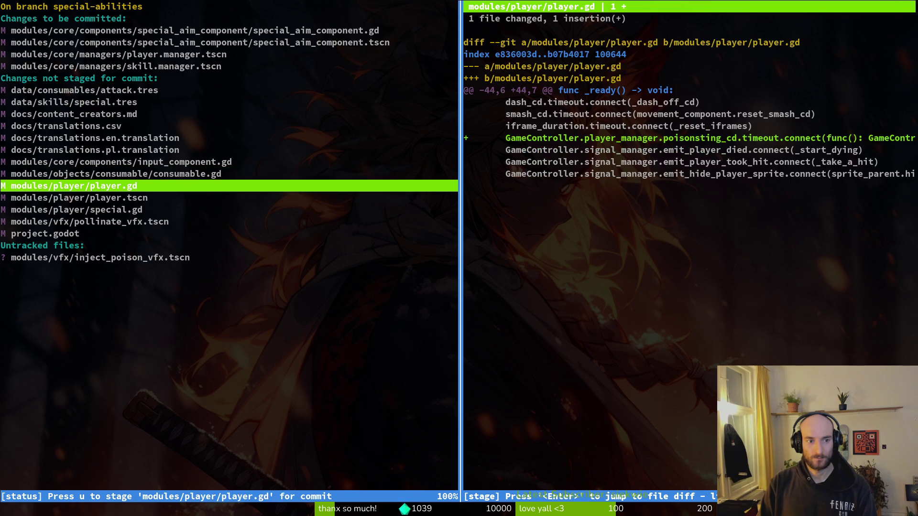
{"action": "key", "text": "u"}
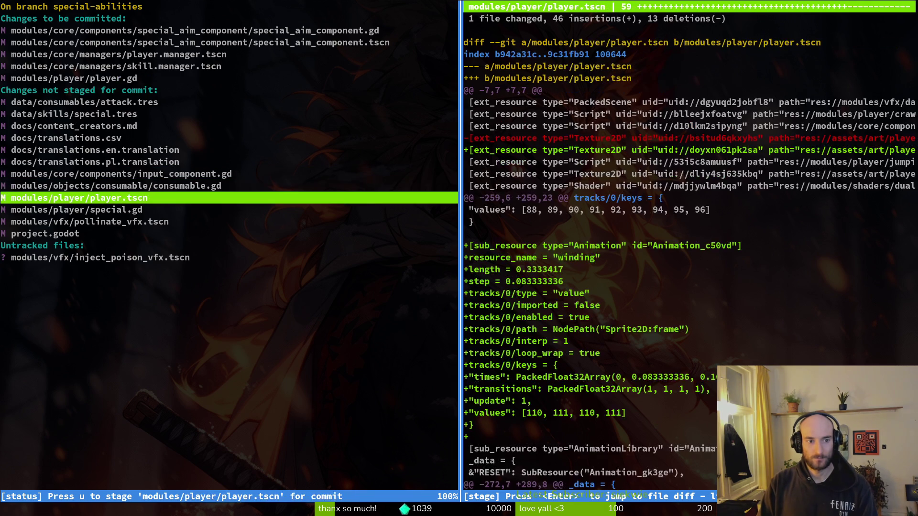
{"action": "key", "text": "u"}
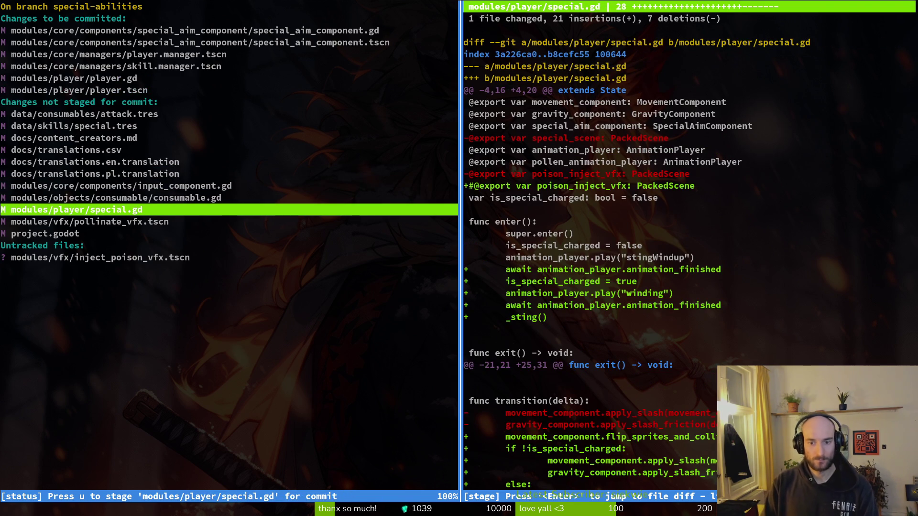
{"action": "key", "text": "u"}
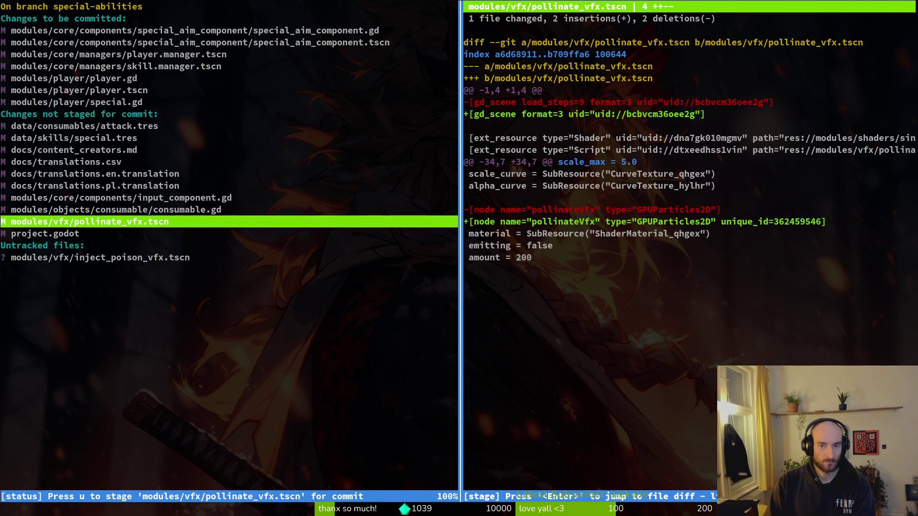
{"action": "key", "text": "u"}
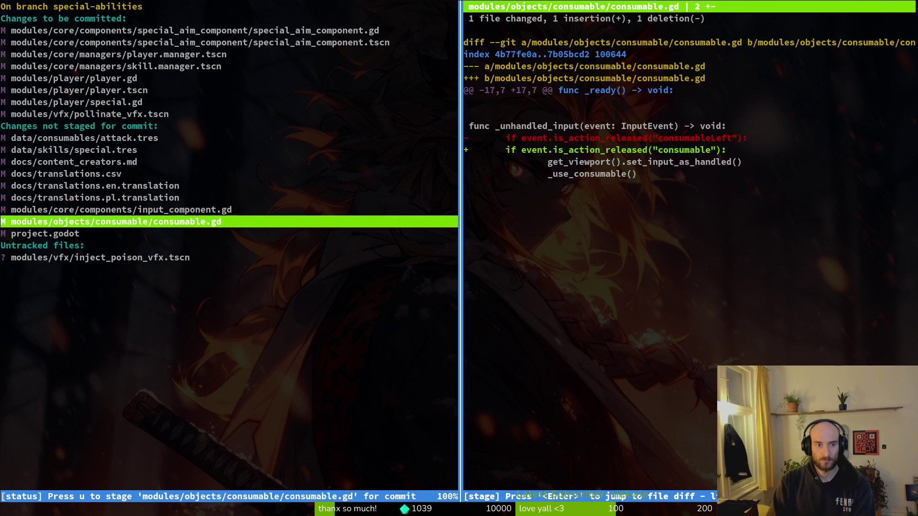
Step: Unstage pollinate_vfx.tscn again and review the unstaged attack.tres diff
{"action": "key", "text": "Up"}
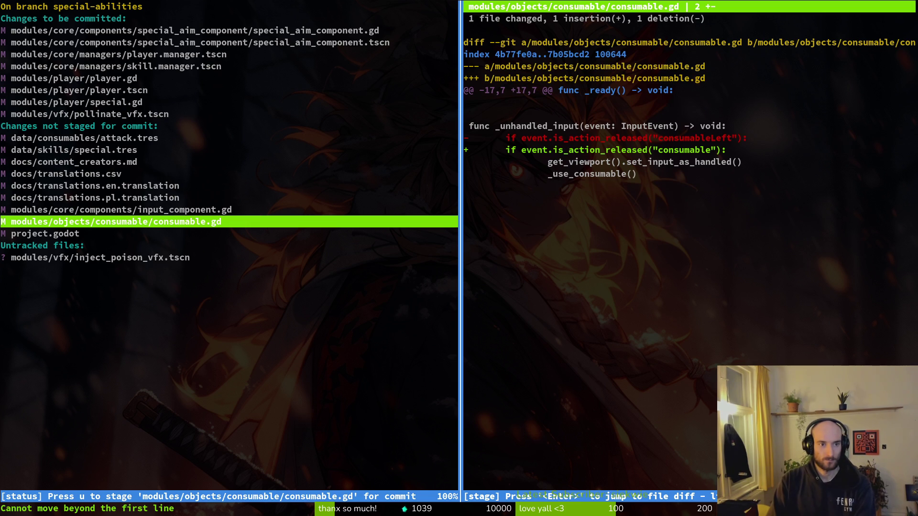
{"action": "key", "text": "q"}
{"action": "key", "text": "Up"}
{"action": "key", "text": "Up"}
{"action": "key", "text": "Up"}
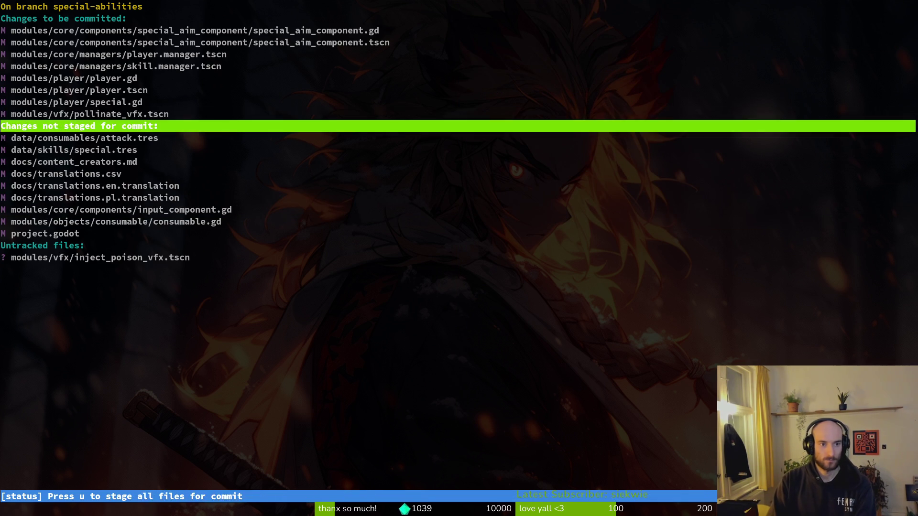
{"action": "key", "text": "u"}
{"action": "key", "text": "s"}
{"action": "key", "text": "Up"}
{"action": "key", "text": "Down"}
{"action": "key", "text": "s"}
{"action": "key", "text": "Return"}
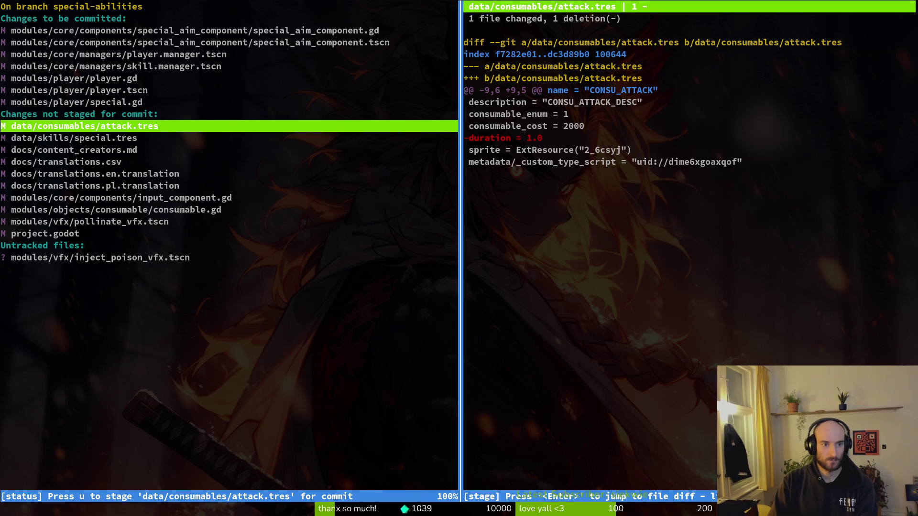
Step: Stage special.tres, translations.csv and the .en and .pl translation files
{"action": "key", "text": "Down"}
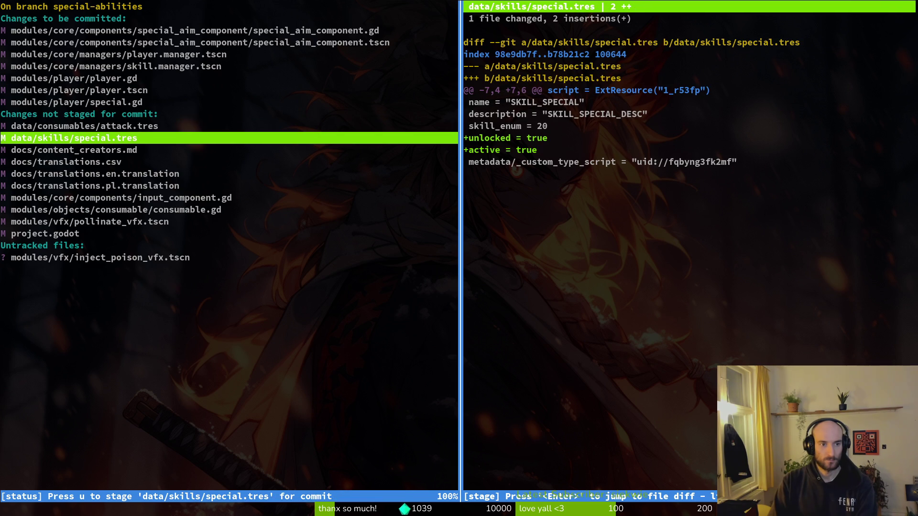
{"action": "key", "text": "u"}
{"action": "key", "text": "Down"}
{"action": "key", "text": "Down"}
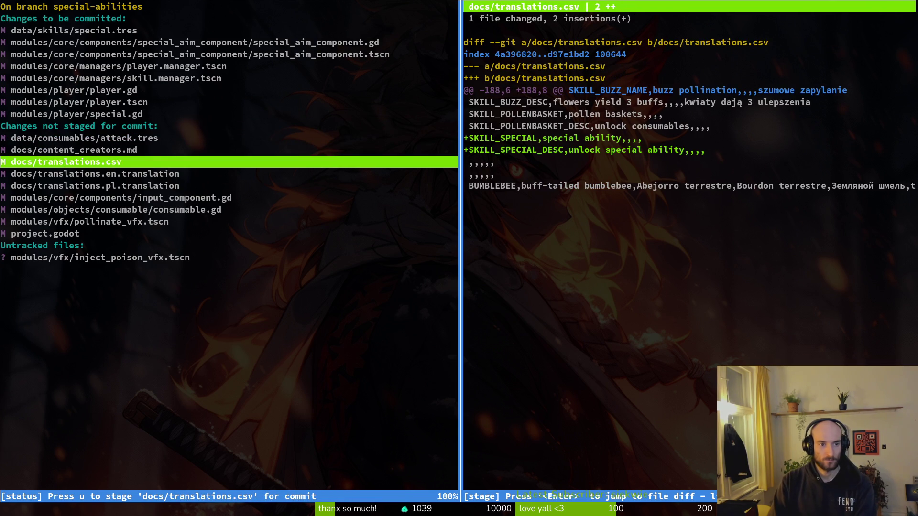
{"action": "key", "text": "u"}
{"action": "key", "text": "Down"}
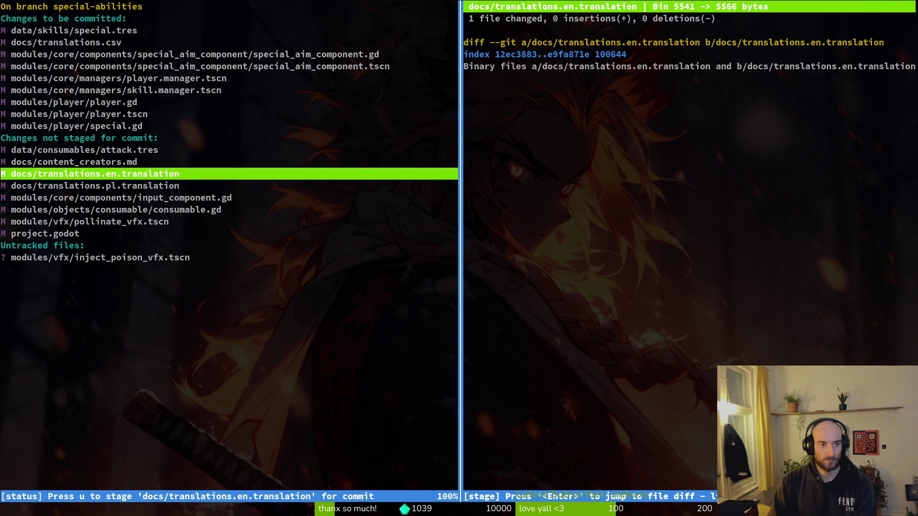
{"action": "key", "text": "u"}
{"action": "key", "text": "Down"}
{"action": "key", "text": "u"}
{"action": "key", "text": "Down"}
{"action": "key", "text": "Down"}
{"action": "key", "text": "Down"}
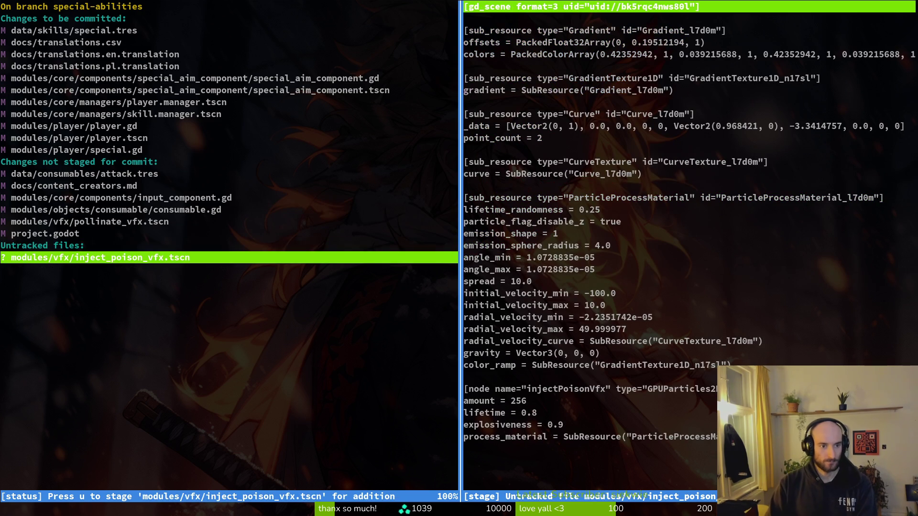
{"action": "key", "text": "Up"}
{"action": "key", "text": "Up"}
{"action": "key", "text": "Up"}
Step: Commit the staged changes with message 'added missing logic for special ability'
{"action": "type", "text": "qgit commit -"}
{"action": "key", "text": "BackSpace"}
{"action": "key", "text": "BackSpace"}
{"action": "key", "text": "BackSpace"}
{"action": "type", "text": "mit -m \"added missing logic for "}
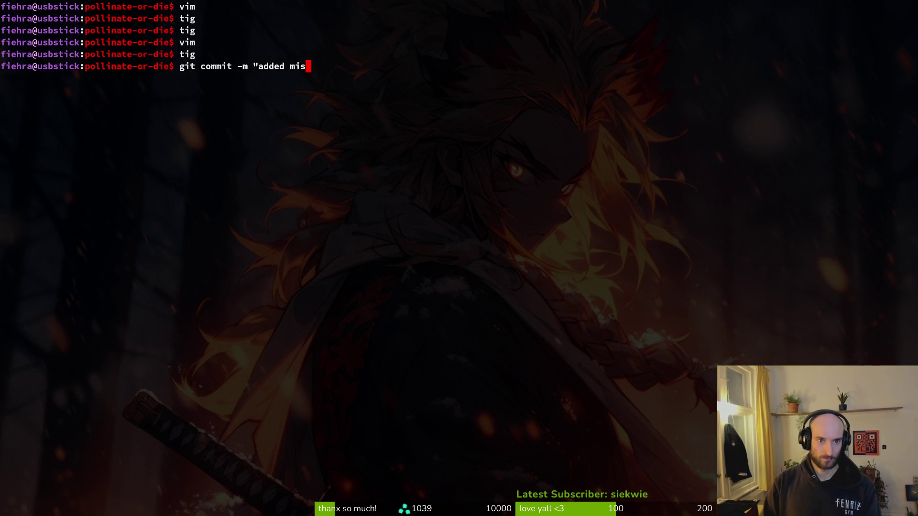
{"action": "type", "text": "spec"}
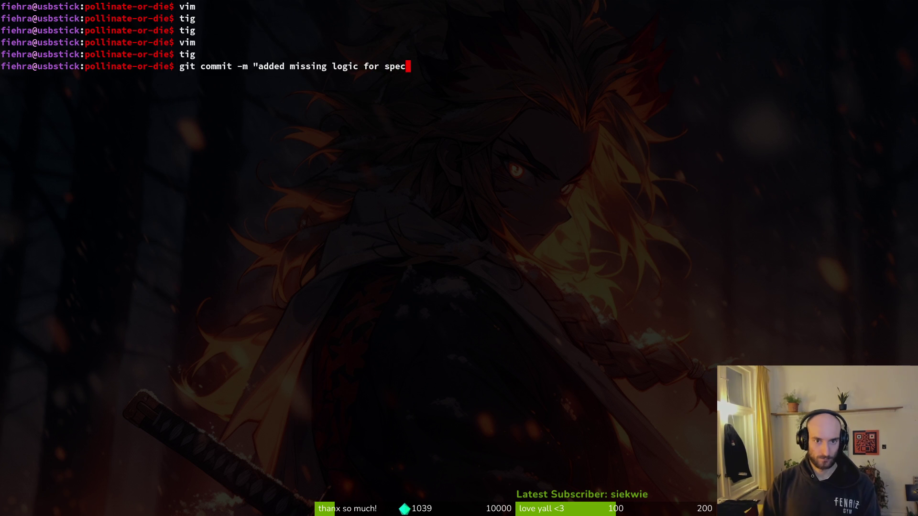
{"action": "type", "text": "ial ability\""}
{"action": "key", "text": "Return"}
Step: Reopen tig and stage attack.tres, content_creators.md and consumable.gd
{"action": "type", "text": "itig"}
{"action": "key", "text": "Return"}
{"action": "key", "text": "s"}
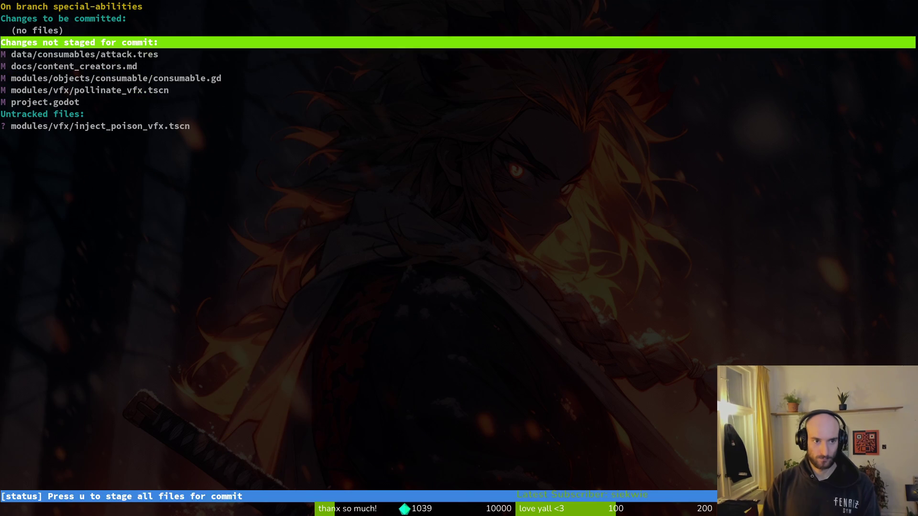
{"action": "key", "text": "Down"}
{"action": "key", "text": "Down"}
{"action": "key", "text": "Return"}
{"action": "key", "text": "k"}
{"action": "key", "text": "Up"}
{"action": "key", "text": "u"}
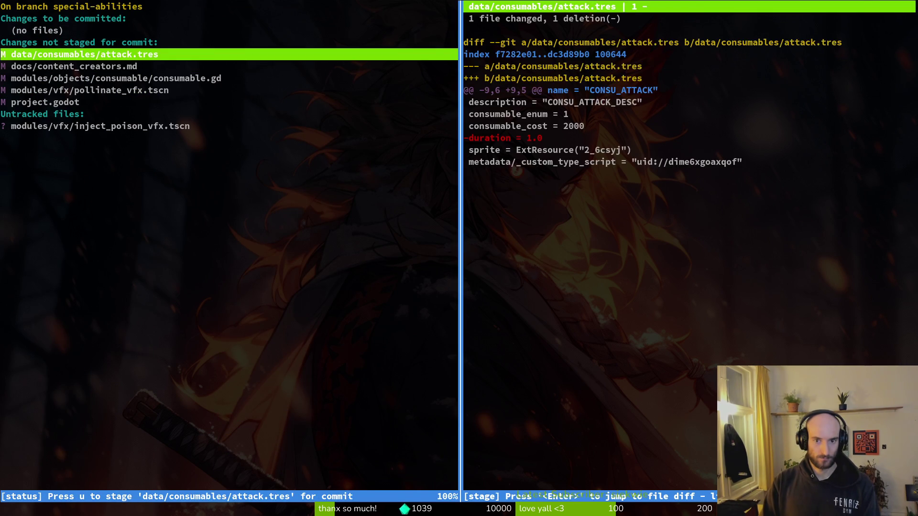
Step: Stage pollinate_vfx.tscn, the new inject_poison_vfx.tscn and project.godot
{"action": "key", "text": "Down"}
{"action": "key", "text": "u"}
{"action": "key", "text": "Down"}
{"action": "key", "text": "u"}
{"action": "key", "text": "Down"}
{"action": "key", "text": "u"}
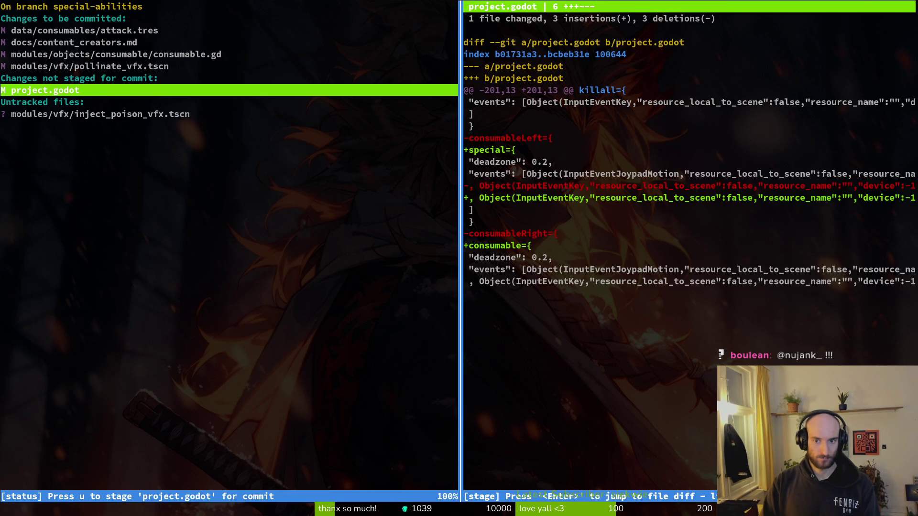
{"action": "key", "text": "Down"}
{"action": "key", "text": "u"}
{"action": "key", "text": "Up"}
Step: Commit the remaining changes as the poison VFX and cleanup commit
{"action": "type", "text": "uqit commi"}
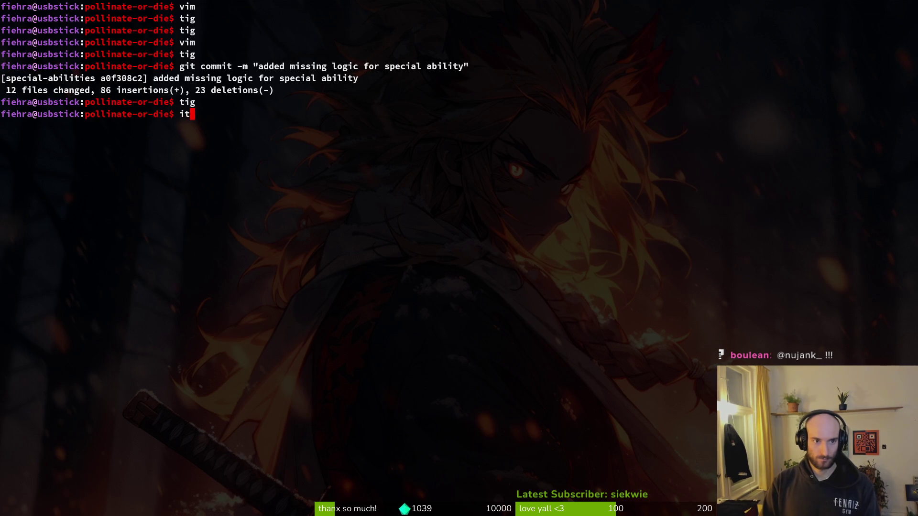
{"action": "key", "text": "ctrl+u"}
{"action": "type", "text": "git commi"}
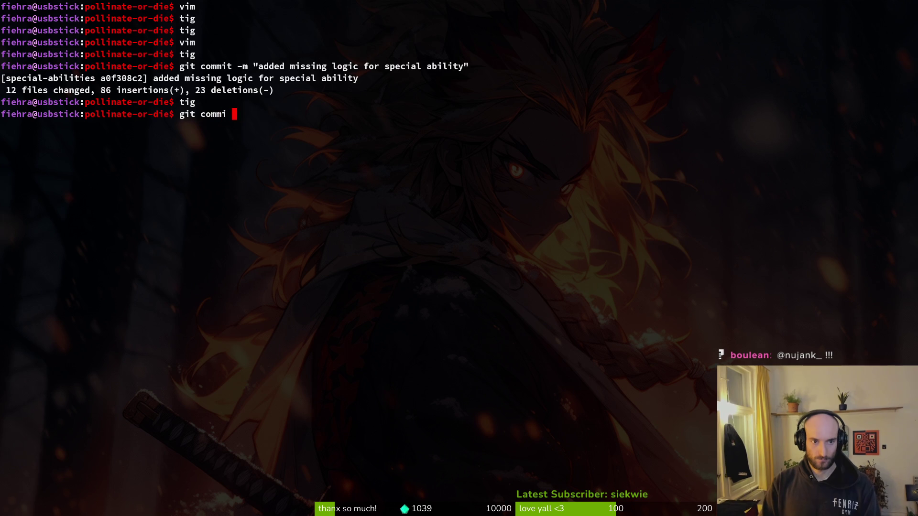
{"action": "key", "text": "BackSpace"}
{"action": "key", "text": "BackSpace"}
{"action": "type", "text": "t -&"}
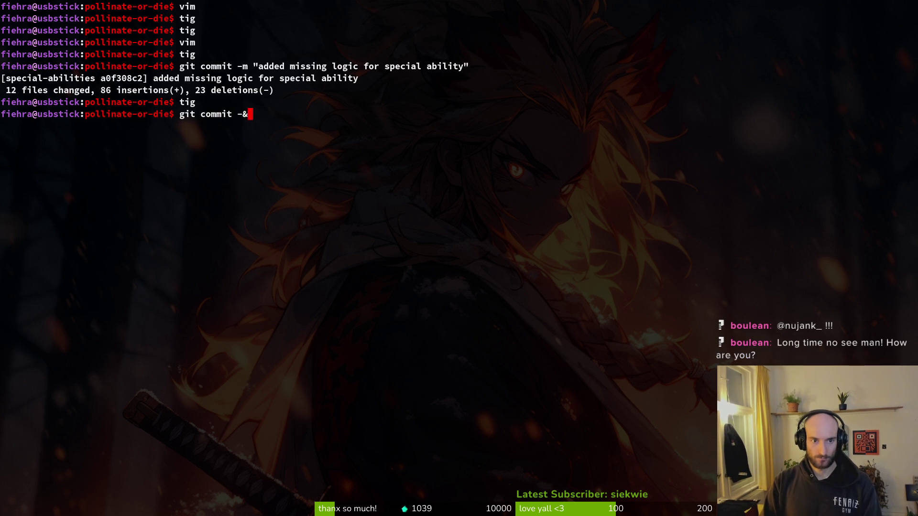
{"action": "type", "text": "added inject poisoin  vfx and clea"}
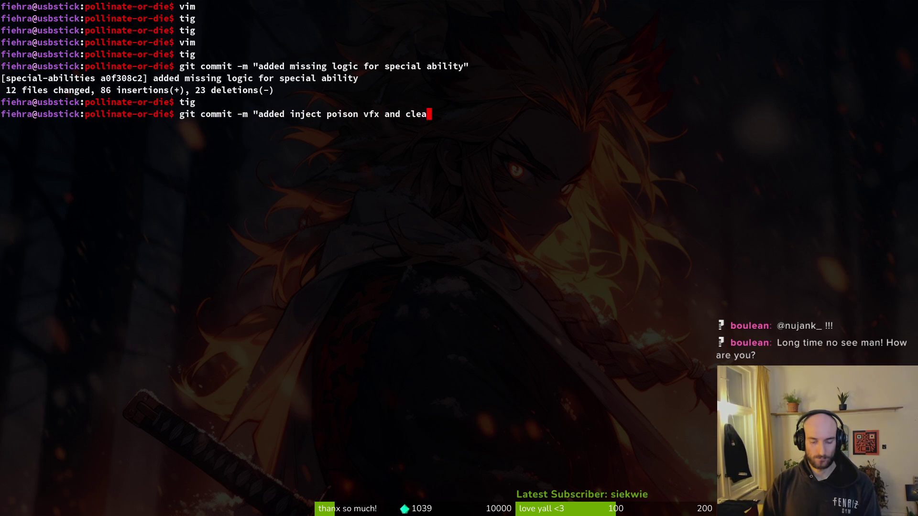
{"action": "type", "text": "d up some code"}
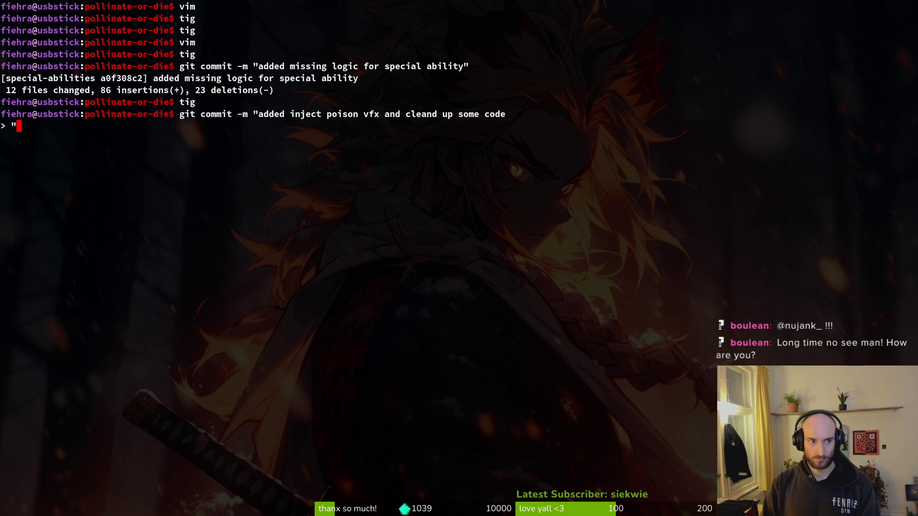
{"action": "key", "text": "Return"}
Step: Push the special-abilities branch to origin with --set-upstream
{"action": "type", "text": "git push"}
{"action": "key", "text": "Return"}
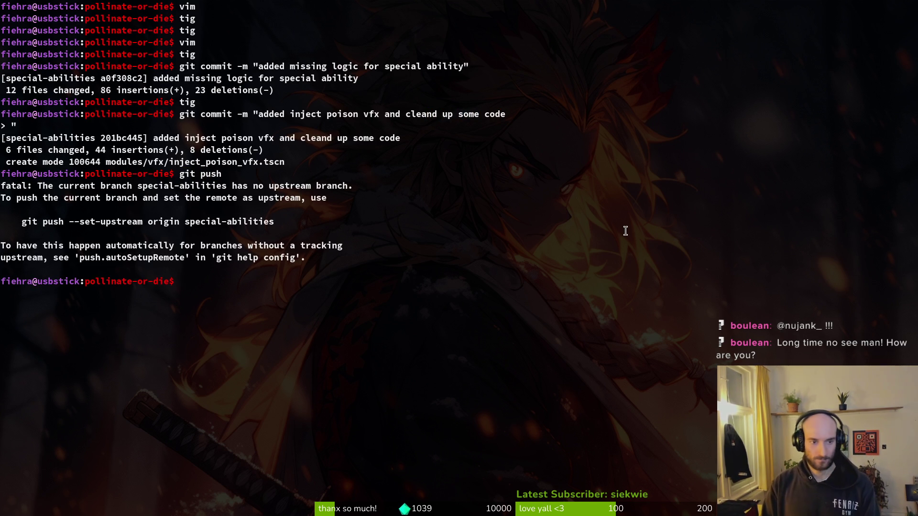
{"action": "left_click_drag", "start_coordinate": [12, 227], "coordinate": [305, 219]}
{"action": "middle_click", "coordinate": [327, 217]}
{"action": "key", "text": "Return"}
{"action": "key", "text": "Return"}
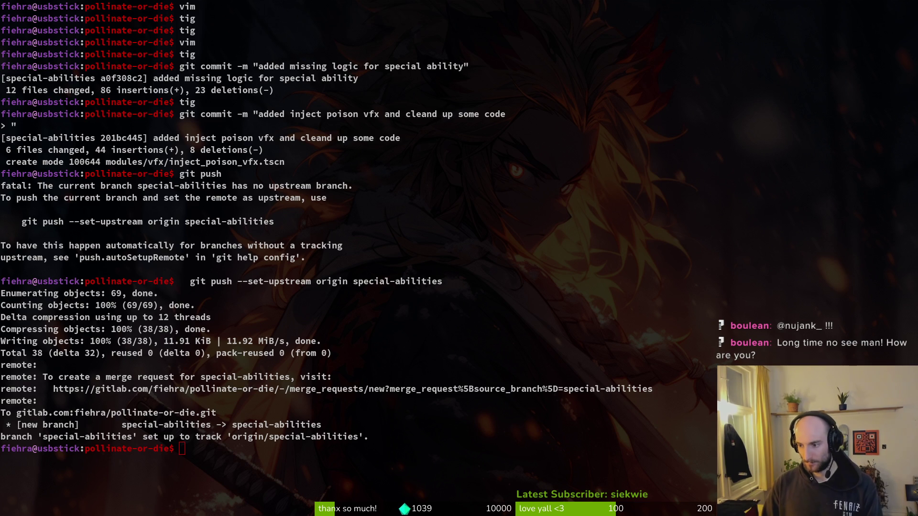
{"action": "left_click", "coordinate": [701, 261]}
{"action": "key", "text": "alt+Tab"}
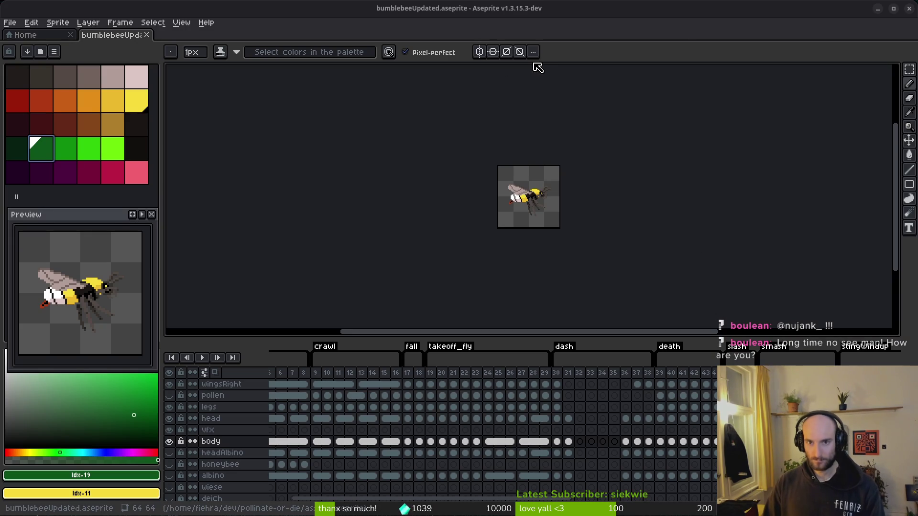
Step: Close Aseprite, reset the Stream Manager zoom to 100%, and open the Raid Channel picker
{"action": "left_click", "coordinate": [910, 12]}
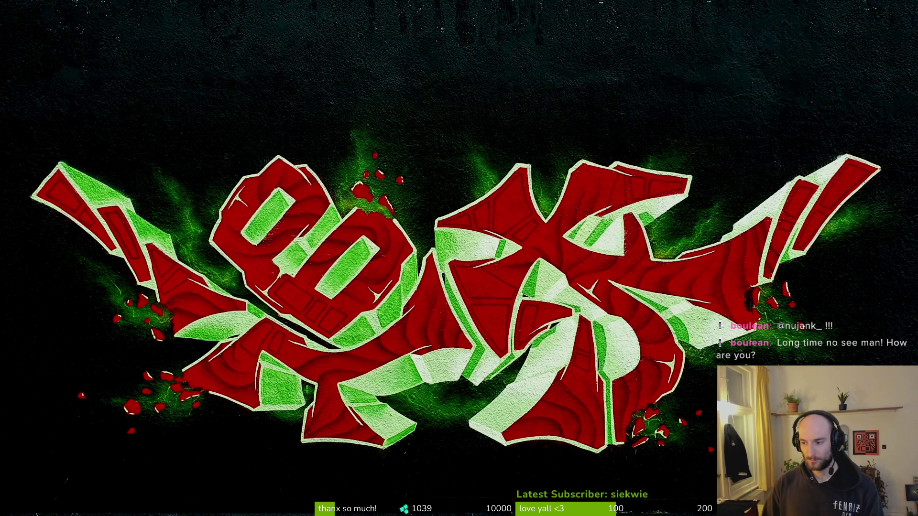
{"action": "key", "text": "alt+Tab"}
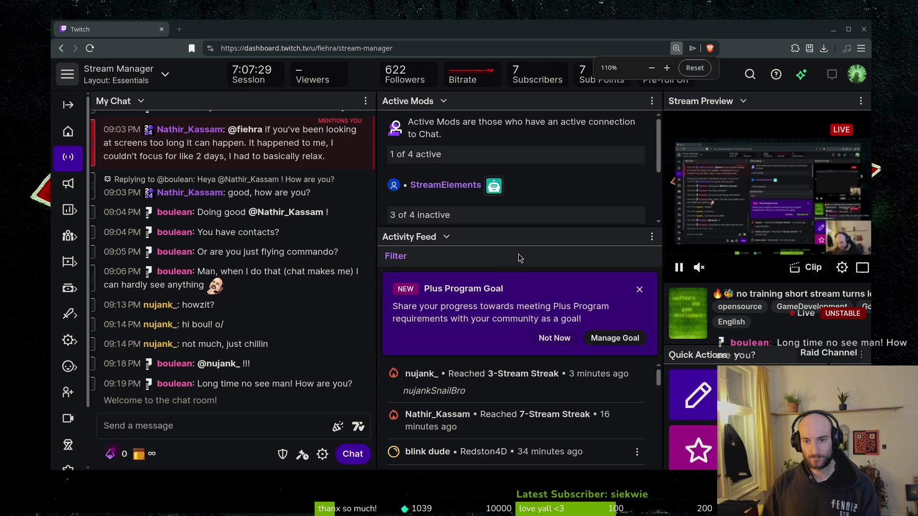
{"action": "key", "text": "ctrl+0"}
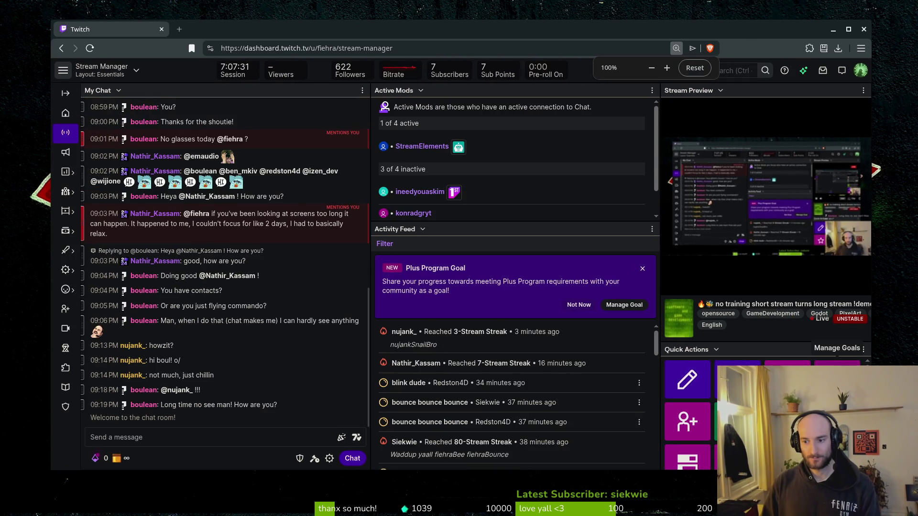
{"action": "left_click", "coordinate": [787, 380]}
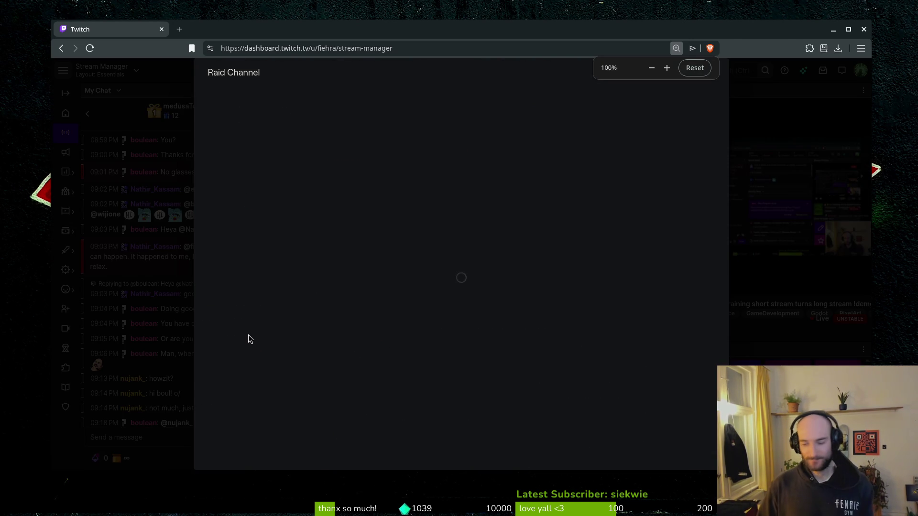